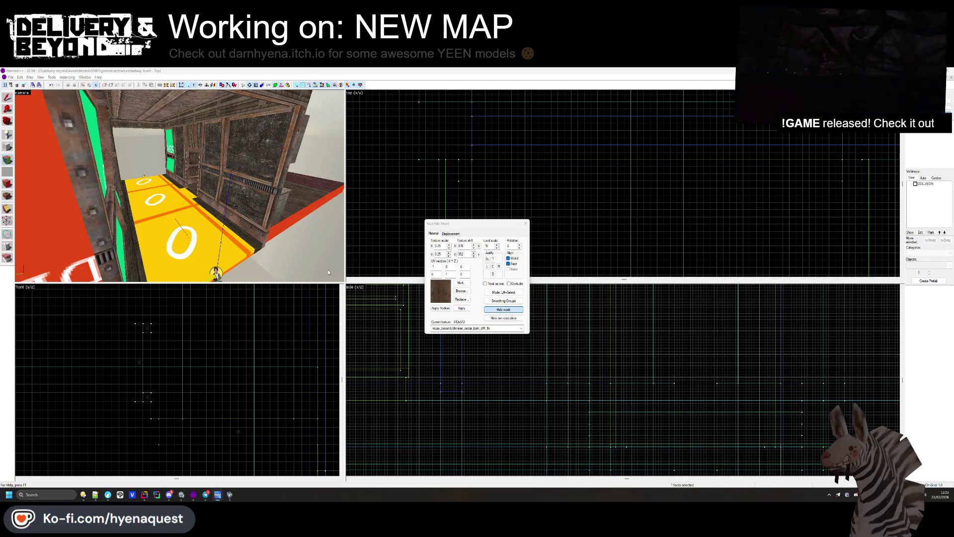
Step: Close the Face Edit Sheet and select the wall brush beside the doorway
key(Escape)
key(z)
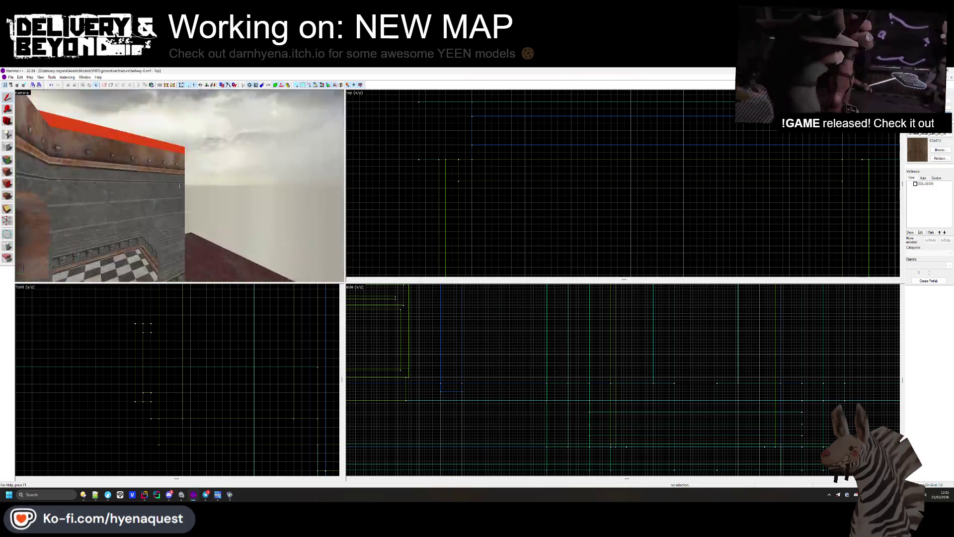
mouse_move(180, 186)
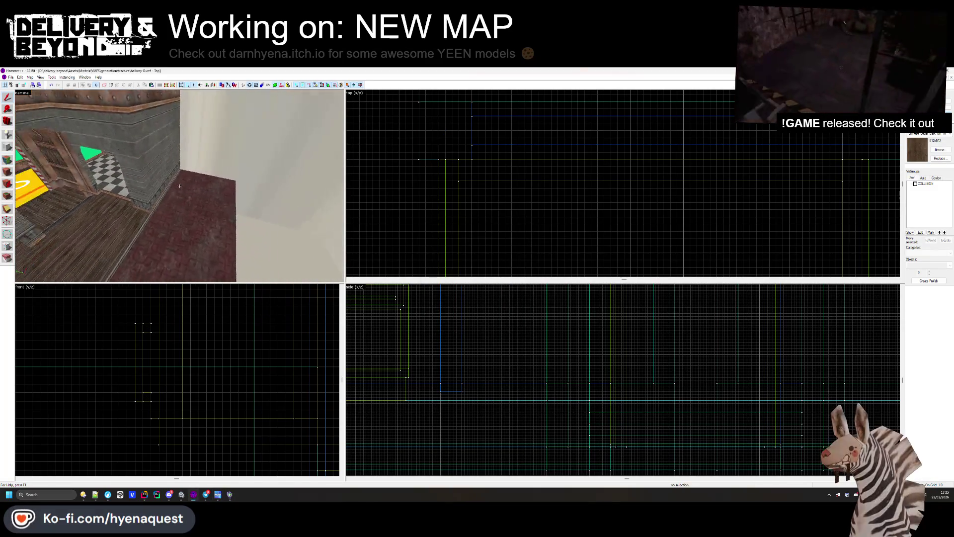
click(180, 186)
key(z)
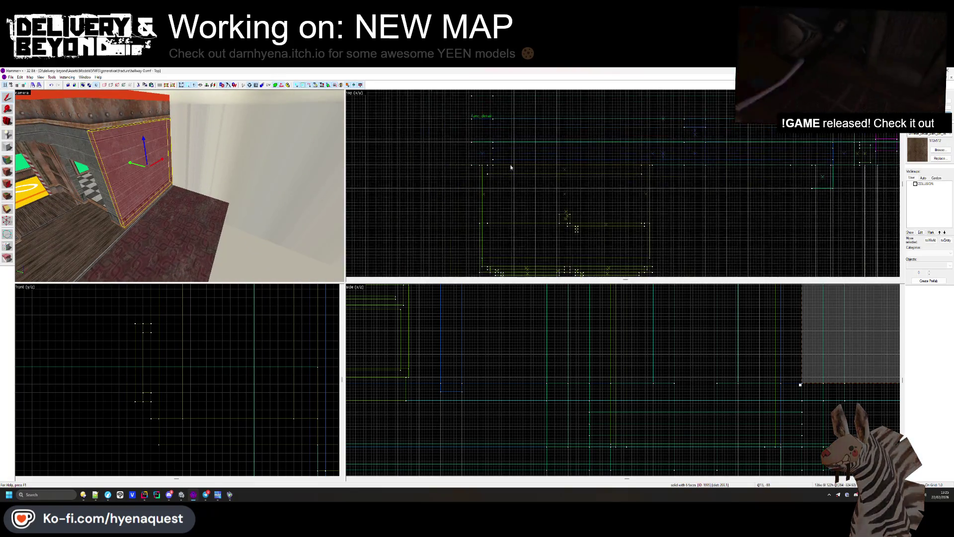
Step: Select the neighbouring red wall brush, check its properties, then deselect it
scroll(511, 167, down, 4)
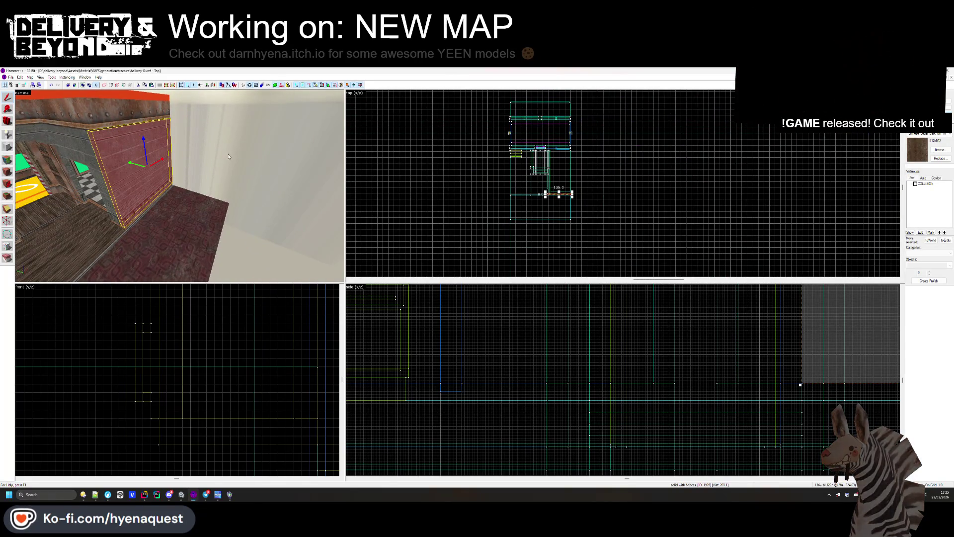
scroll(591, 188, up, 4)
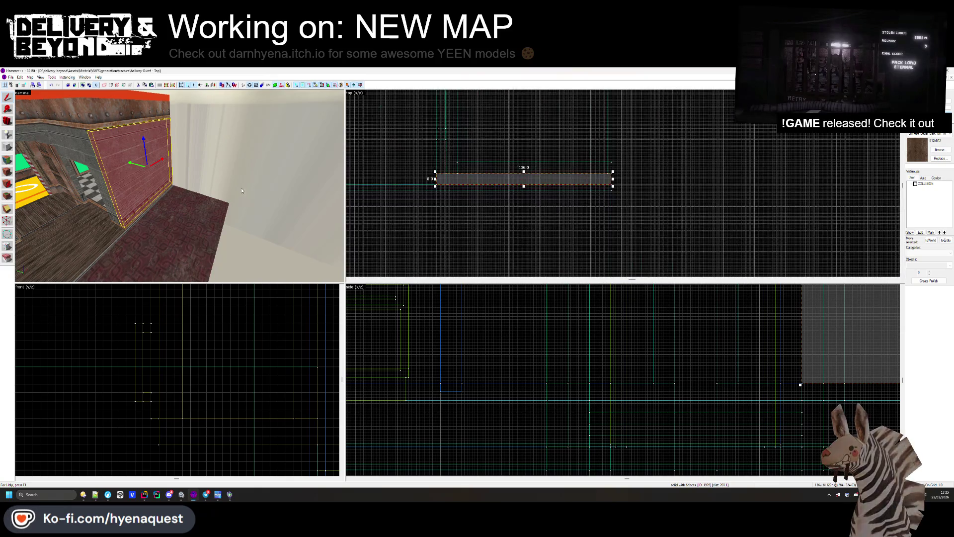
key(z)
key(z)
click(175, 192)
key(ctrl+e)
key(Escape)
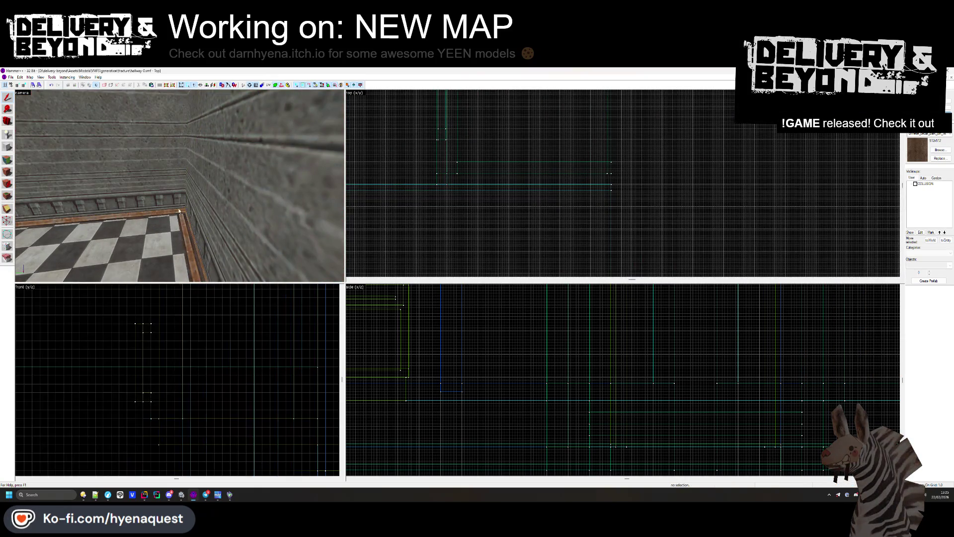
Step: Select the red wall in the 3D view, inspect it up close, then clear the selection
click(146, 210)
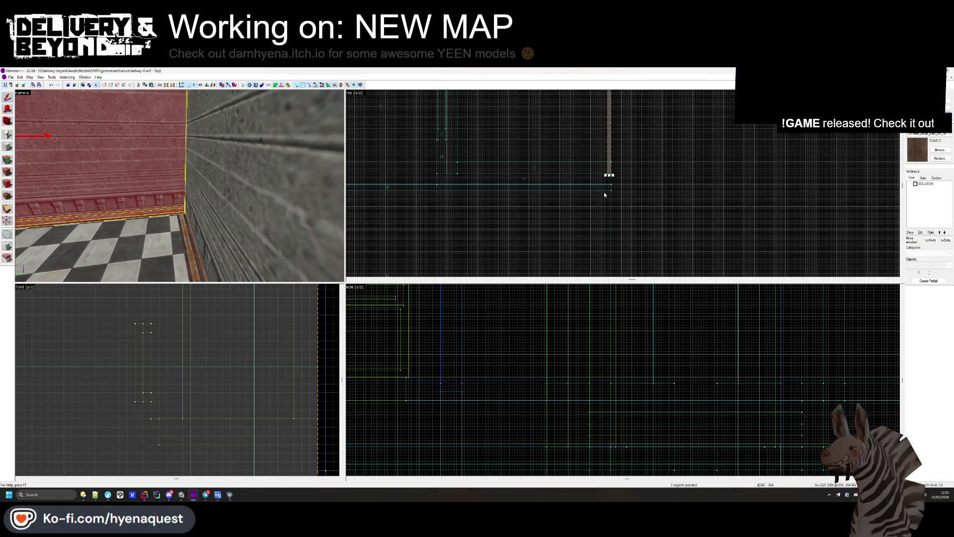
scroll(584, 228, down, 3)
scroll(593, 174, up, 3)
scroll(596, 166, down, 5)
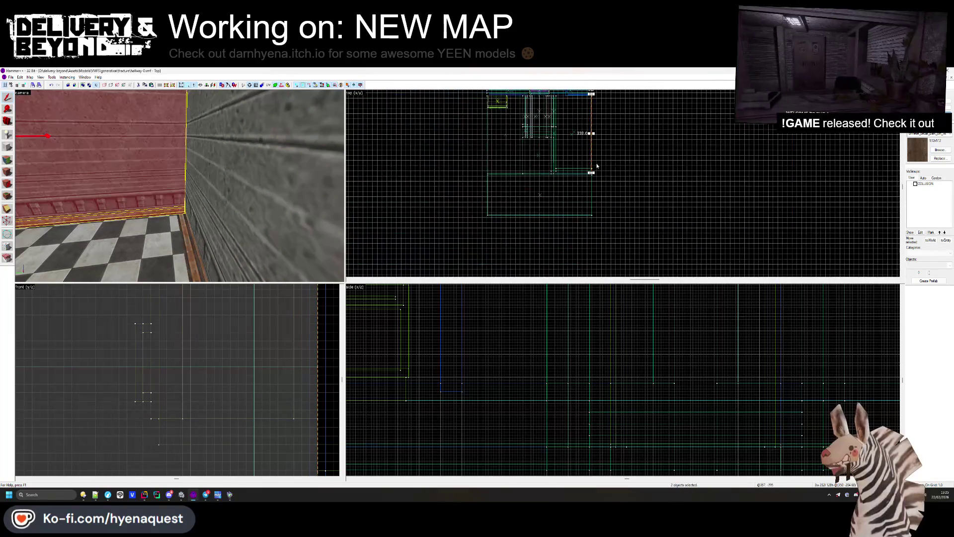
scroll(585, 218, up, 5)
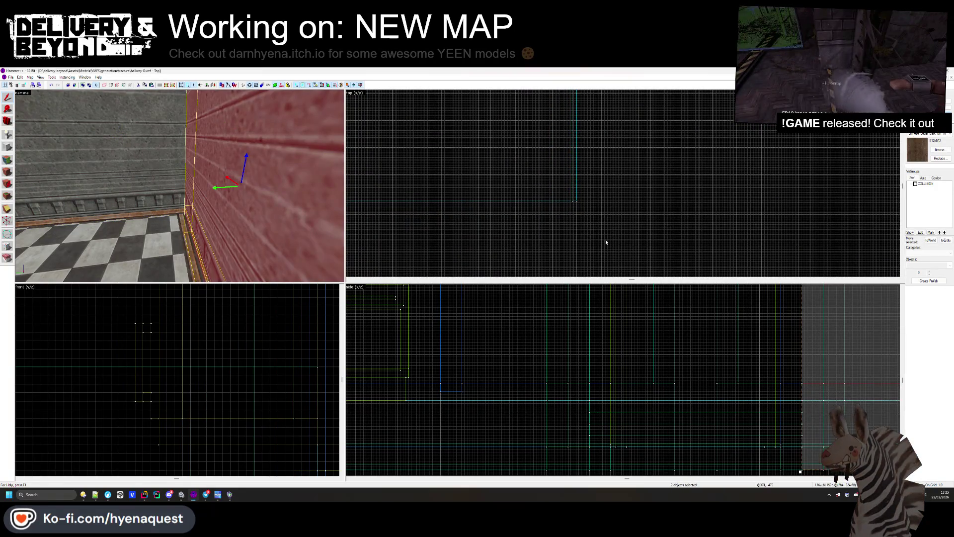
scroll(606, 242, down, 5)
scroll(607, 209, up, 4)
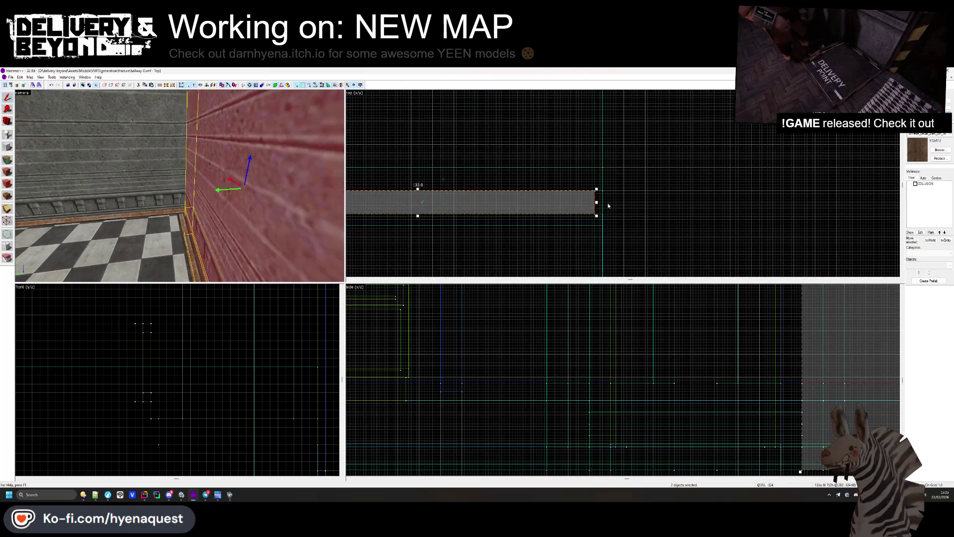
click(609, 205)
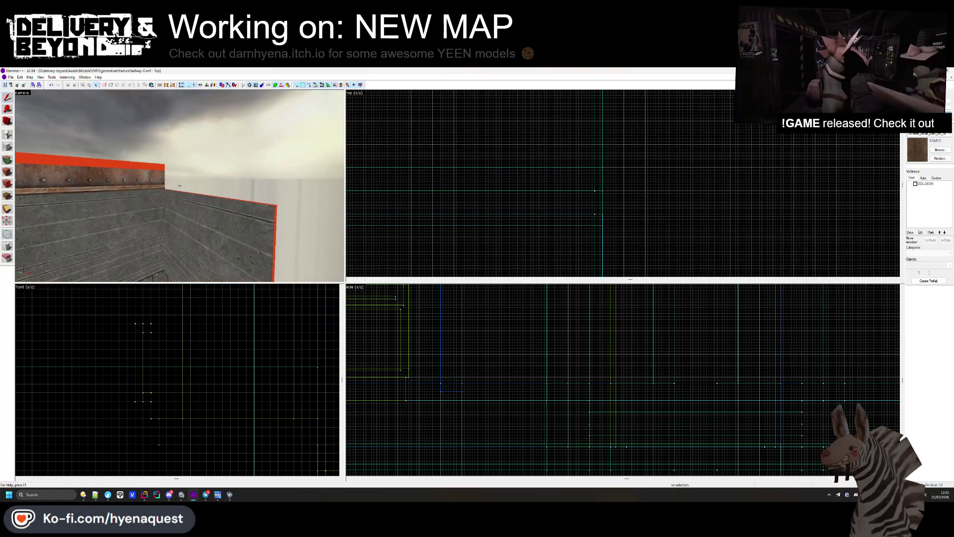
Step: Copy the wall-top trim, rotate it 90° and place it on the adjacent wall
click(179, 185)
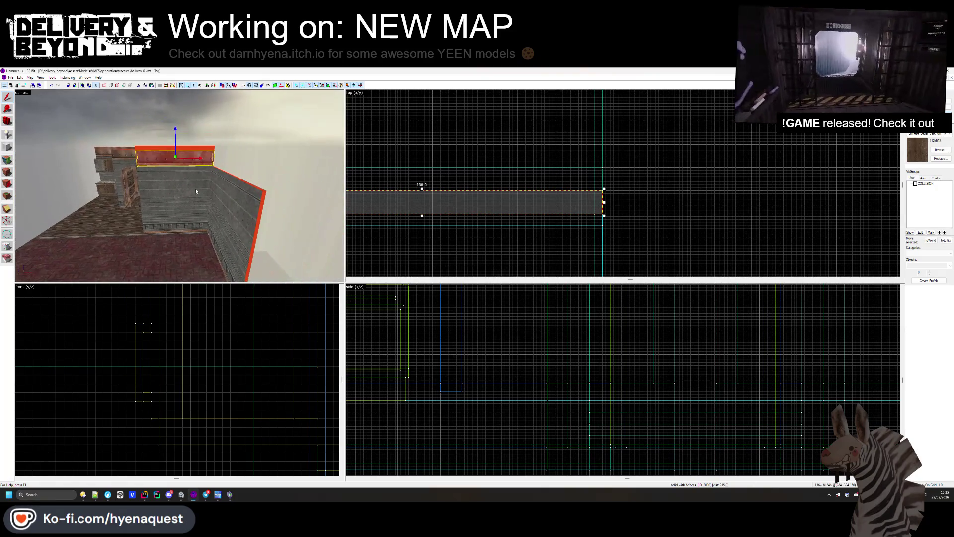
scroll(524, 162, down, 3)
mouse_move(506, 177)
mouse_down()
mouse_move(554, 216)
mouse_move(559, 260)
mouse_move(551, 209)
mouse_move(542, 207)
mouse_up()
scroll(544, 231, up, 3)
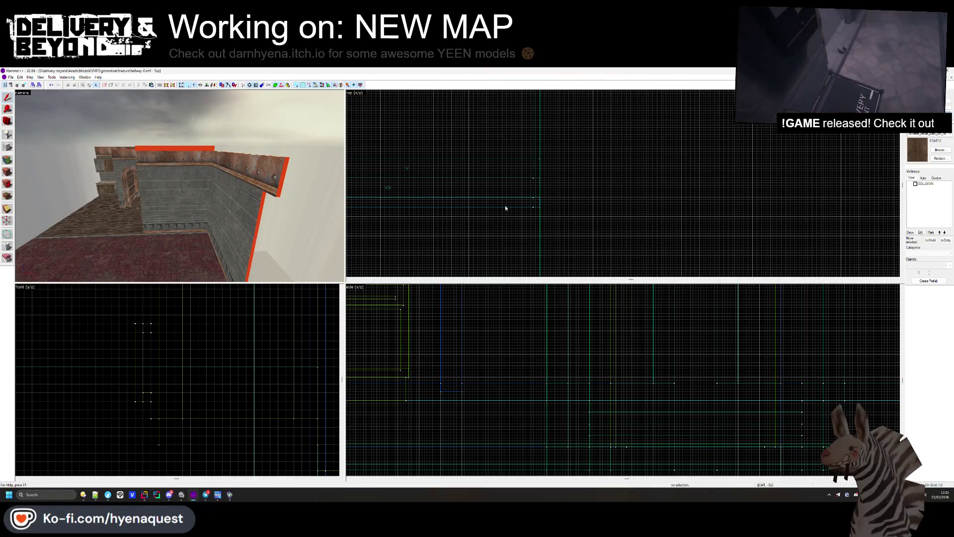
drag(487, 189, 506, 195)
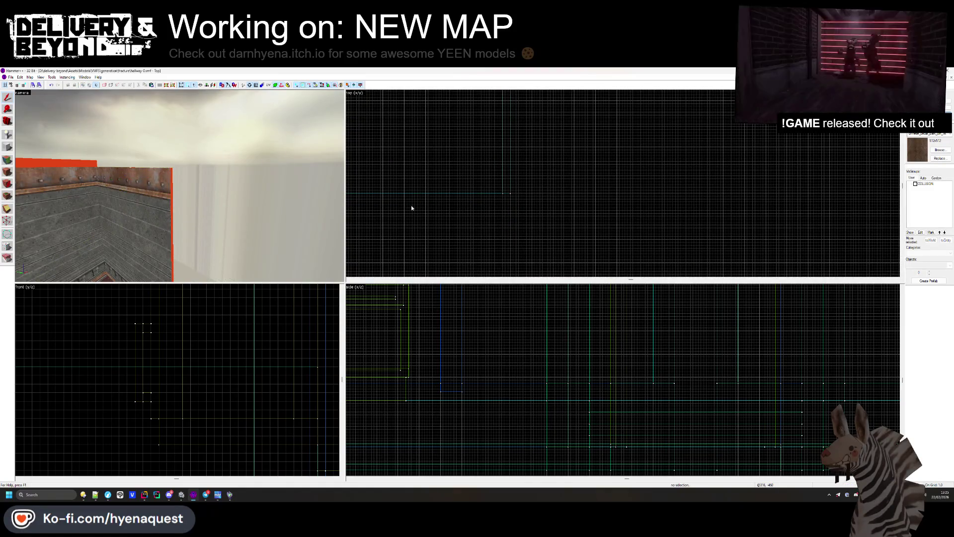
Step: Check the red wall, left wall and pillar brushes, then open the Face Edit Sheet on a wall face
click(228, 186)
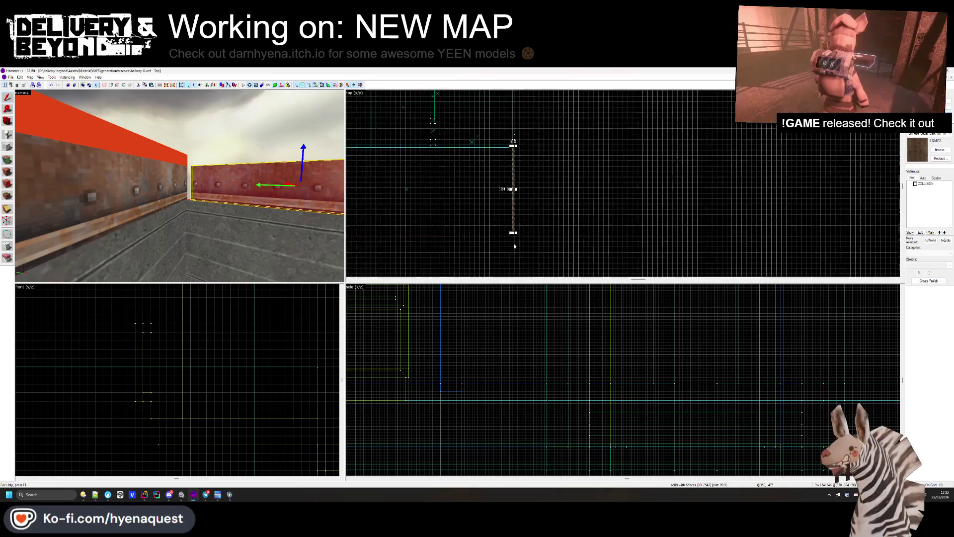
scroll(515, 143, up, 4)
click(535, 134)
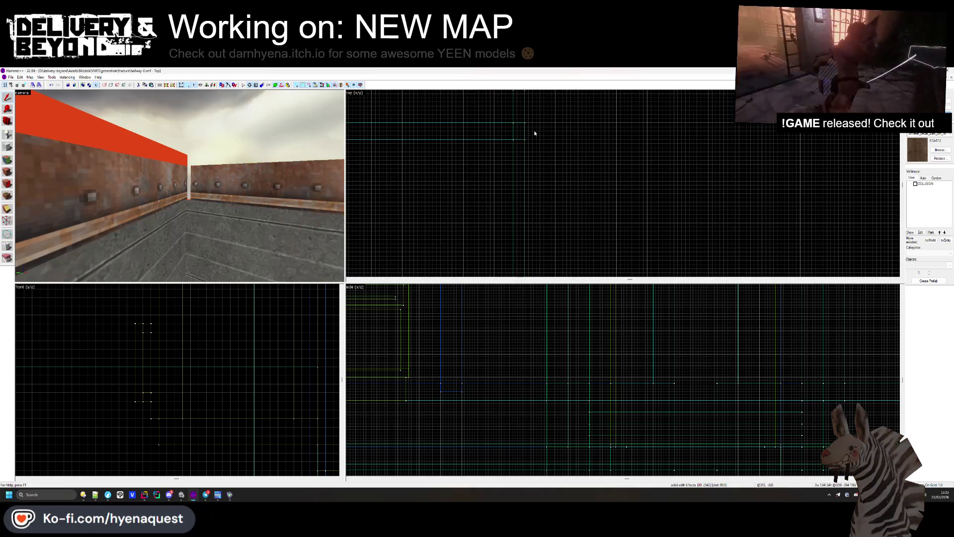
click(79, 197)
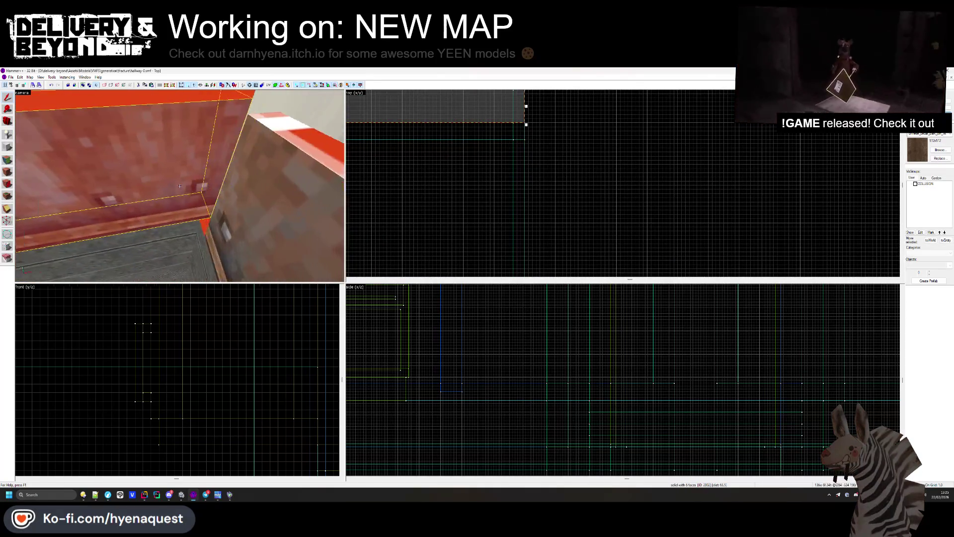
click(285, 208)
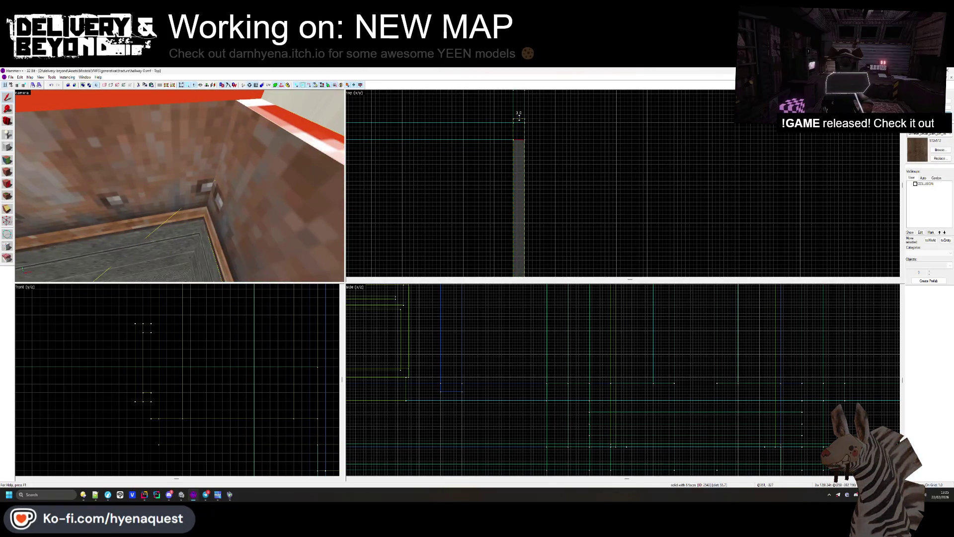
click(553, 130)
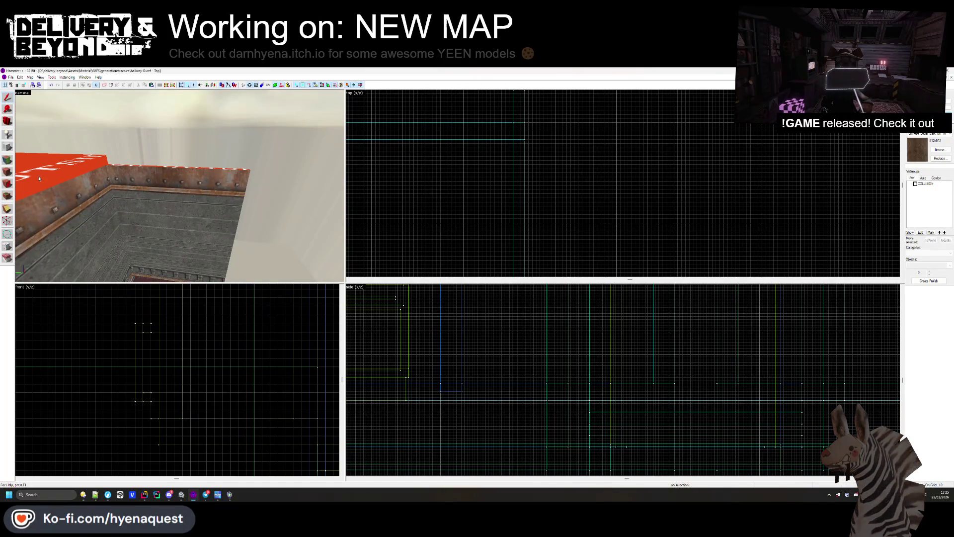
key(shift+a)
click(39, 178)
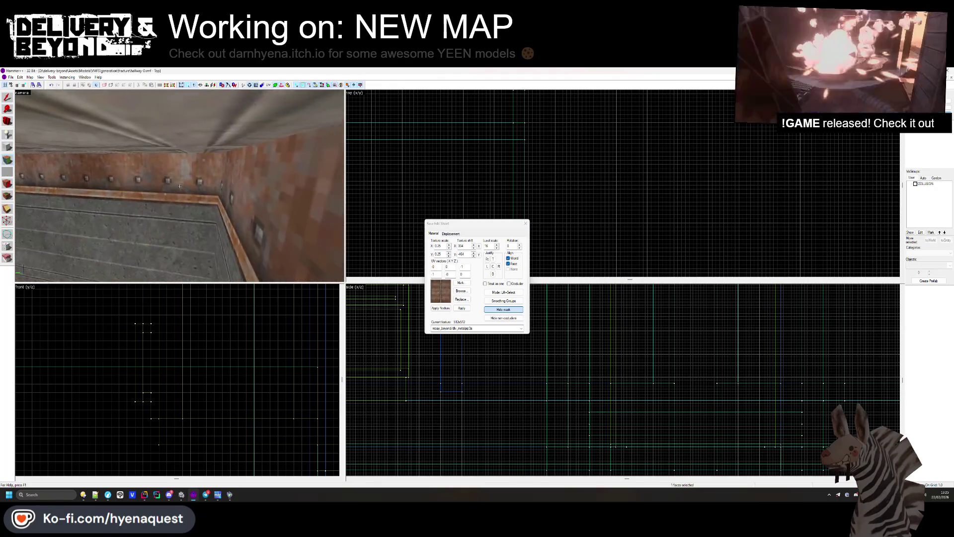
Step: Close the face editor and delete the stray right wall brush
key(z)
click(525, 223)
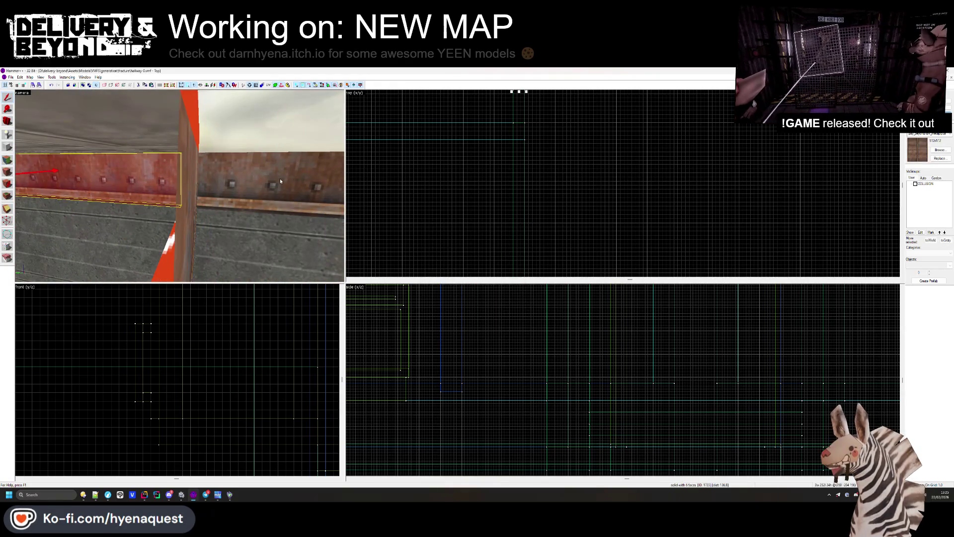
key(Delete)
scroll(473, 184, up, 1)
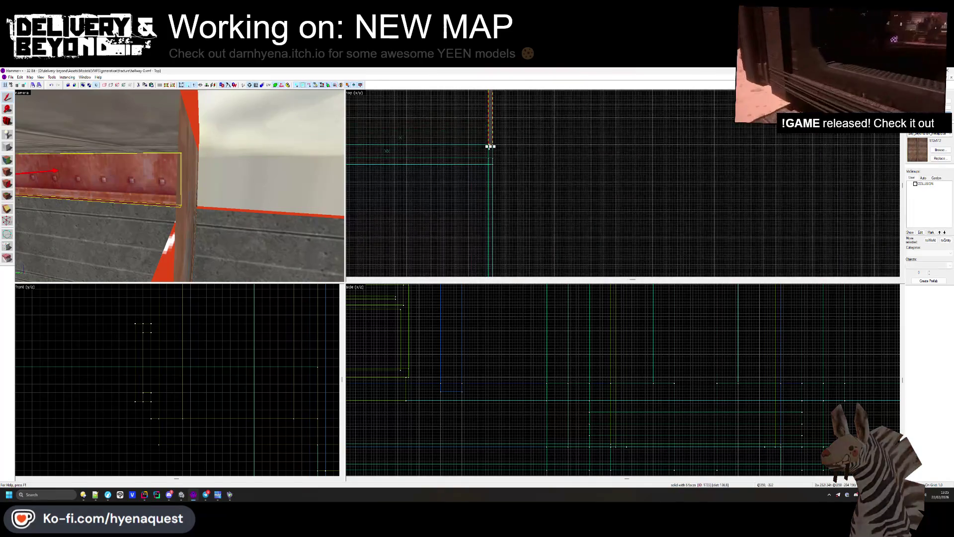
scroll(487, 229, up, 3)
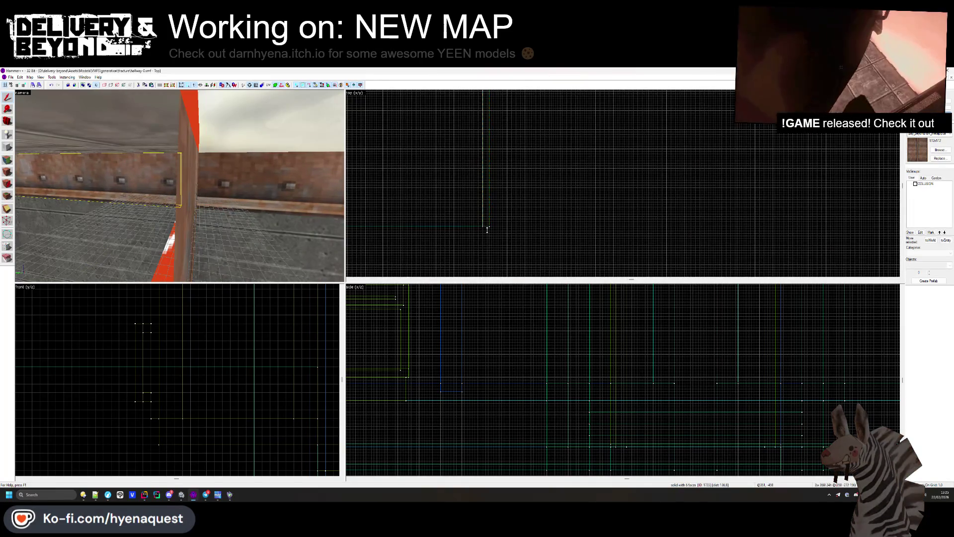
key(Escape)
Step: Check the corner walls' faces with the texture tool, then pull back to view the whole room
key(z)
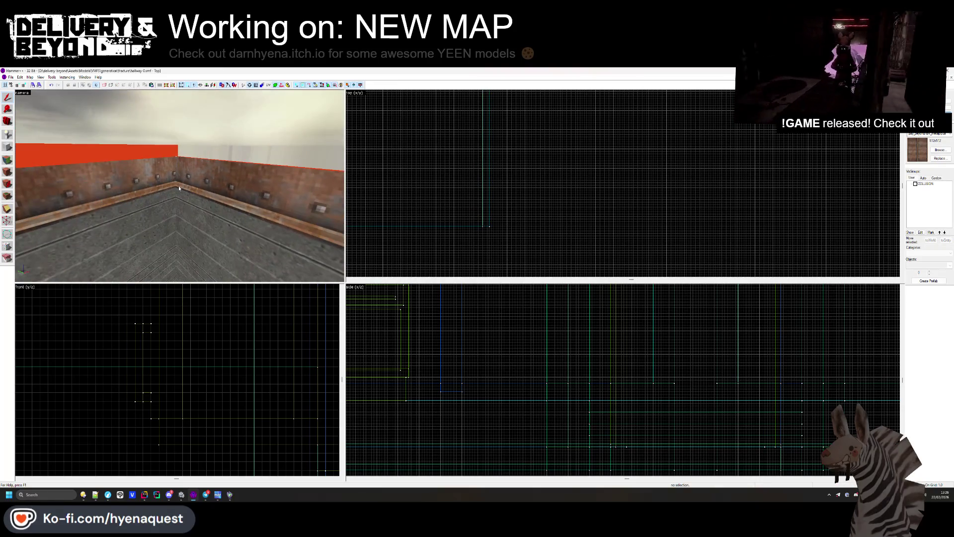
click(11, 158)
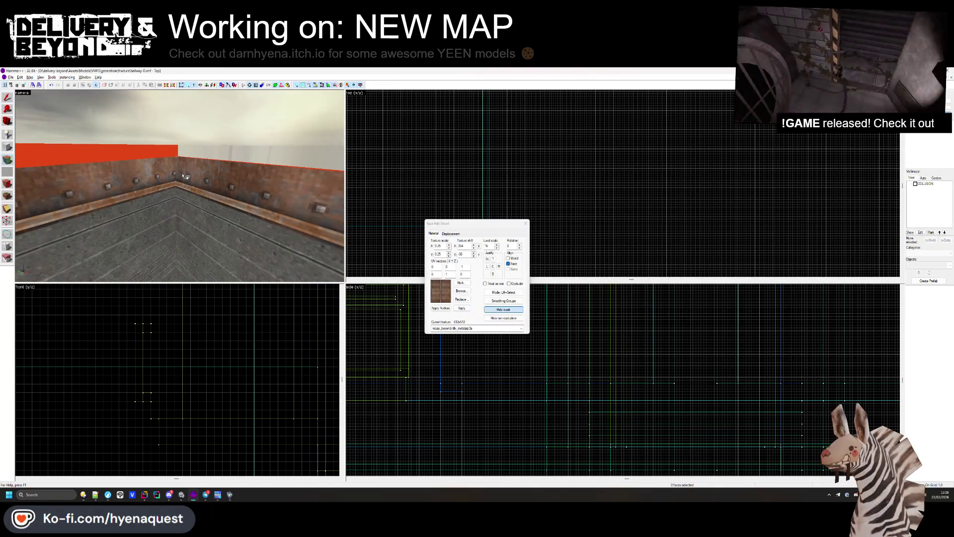
key(z)
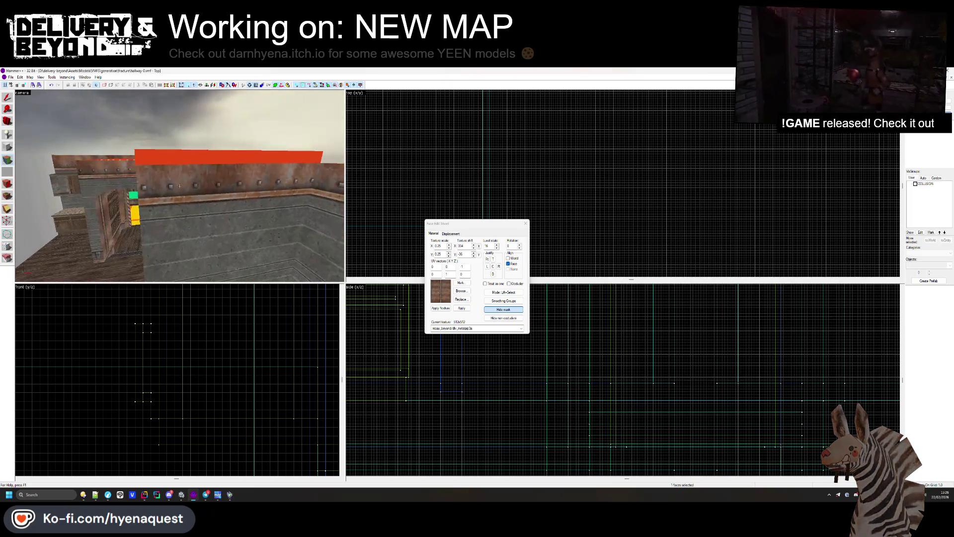
key(z)
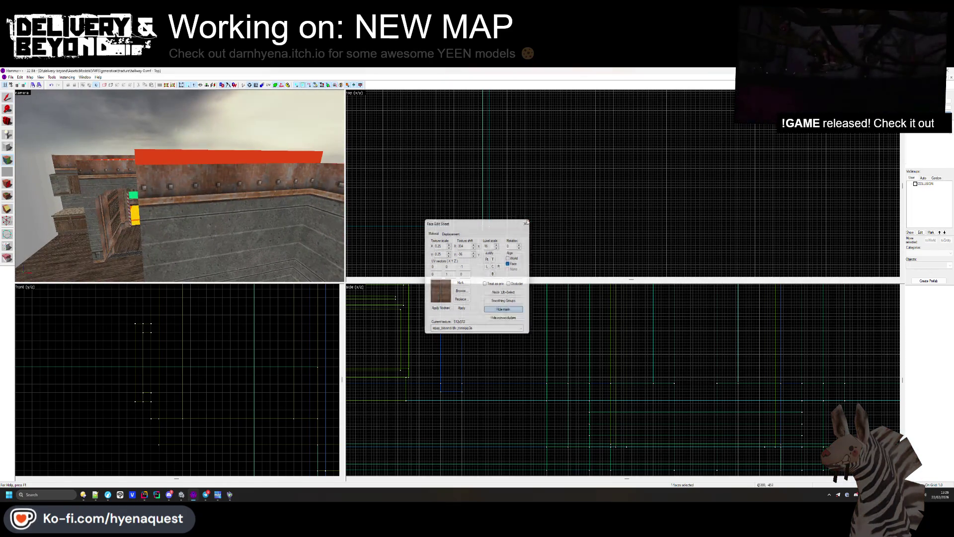
key(shift+s)
key(z)
key(z)
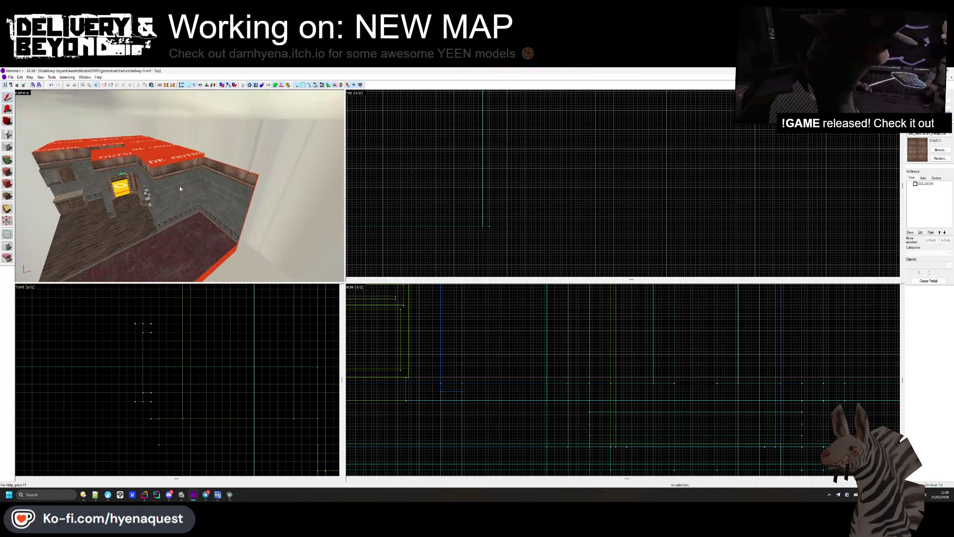
key(z)
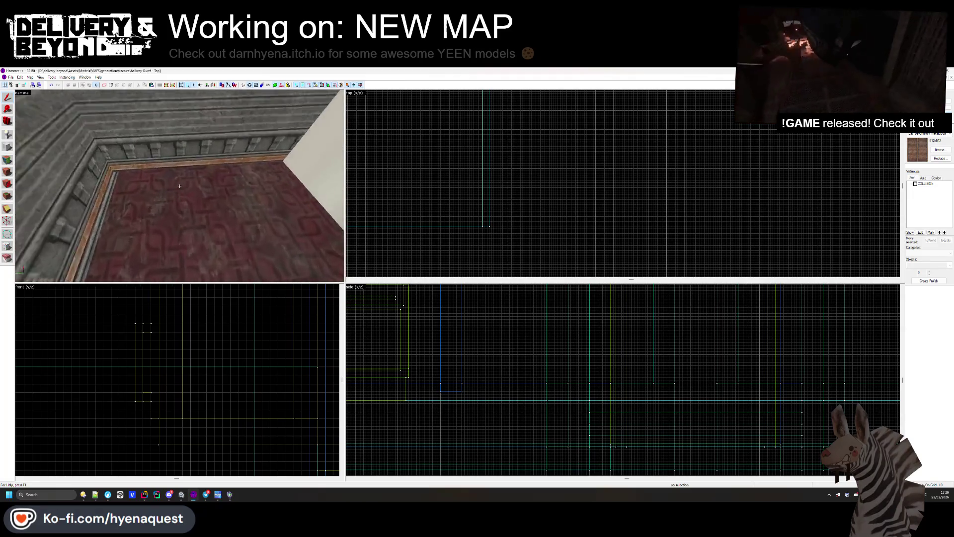
key(z)
click(289, 229)
scroll(565, 195, up, 2)
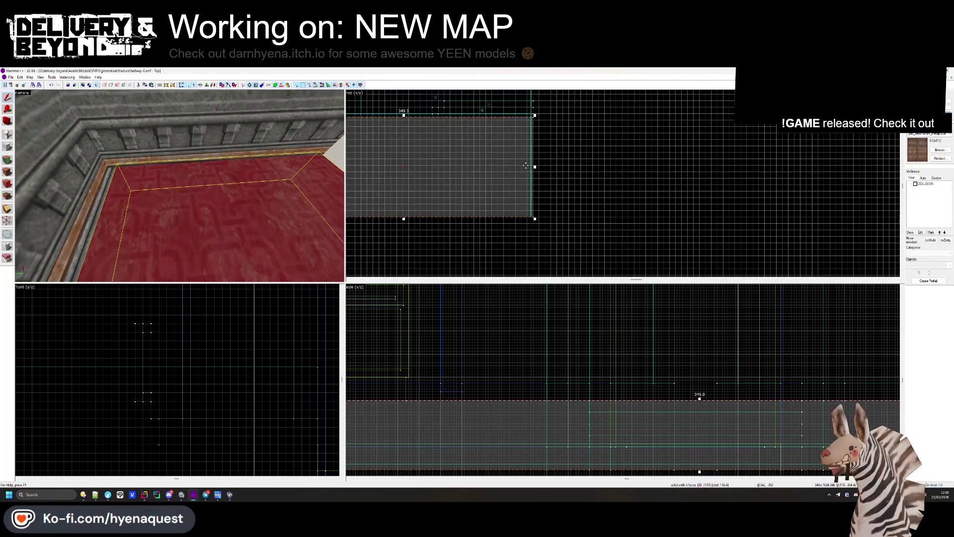
scroll(538, 139, down, 3)
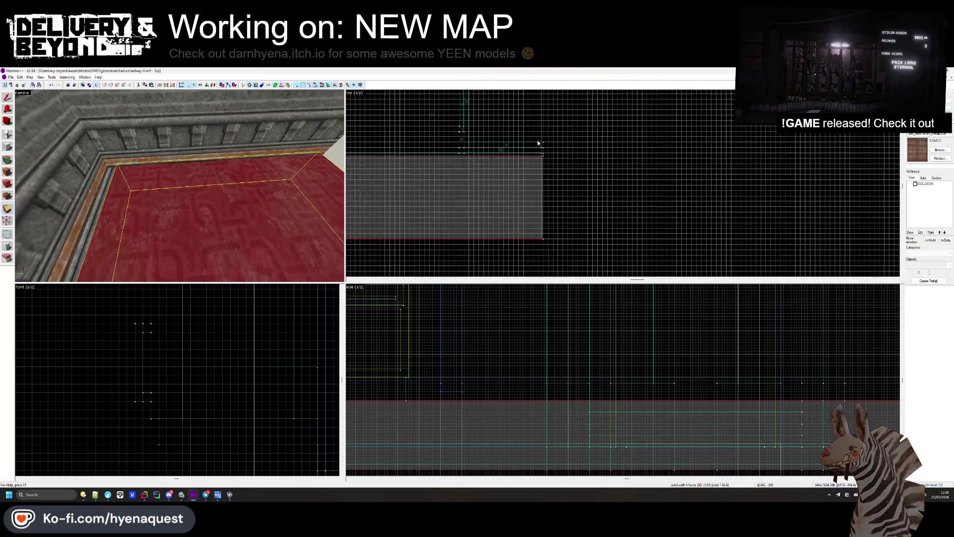
ctrl+click(541, 151)
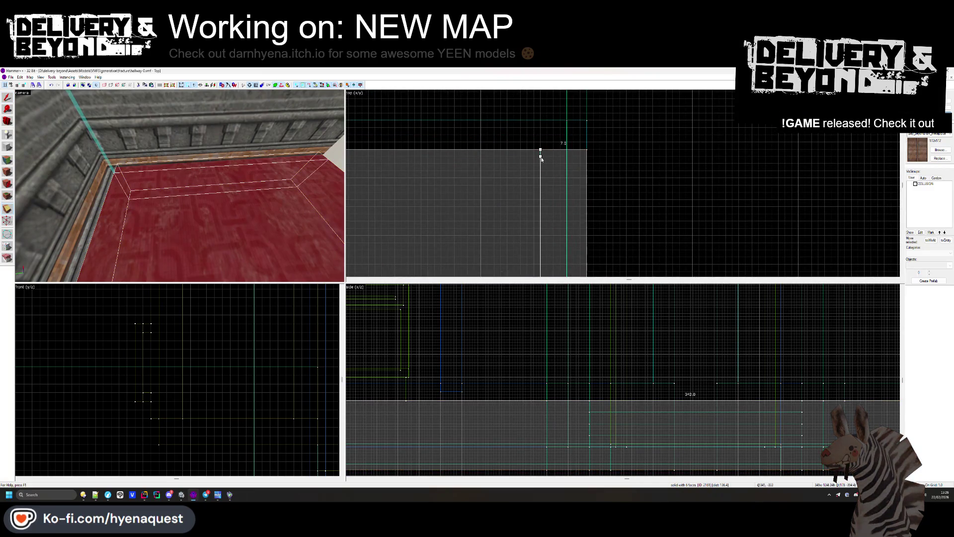
click(8, 147)
click(127, 172)
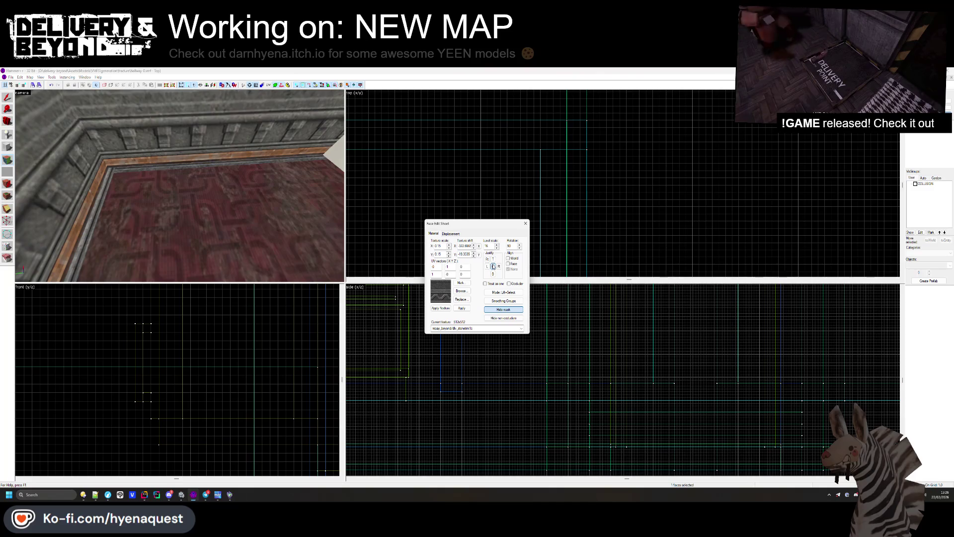
click(525, 224)
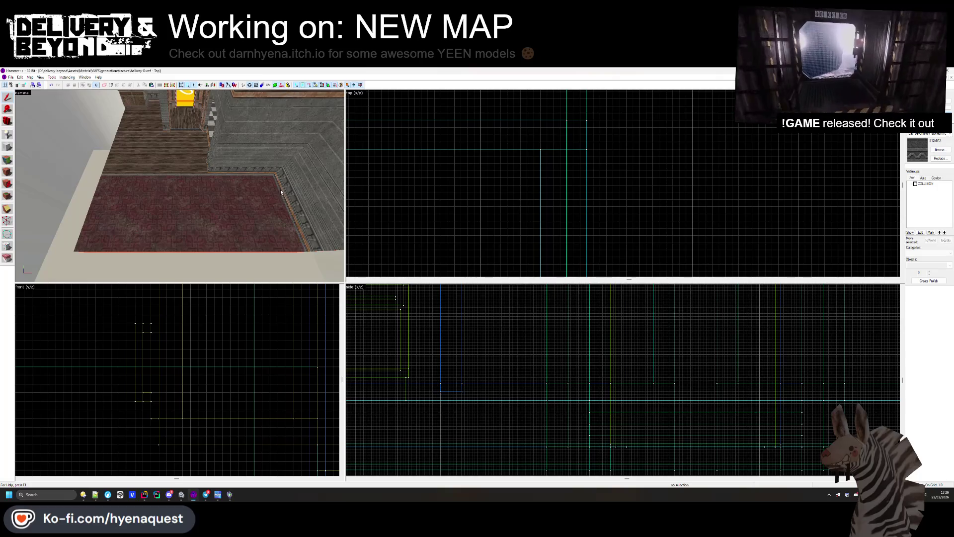
click(280, 188)
scroll(721, 140, down, 3)
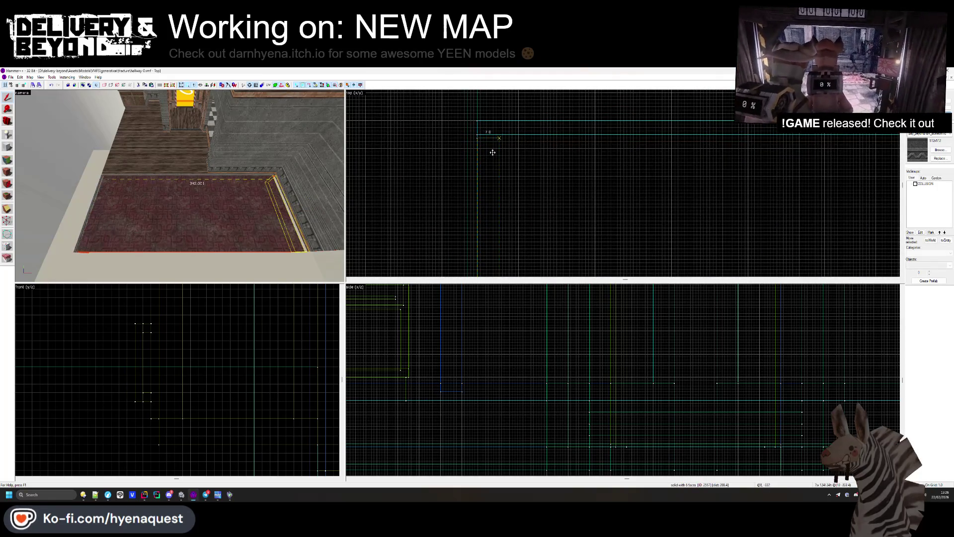
click(519, 161)
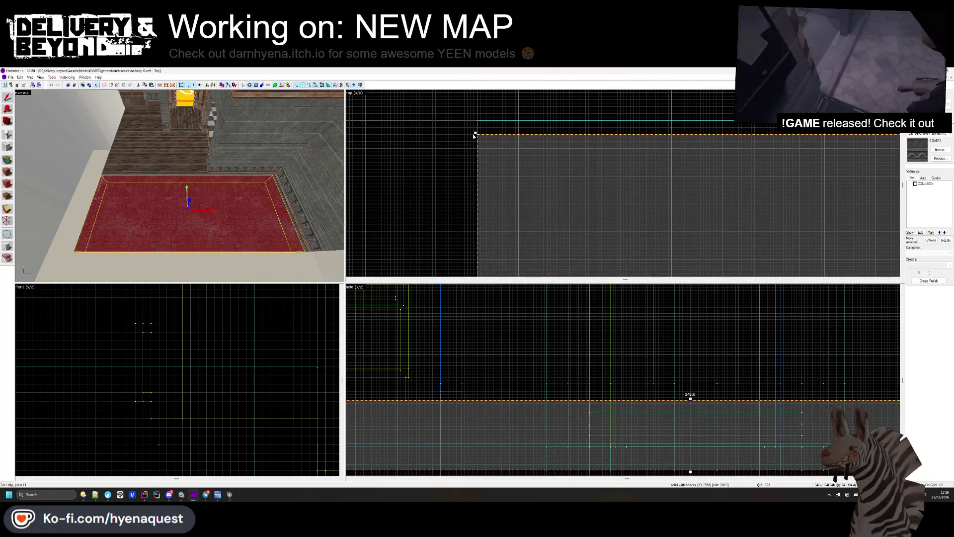
key(Escape)
key(w)
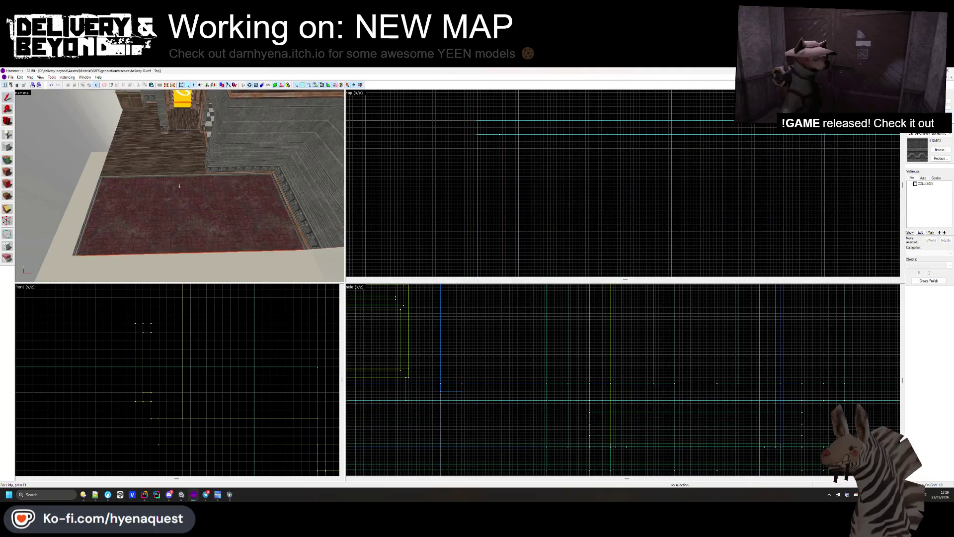
Step: Move the thin brush beside the carpet further left
key(w)
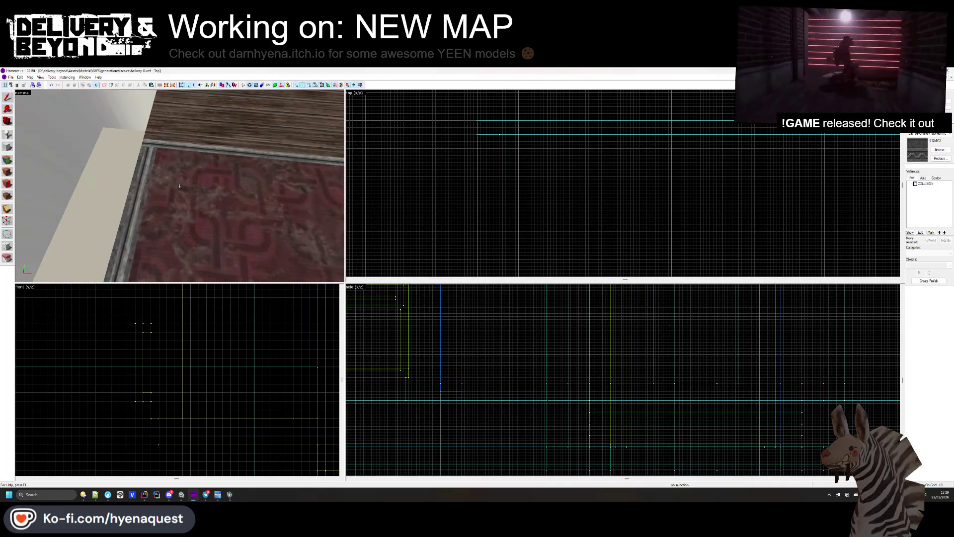
click(180, 188)
mouse_move(502, 149)
mouse_down()
mouse_move(478, 149)
mouse_move(462, 132)
mouse_move(515, 148)
mouse_move(531, 133)
mouse_move(511, 133)
mouse_up()
key(Escape)
key(z)
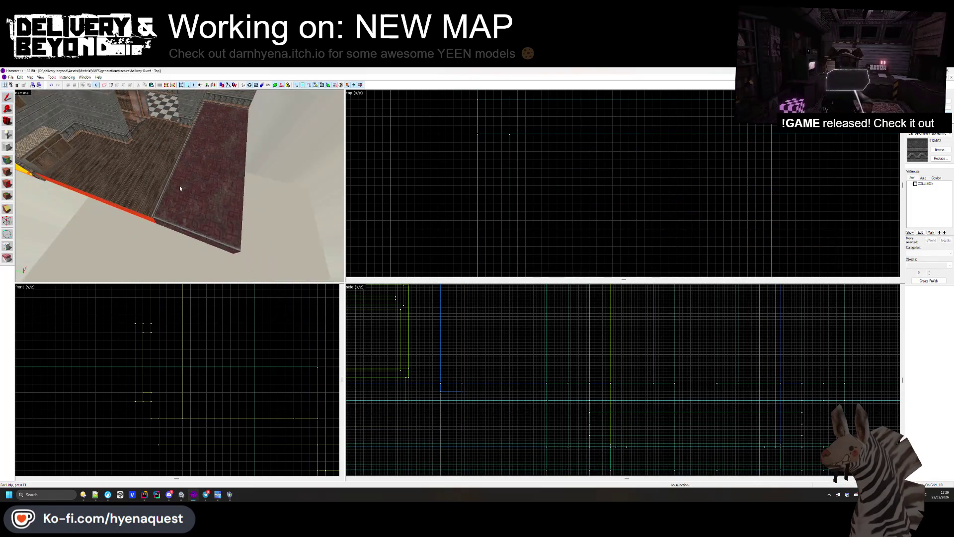
key(z)
Step: Apply the orange OUTSIDE material to the floor brush's side face, keeping carpet on top
click(7, 171)
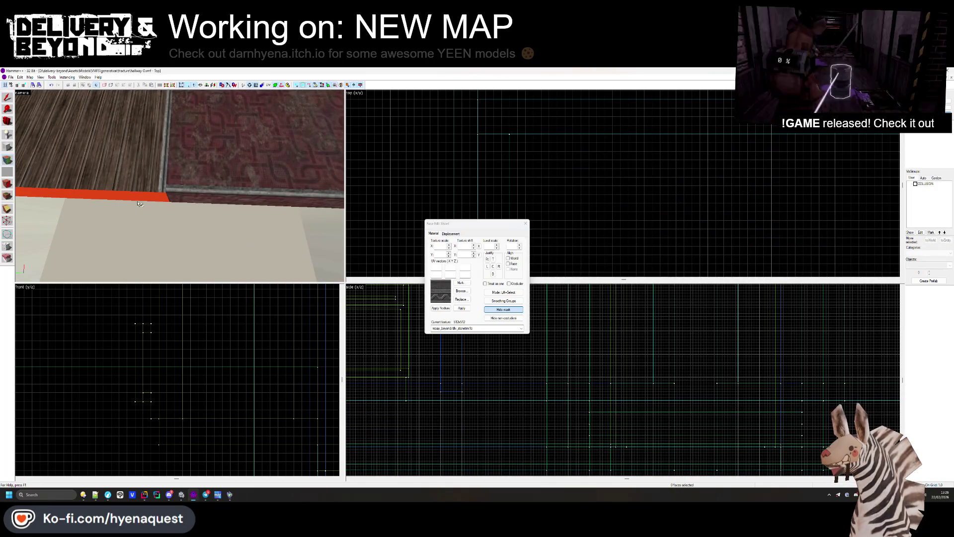
click(204, 194)
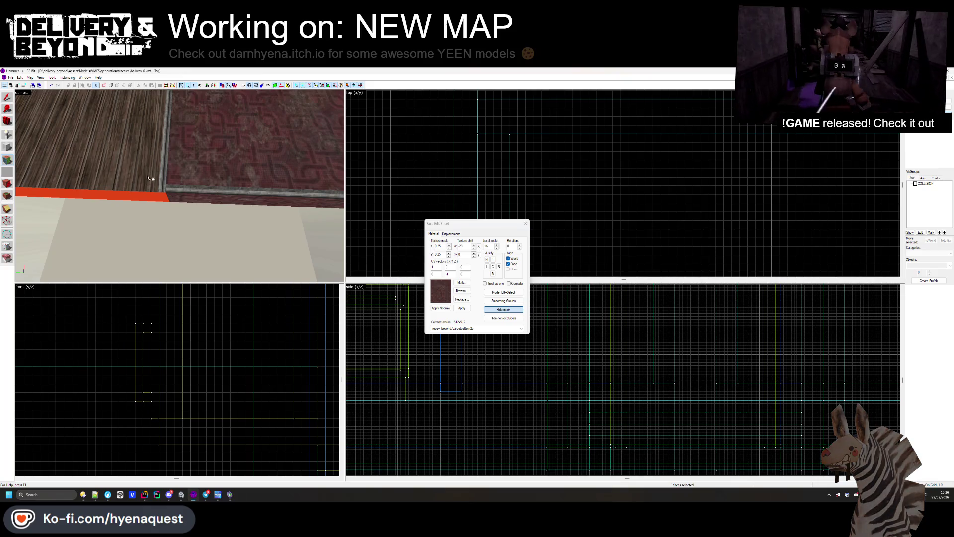
click(165, 199)
right_click(210, 160)
key(s)
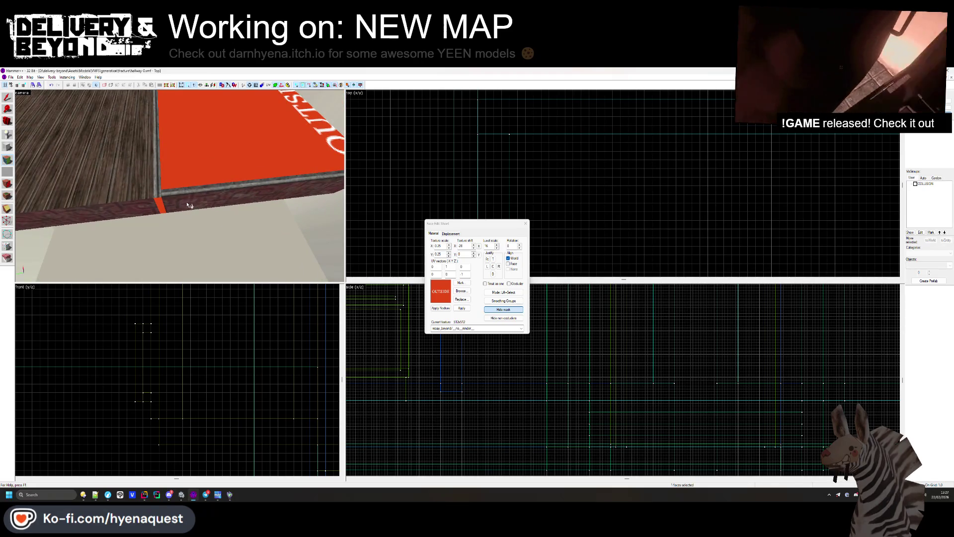
key(ctrl+z)
Step: Inspect the OUTSIDE faces from outside the room, then select the floor brush
key(s)
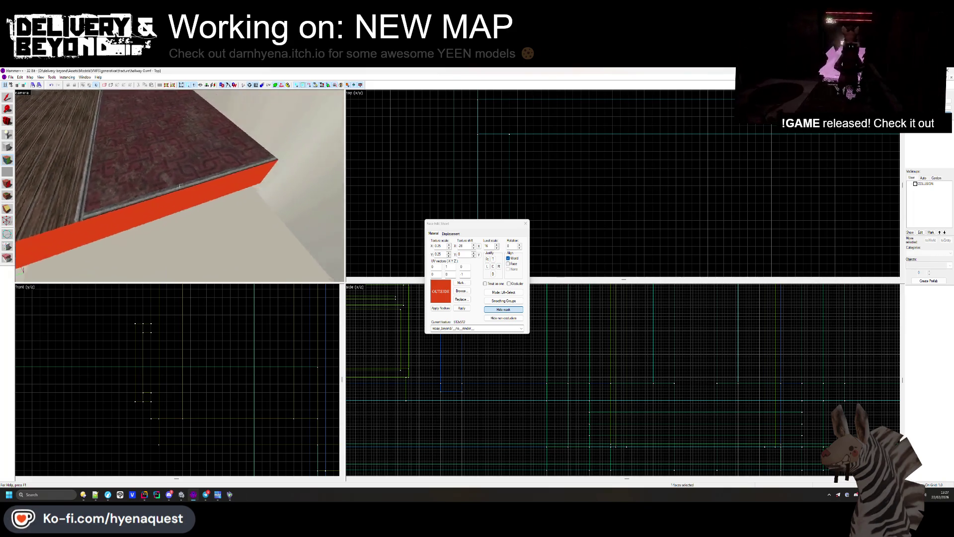
key(w)
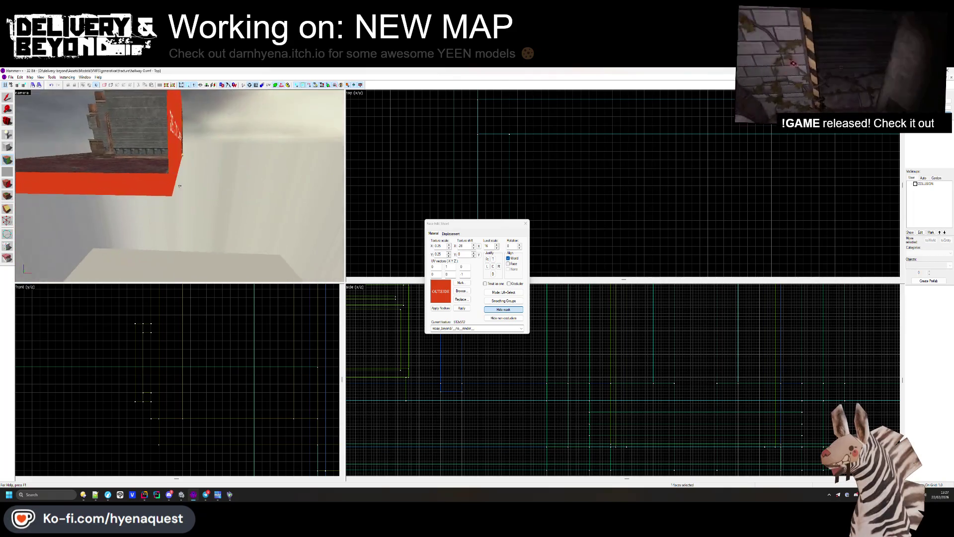
key(s)
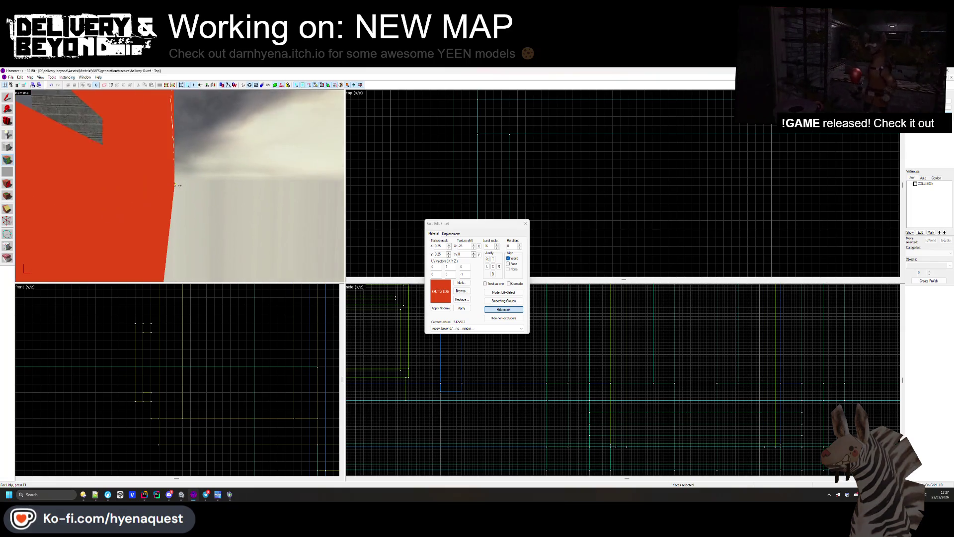
key(s)
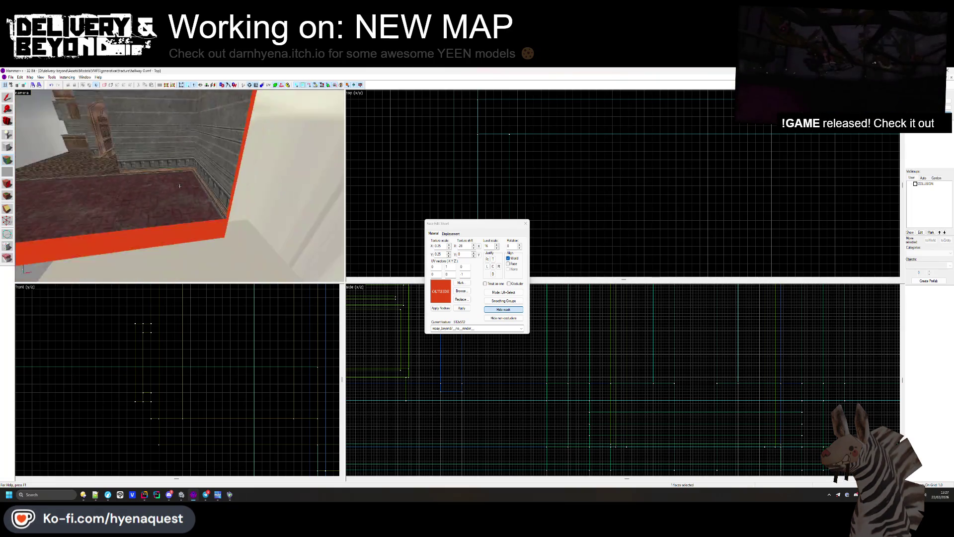
key(w)
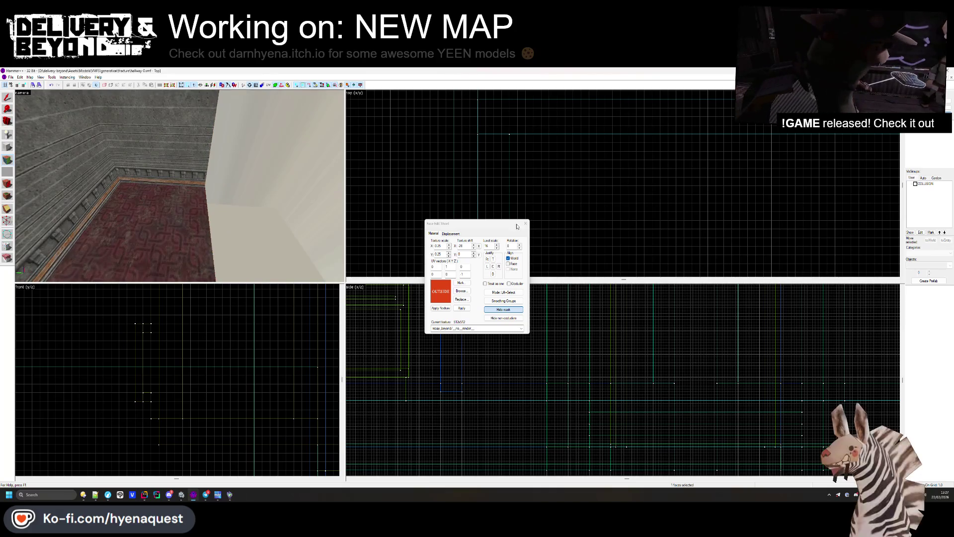
key(shift+s)
click(180, 186)
scroll(507, 254, down, 3)
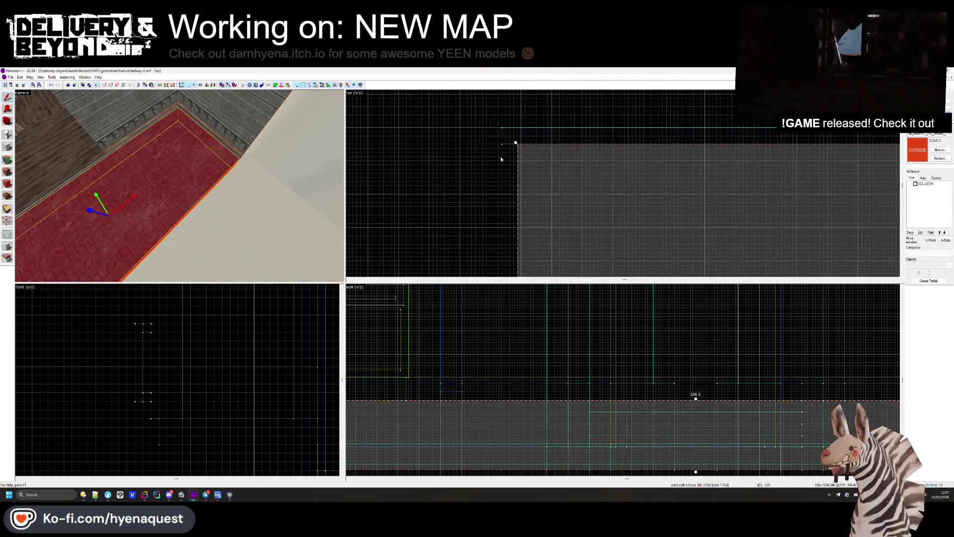
scroll(498, 247, up, 1)
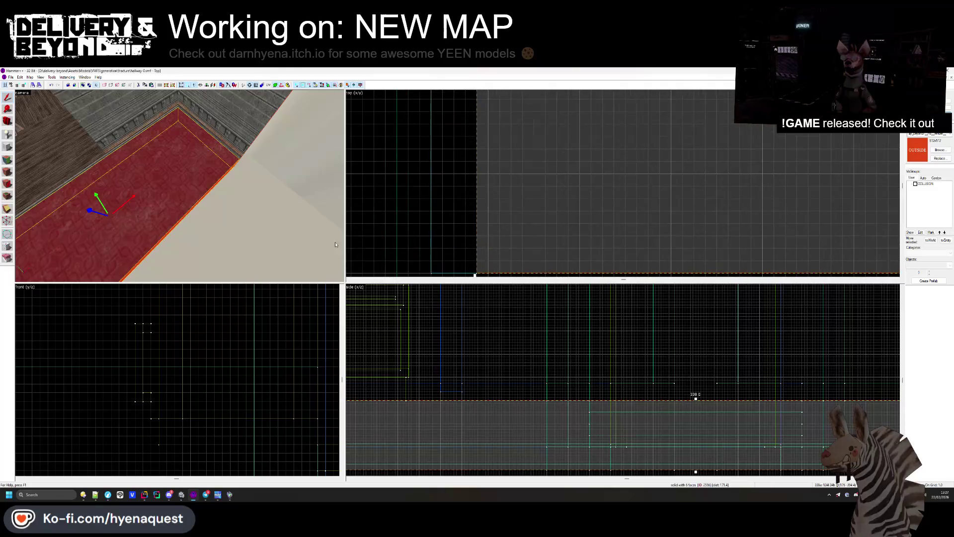
ctrl+click(480, 225)
key(shift+a)
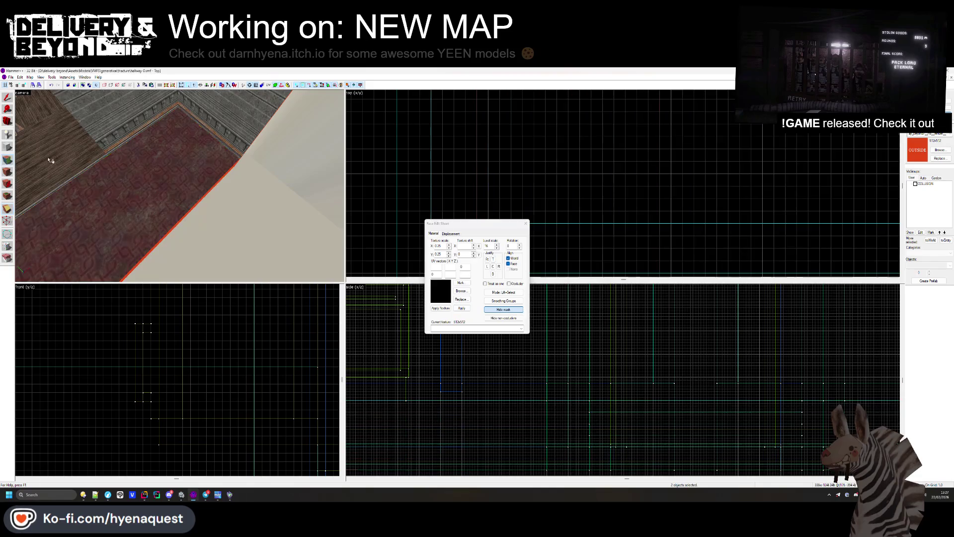
key(Left)
key(Left)
key(Left)
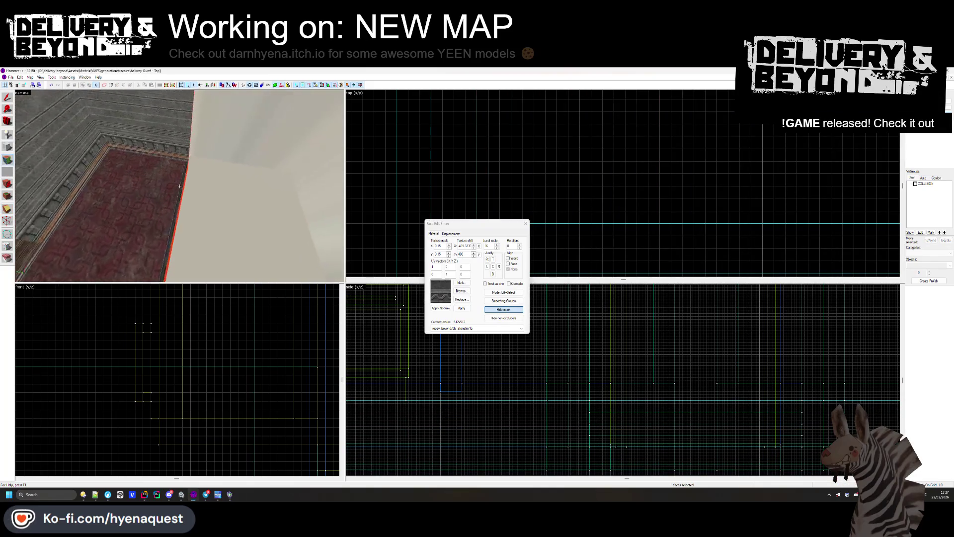
key(Left)
key(Left)
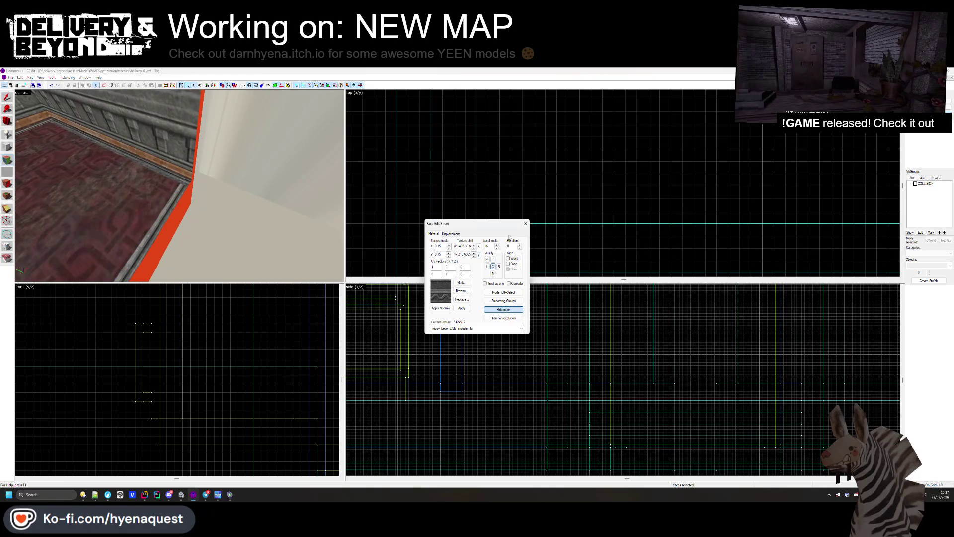
key(shift+s)
key(z)
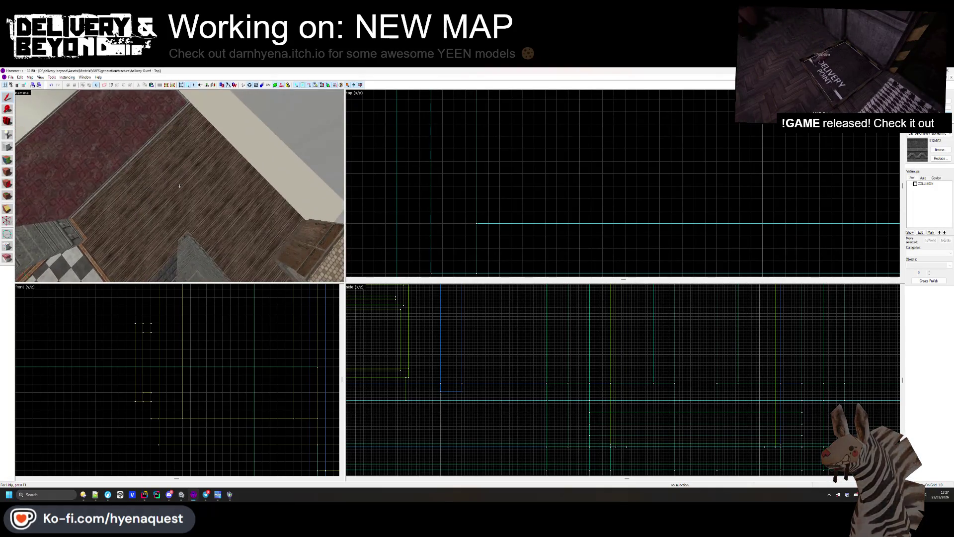
key(w)
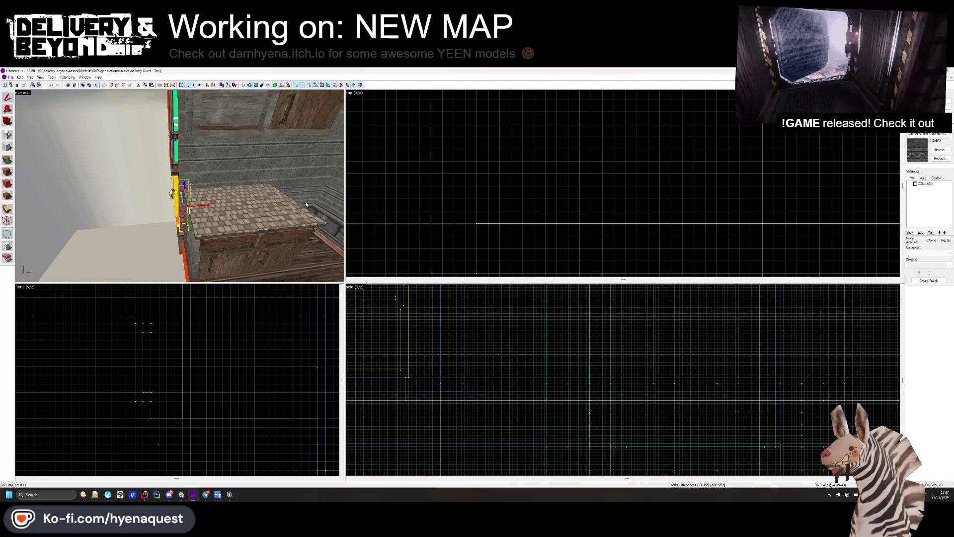
scroll(590, 177, down, 3)
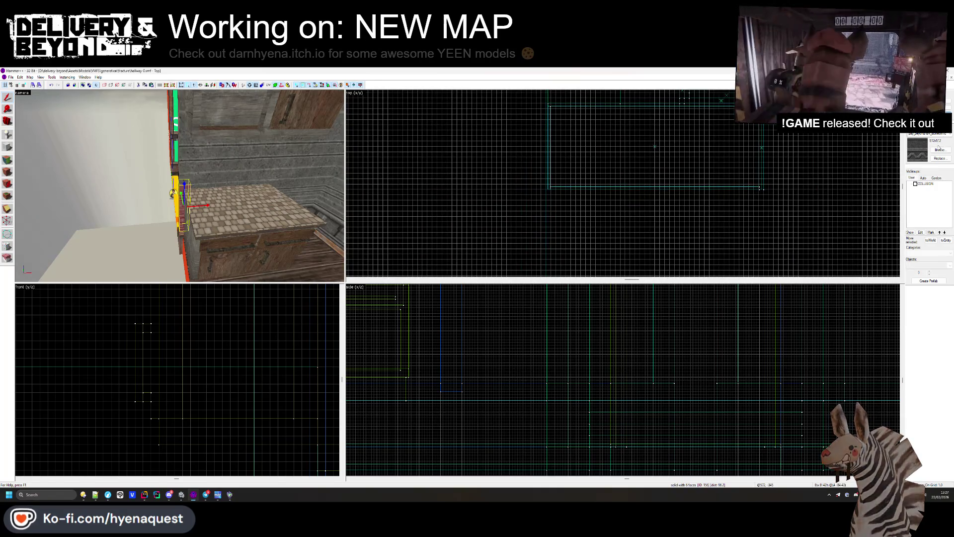
click(937, 150)
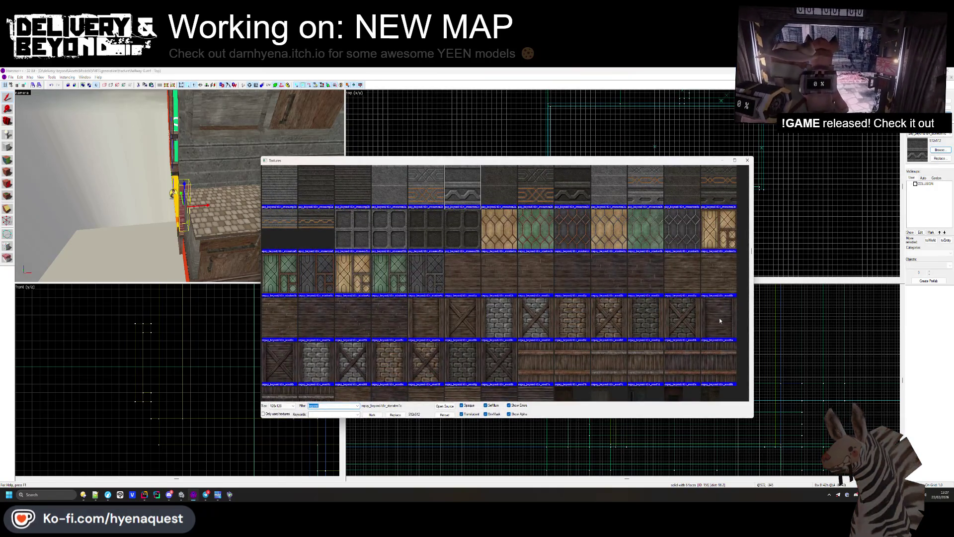
drag(752, 256, 751, 170)
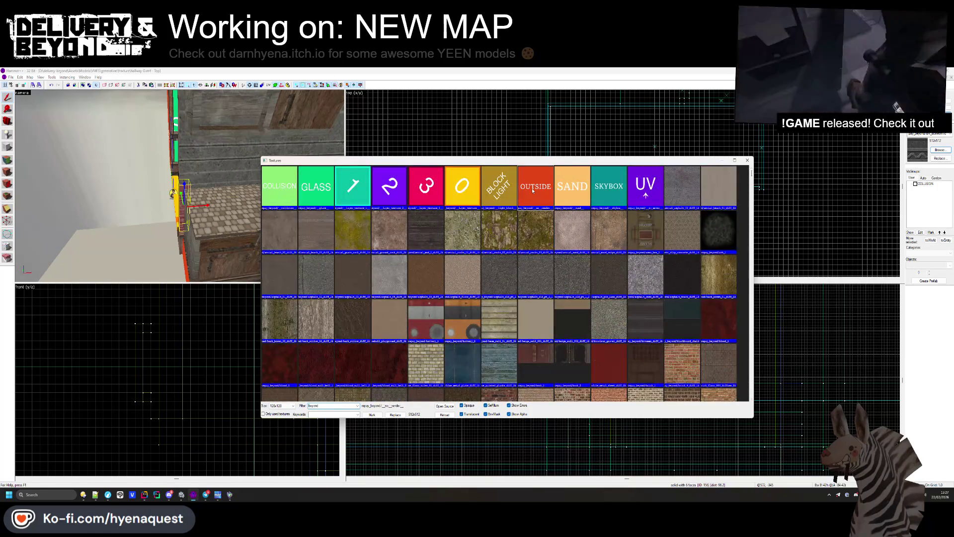
double_click(532, 191)
scroll(571, 103, down, 3)
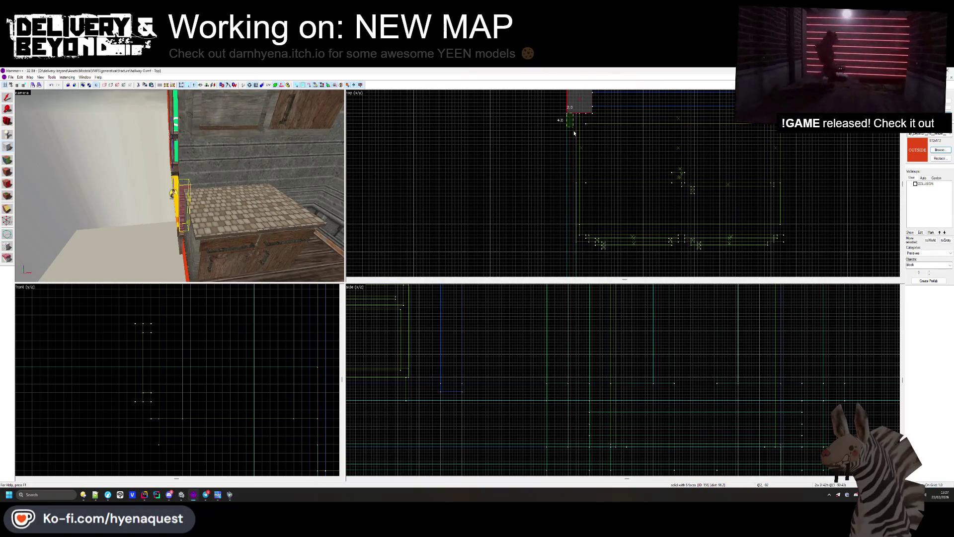
scroll(576, 105, down, 3)
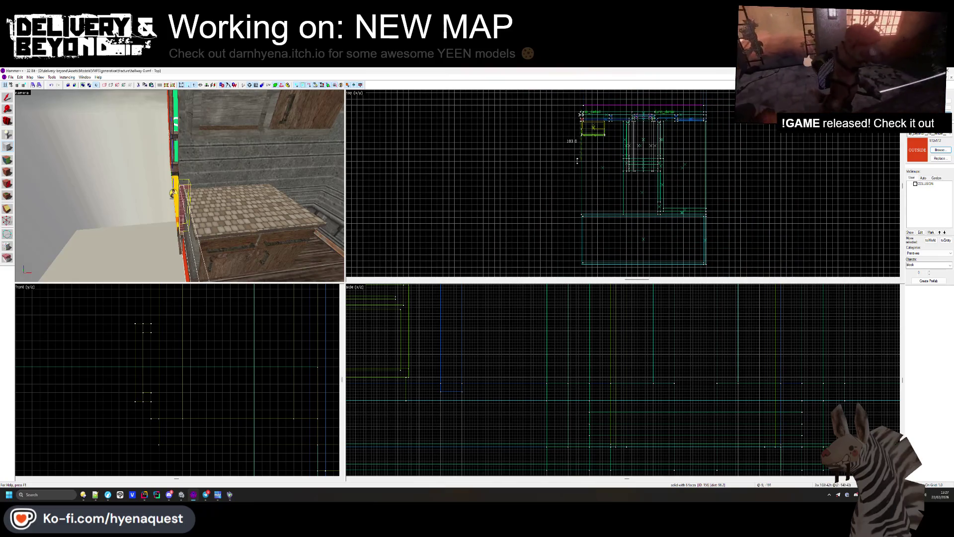
scroll(579, 259, up, 5)
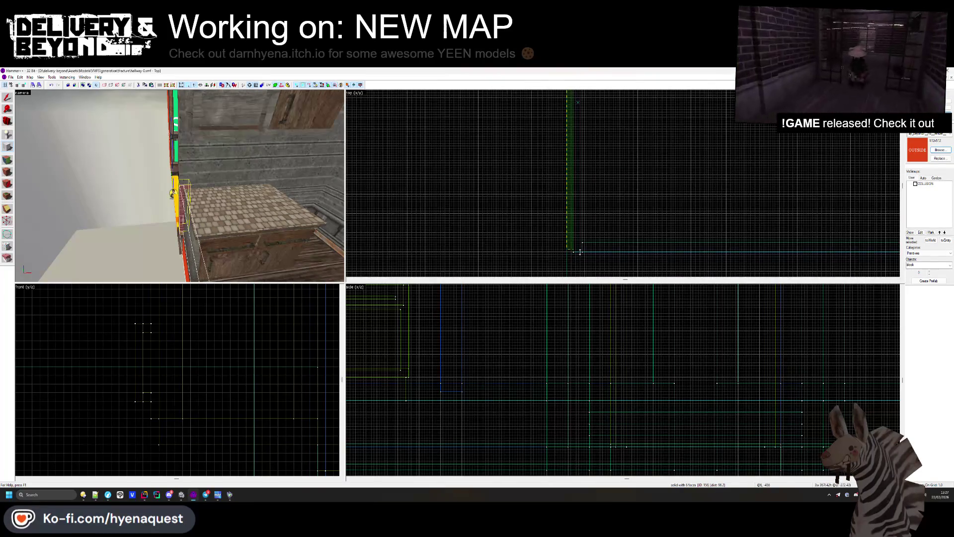
scroll(579, 252, up, 3)
click(572, 245)
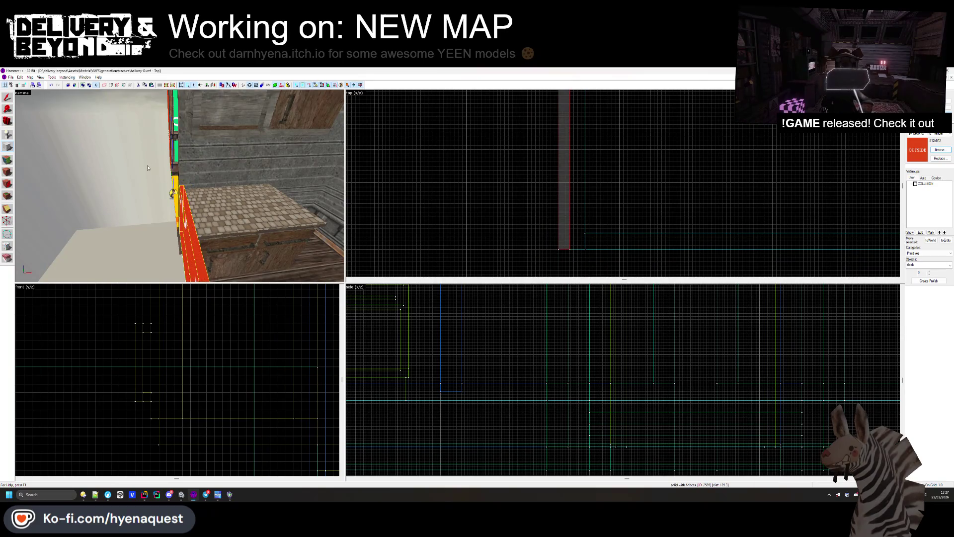
key(s)
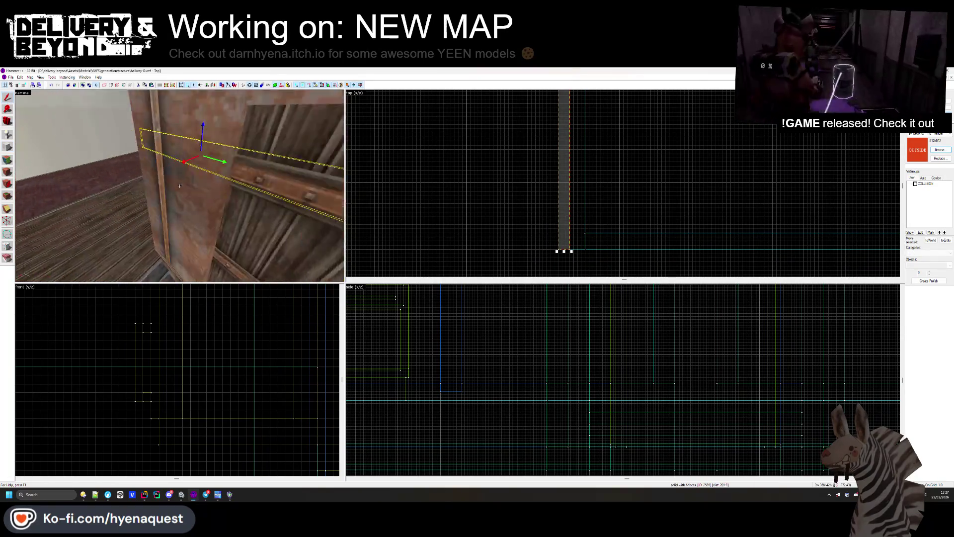
scroll(204, 414, down, 5)
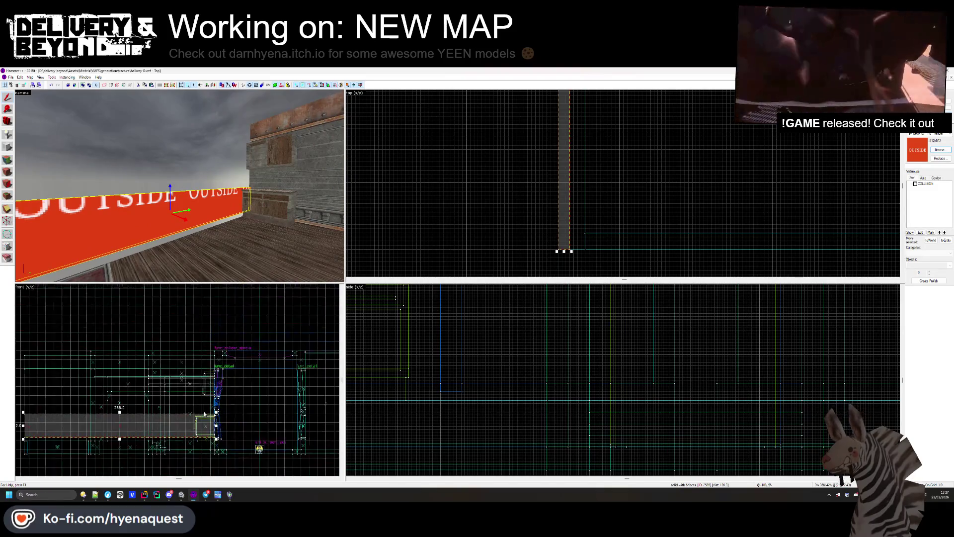
scroll(178, 381, down, 5)
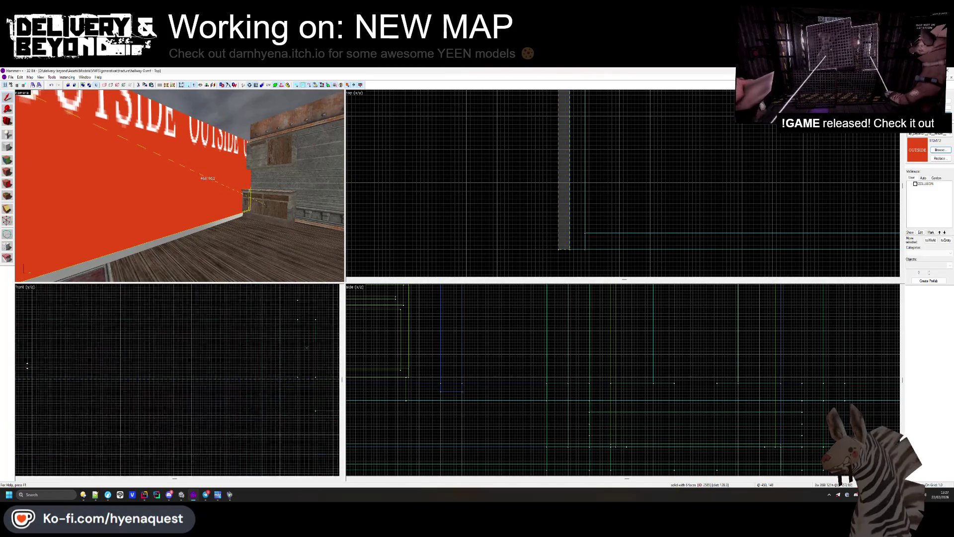
scroll(149, 348, up, 5)
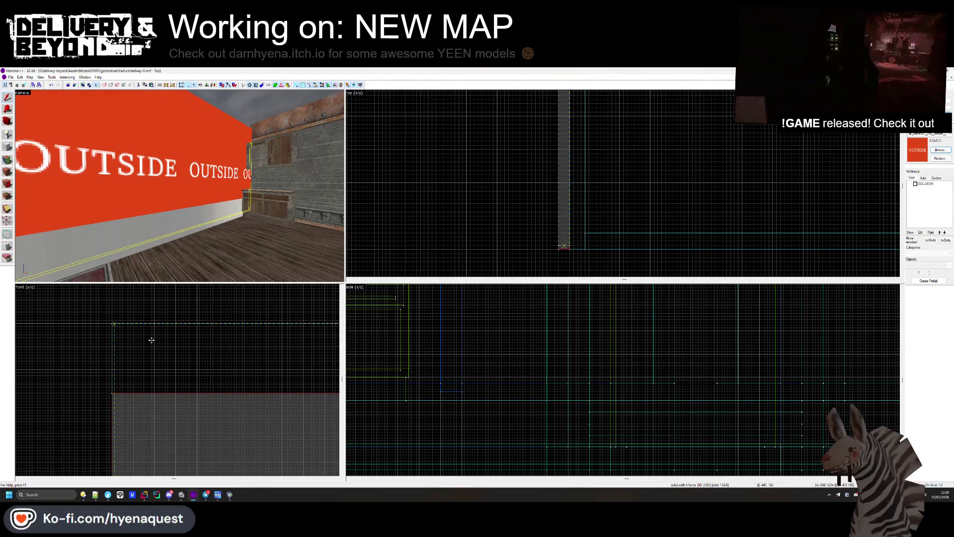
drag(149, 340, 91, 317)
scroll(171, 375, down, 3)
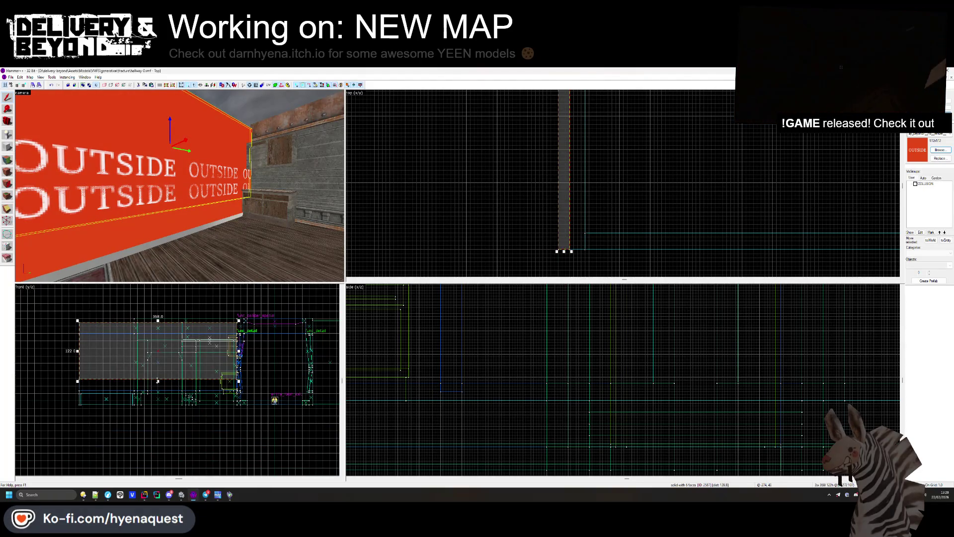
drag(158, 380, 158, 333)
scroll(87, 337, up, 4)
key(ctrl+z)
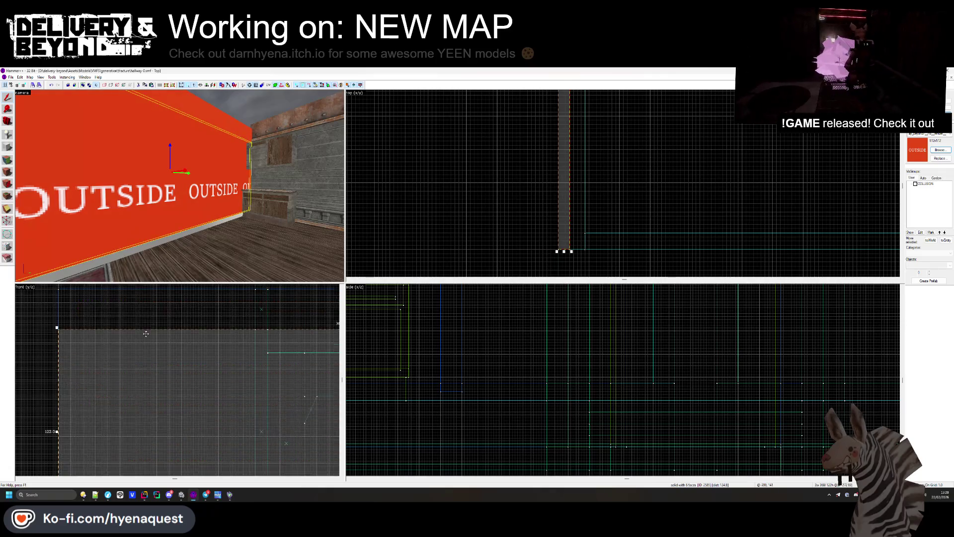
scroll(185, 305, down, 5)
scroll(185, 305, up, 3)
drag(185, 305, 184, 371)
scroll(69, 389, up, 4)
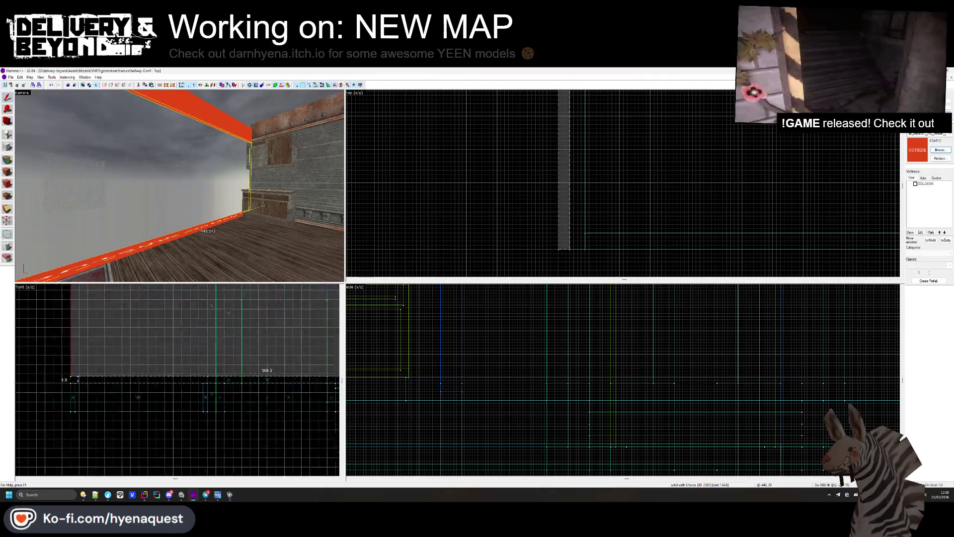
key(ctrl+z)
click(111, 425)
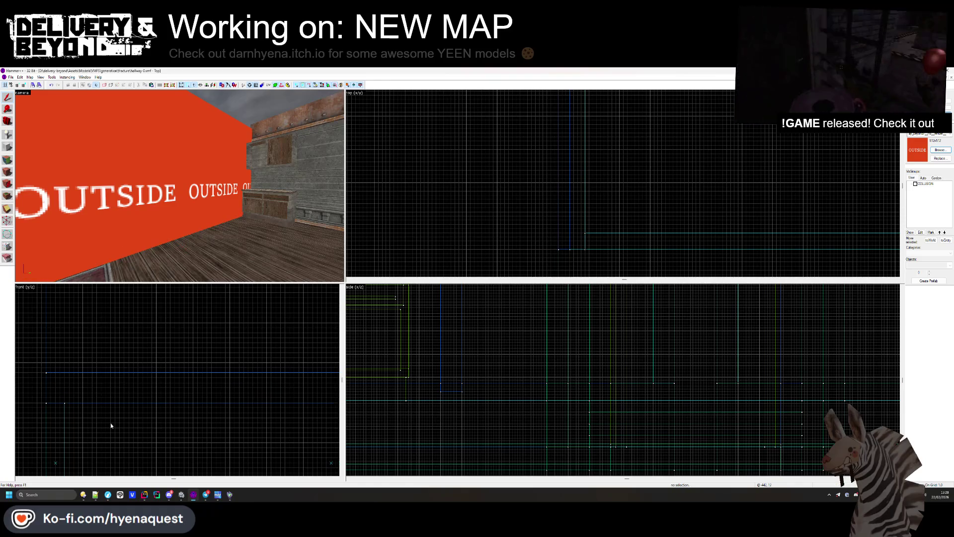
Step: Sample the brown texture from a room face with the Face Edit Sheet
click(8, 161)
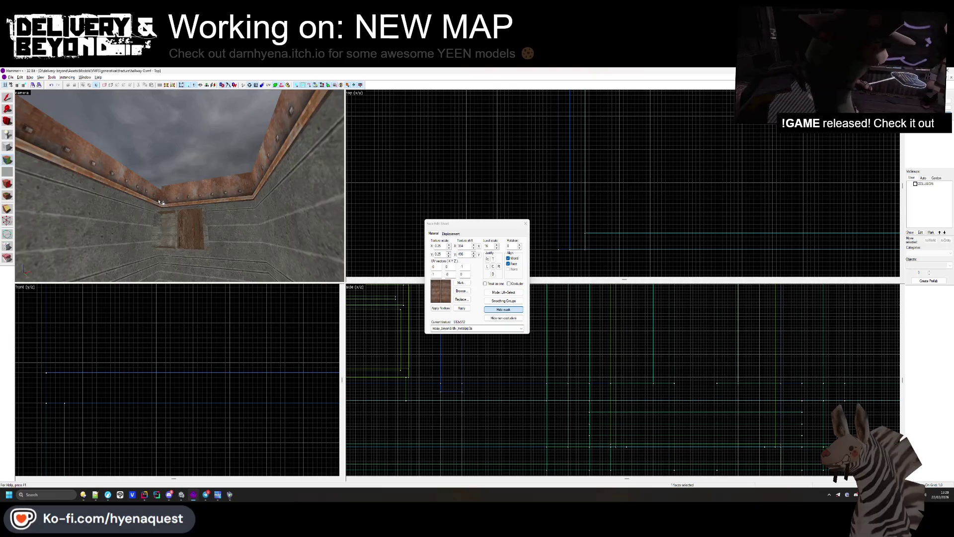
key(z)
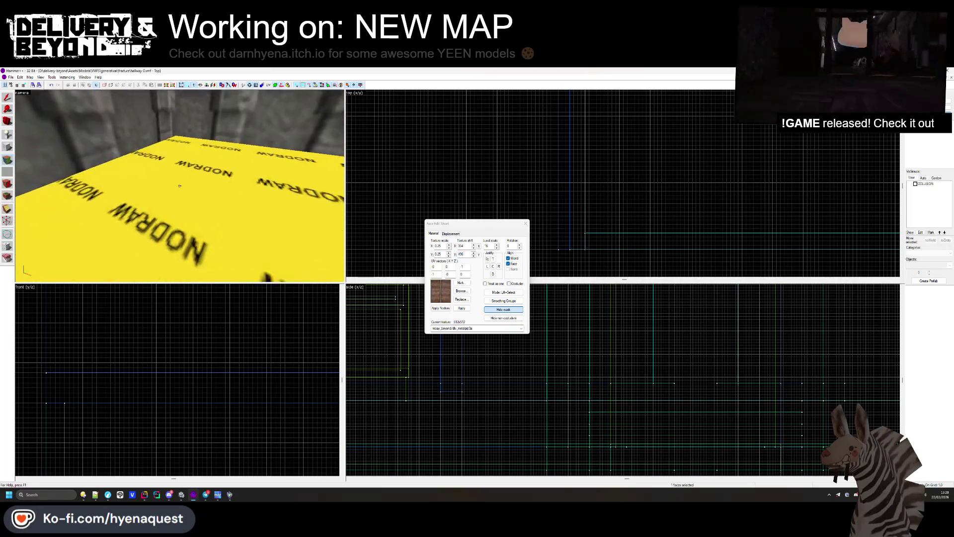
click(179, 186)
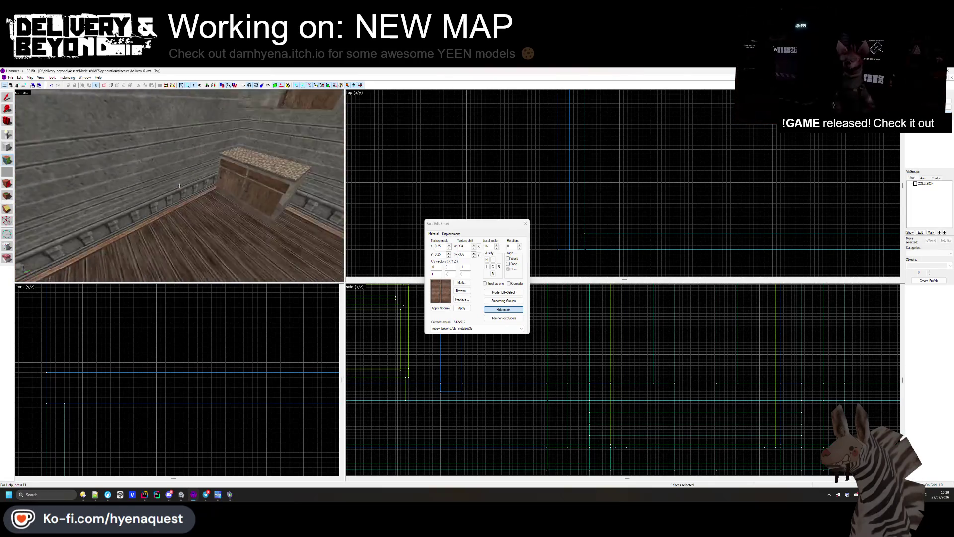
key(z)
click(525, 223)
Step: Fly around the room past the red box, checkered floor, doorway and carpet
key(z)
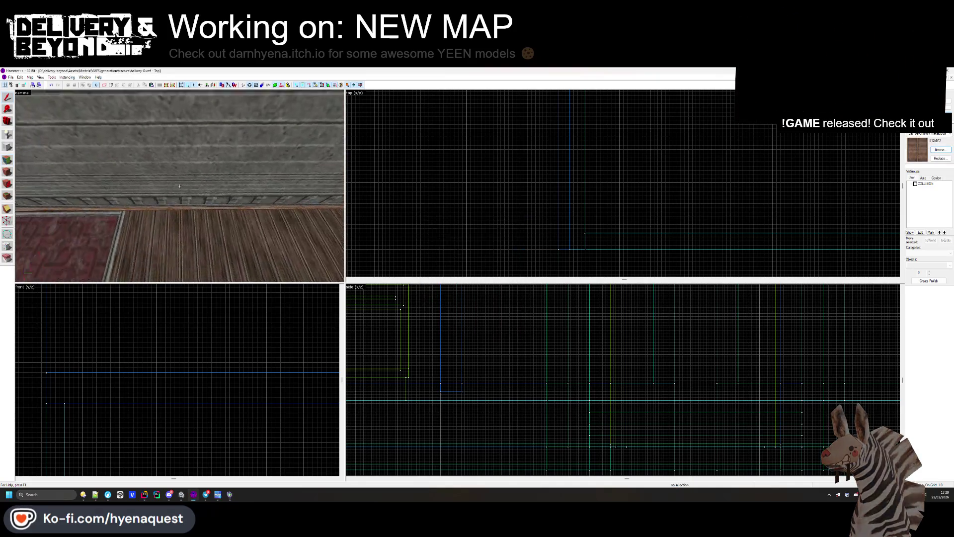
key(z)
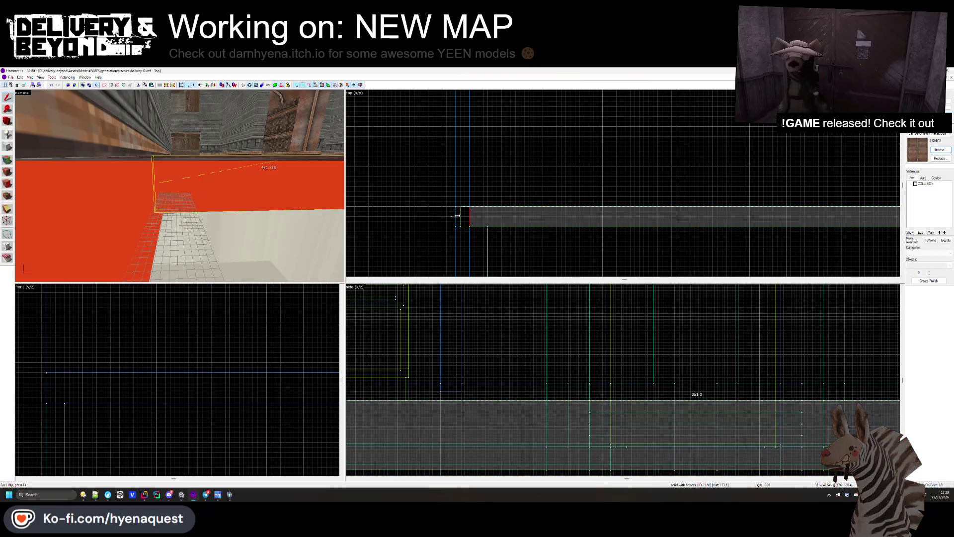
key(s)
key(w)
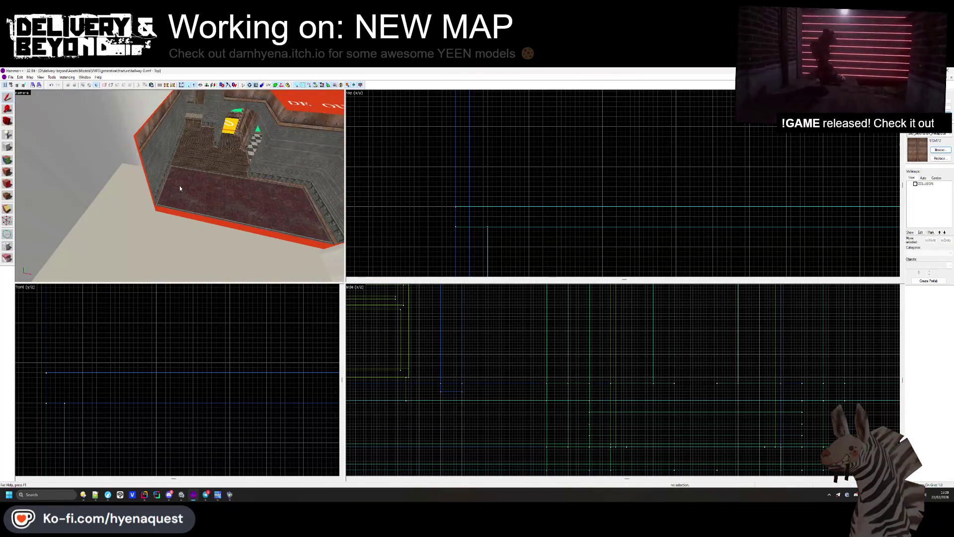
key(w)
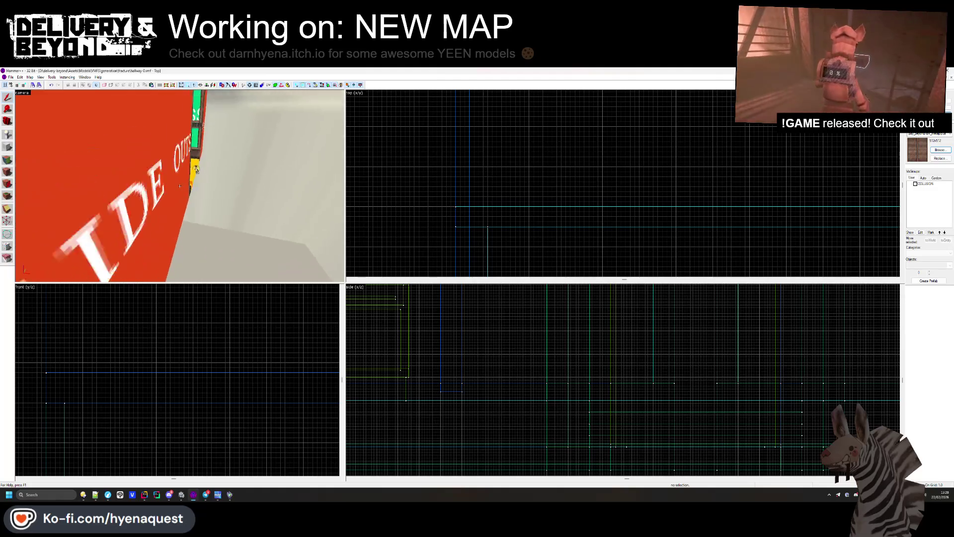
key(s)
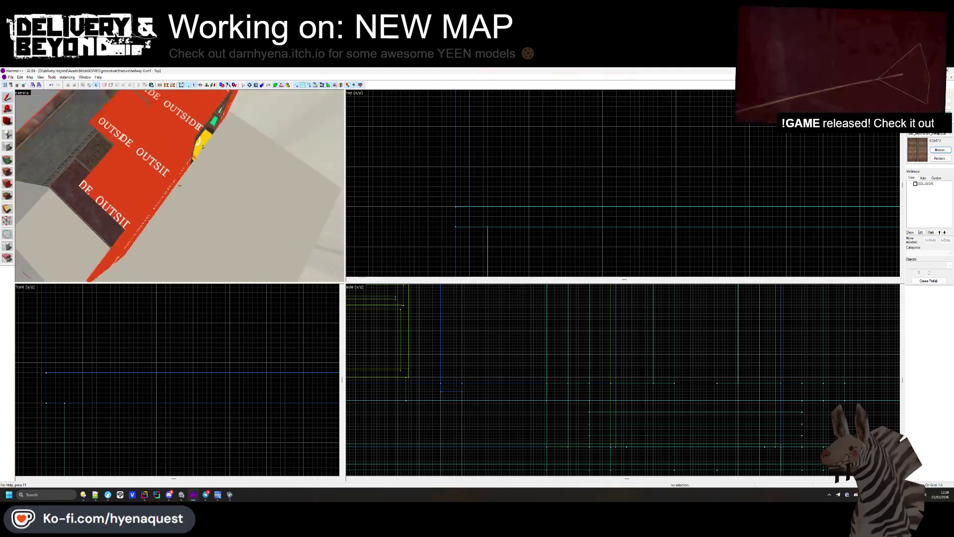
key(w)
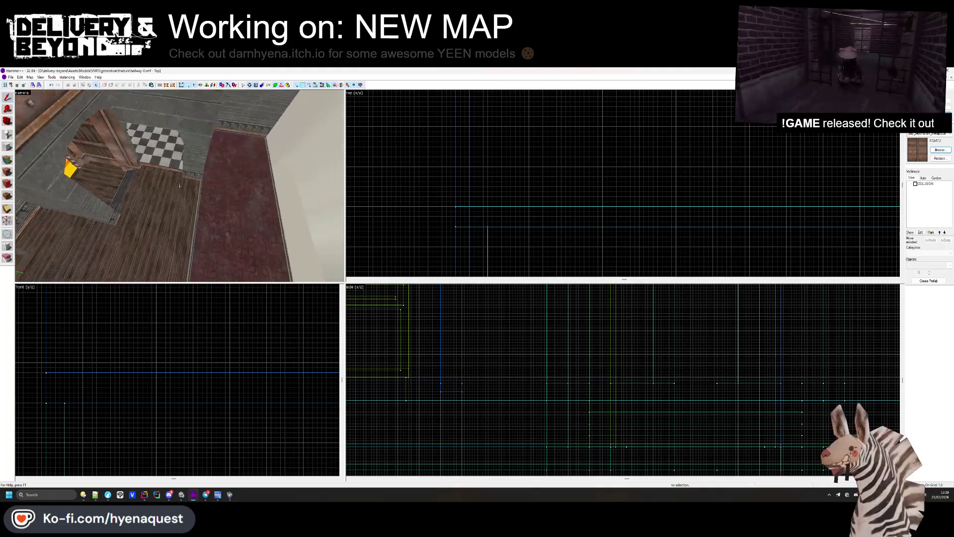
key(s)
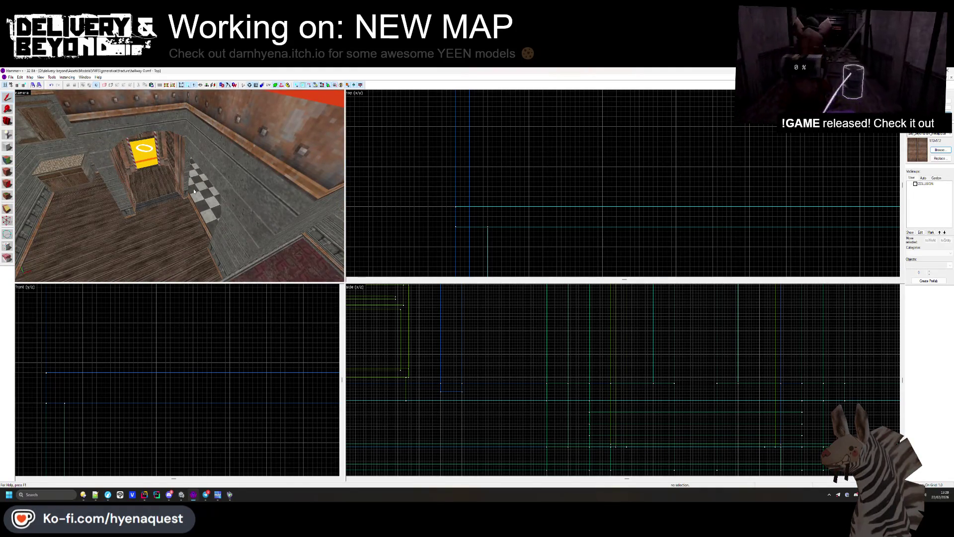
key(w)
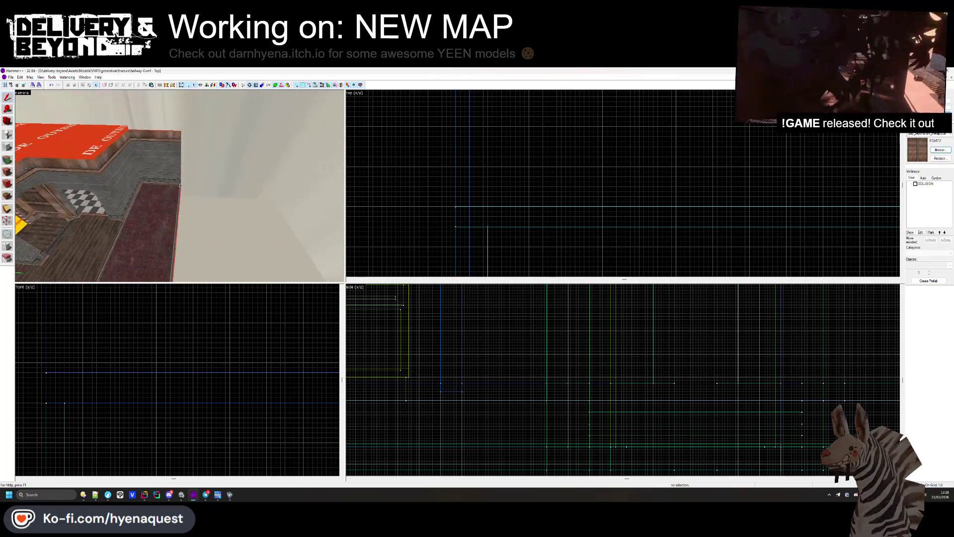
key(s)
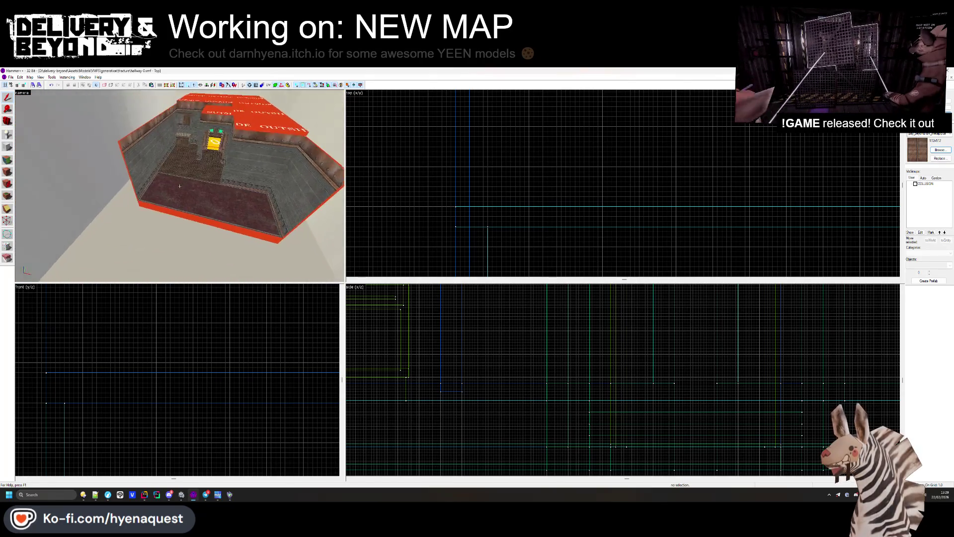
key(w)
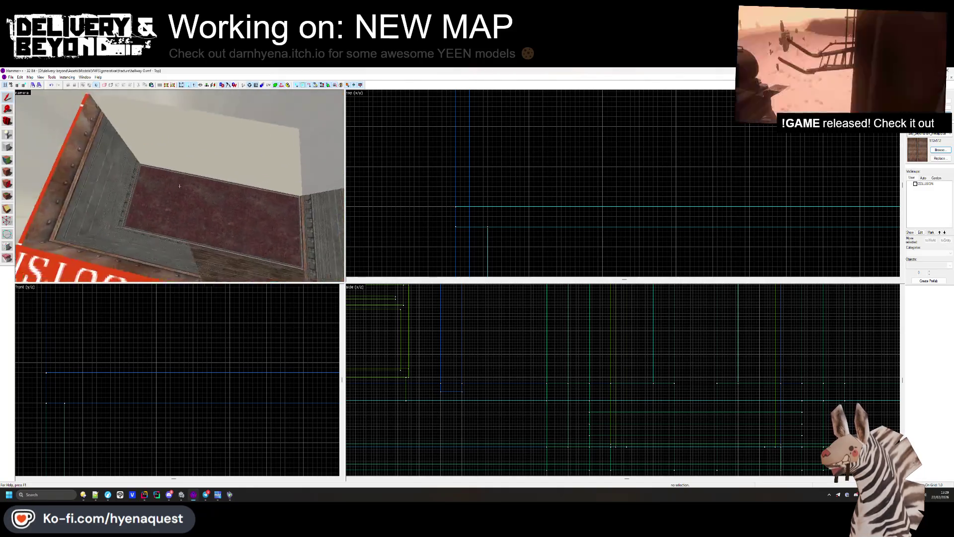
key(s)
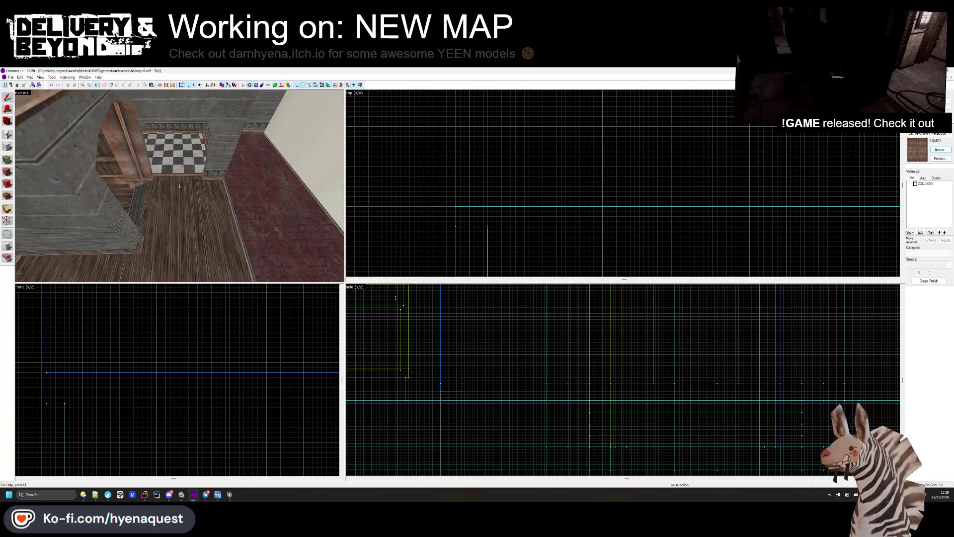
key(Right)
Step: Select the carpet brush, inspect it, then deselect it
click(204, 192)
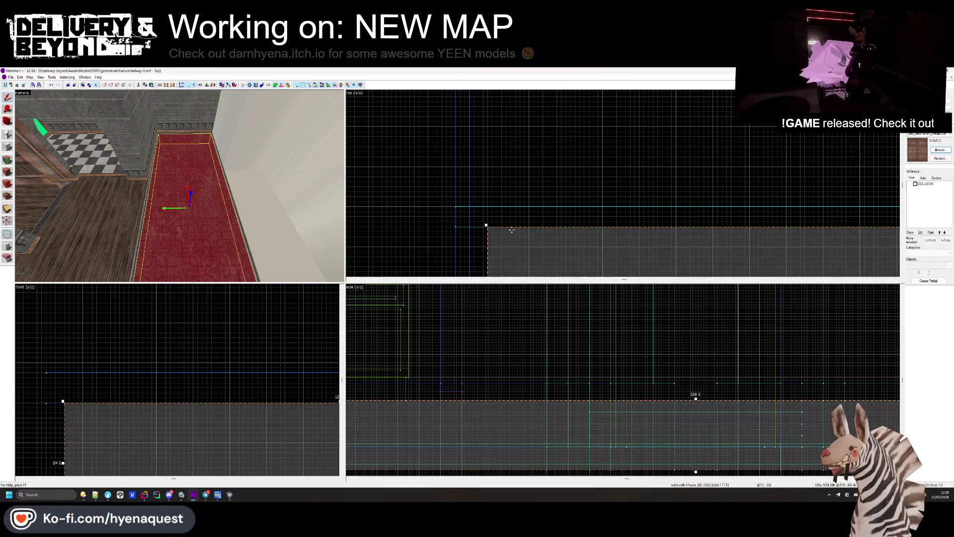
scroll(512, 162, up, 3)
scroll(567, 199, up, 3)
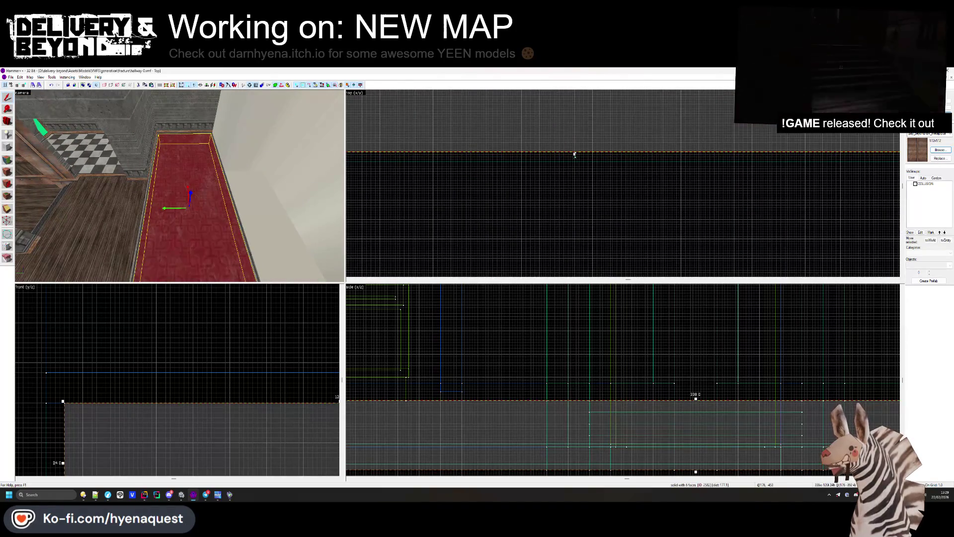
key(Escape)
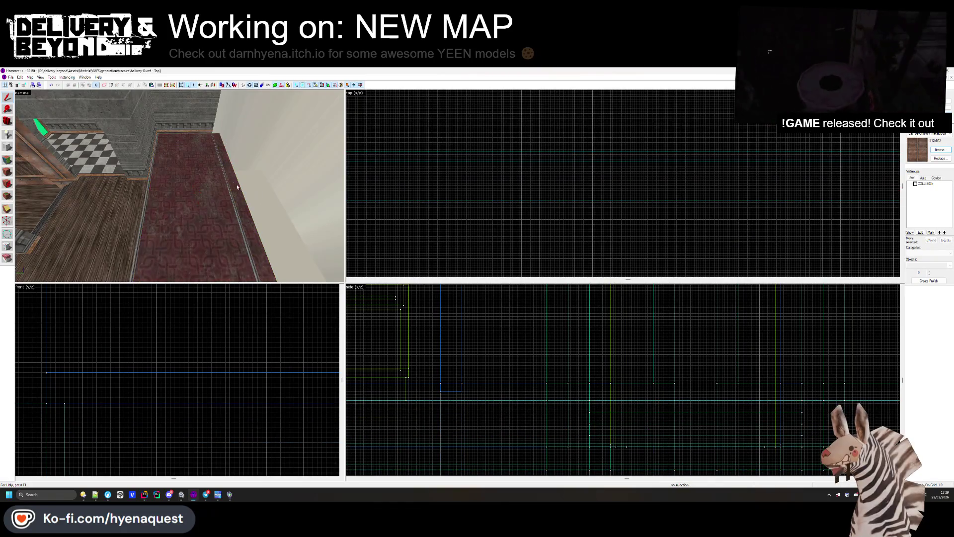
Step: Sample the red face's texture to make OUTSIDE the current texture again
click(237, 187)
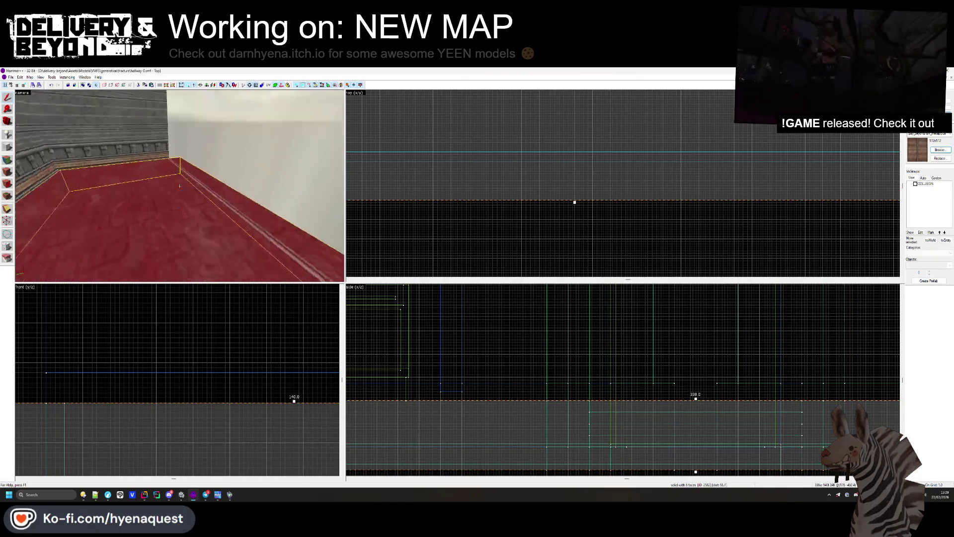
click(208, 216)
key(Escape)
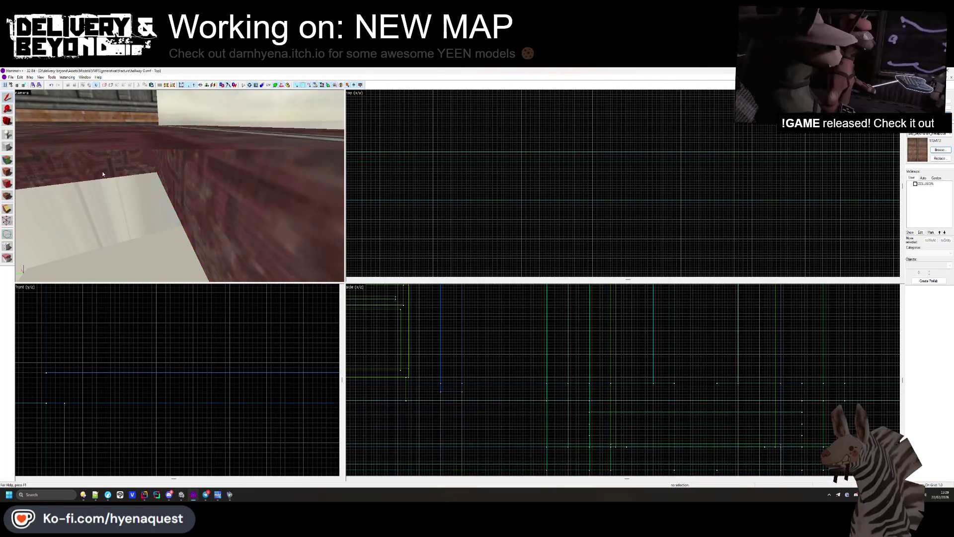
click(8, 160)
click(243, 202)
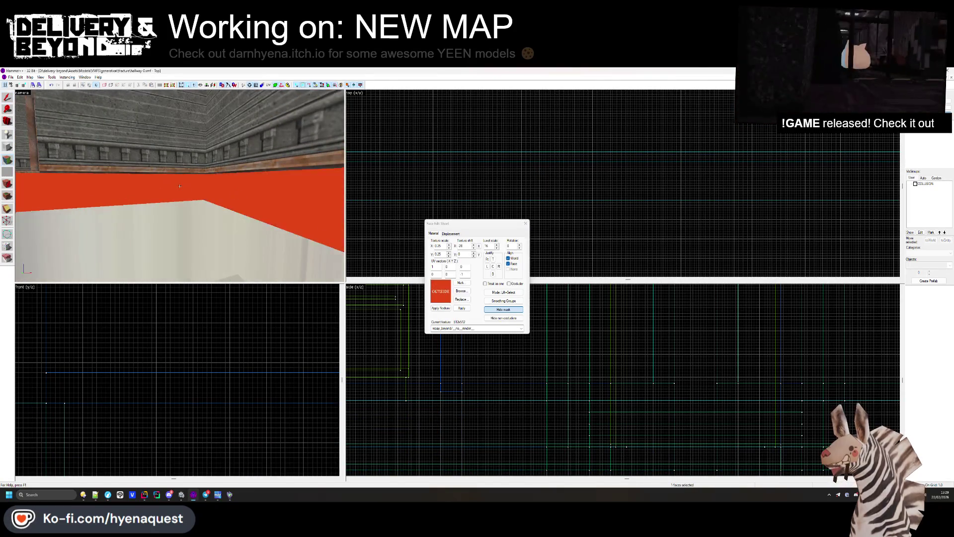
click(526, 223)
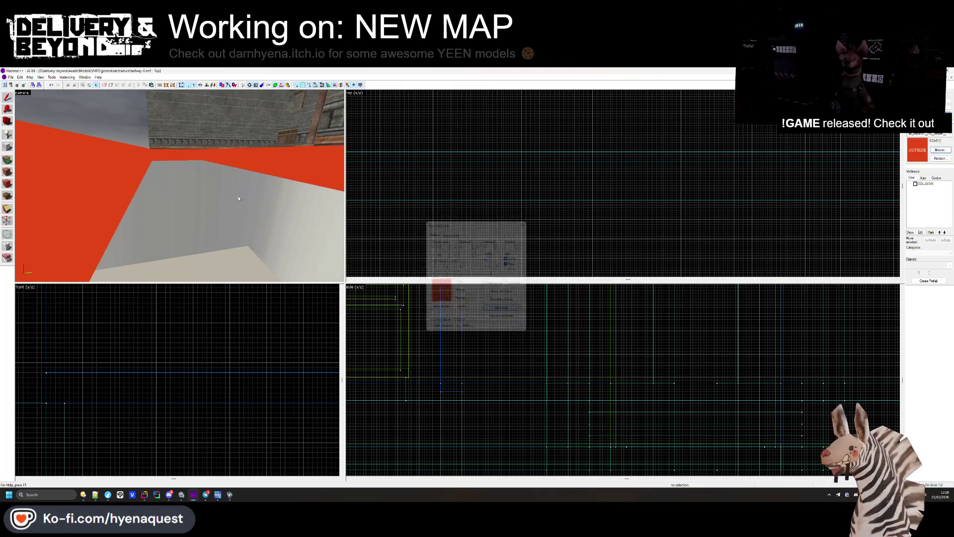
Step: Select the red outer wall slab beside the brick roof edge and nudge it into place
drag(132, 193, 178, 203)
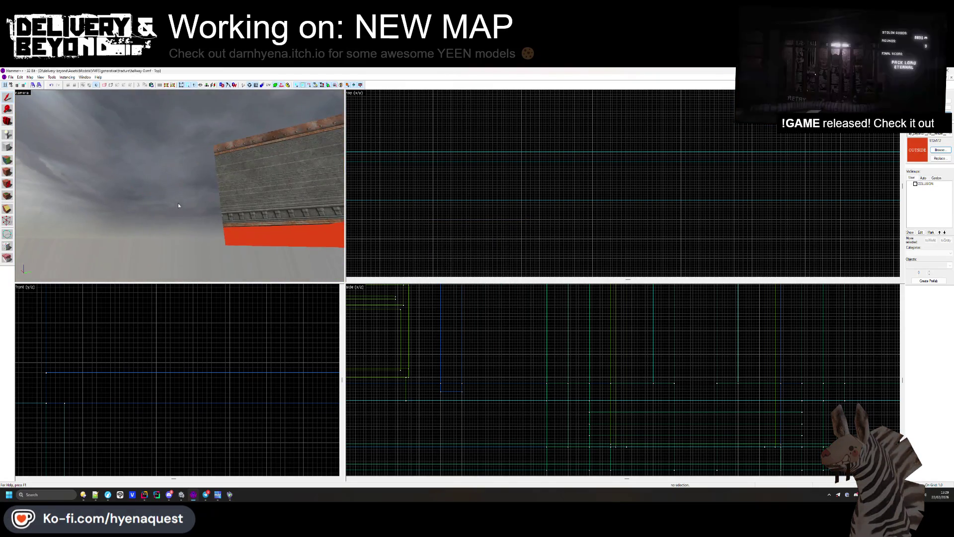
click(195, 217)
scroll(677, 195, up, 3)
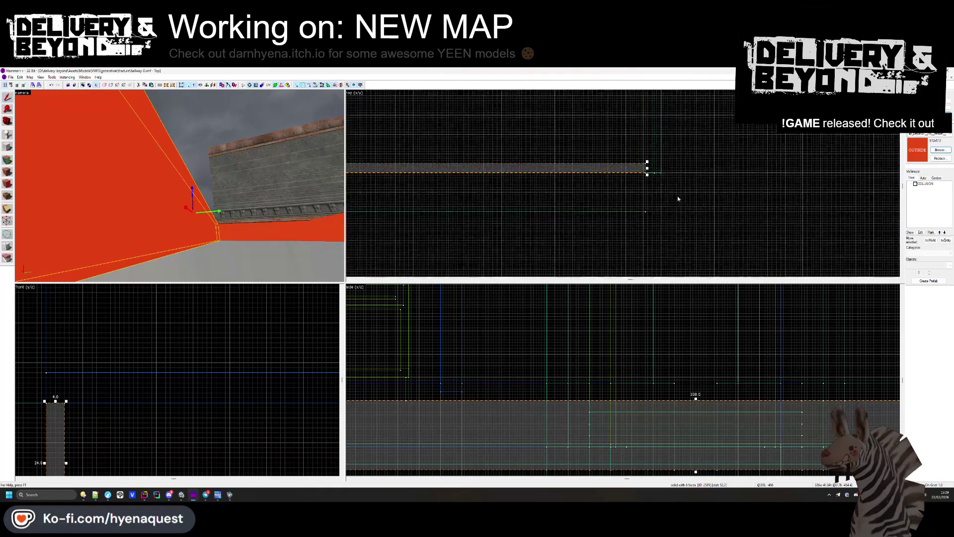
key(ctrl+z)
key(ctrl+z)
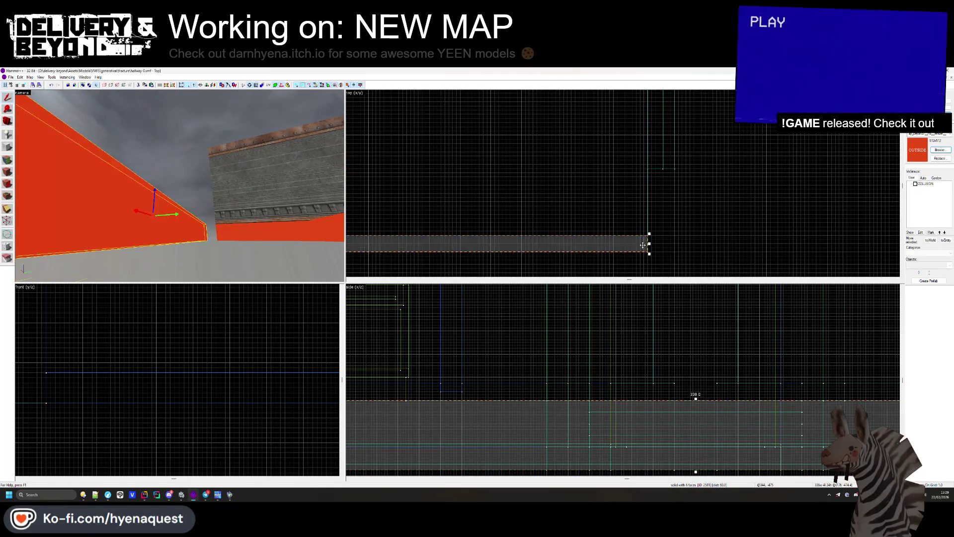
Step: Lengthen the narrow carpeted floor strip down the hallway in the top view
key(w)
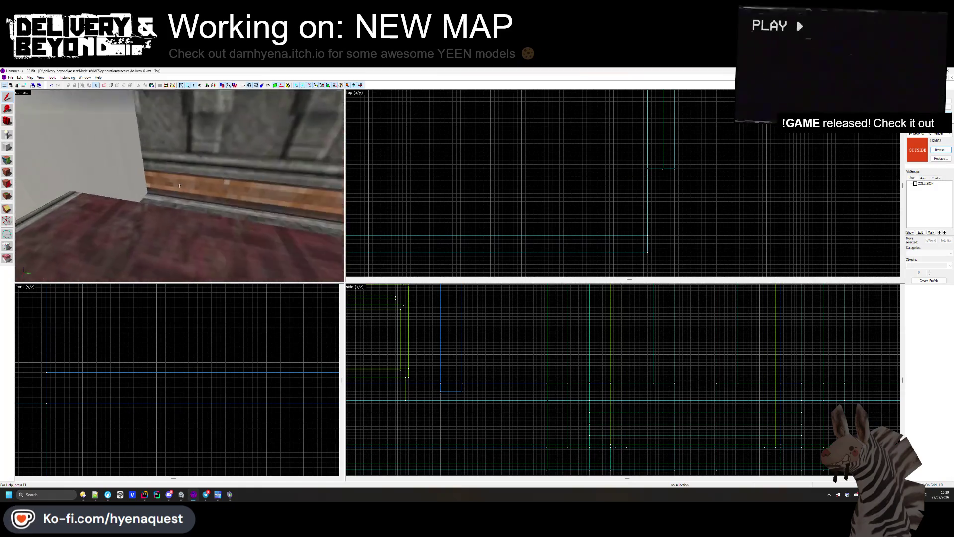
key(z)
click(224, 172)
scroll(547, 204, up, 3)
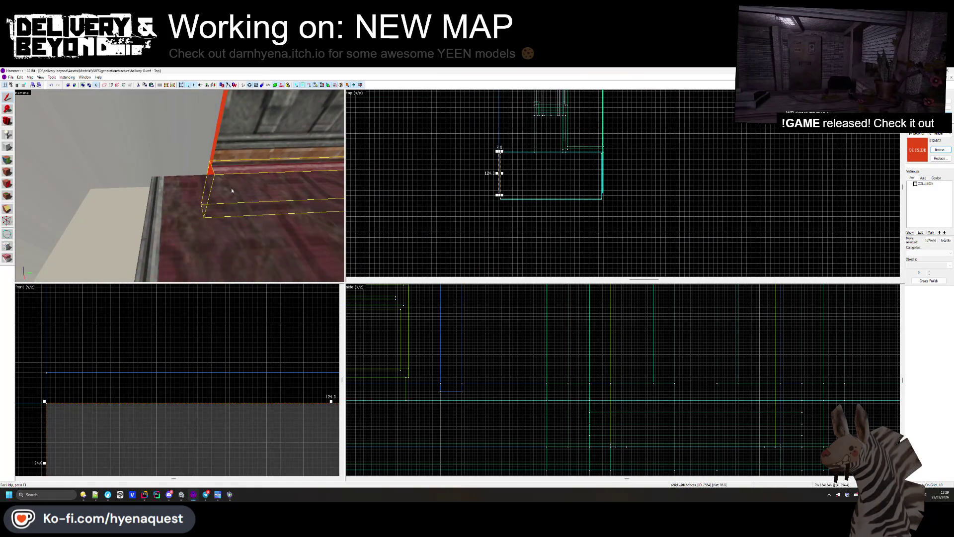
scroll(497, 191, up, 5)
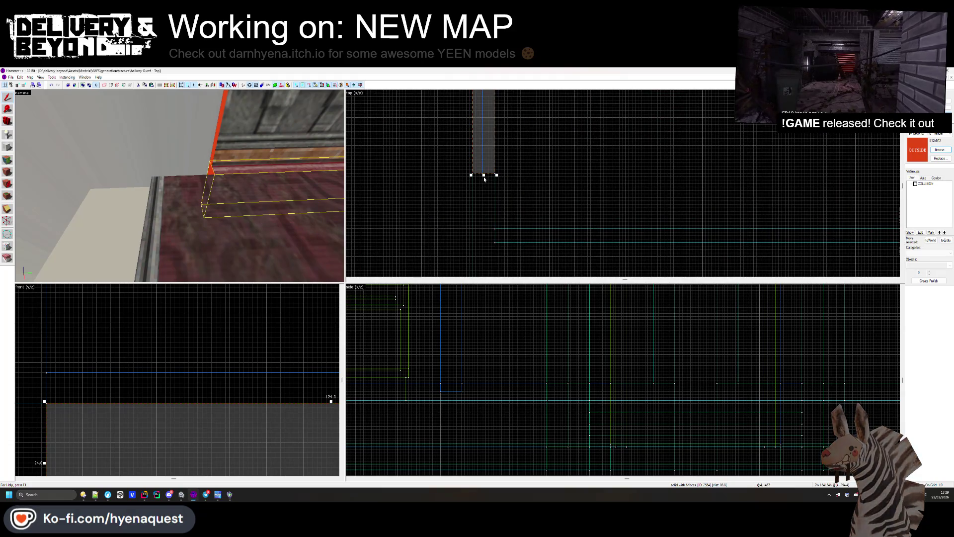
drag(484, 176, 492, 241)
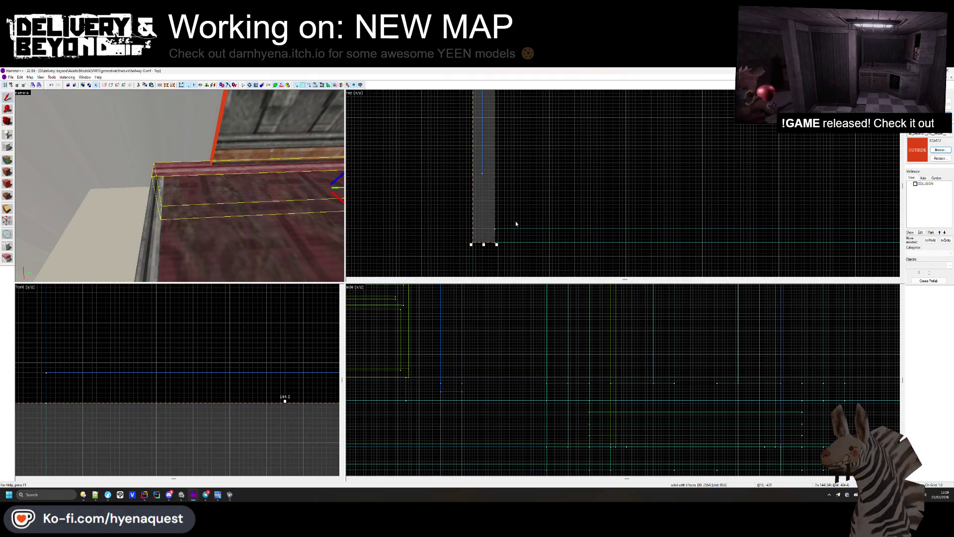
click(515, 221)
Step: Stretch the thin wall trim farther down the hallway, retrying until it fits
click(478, 174)
drag(475, 178, 474, 240)
key(ctrl+z)
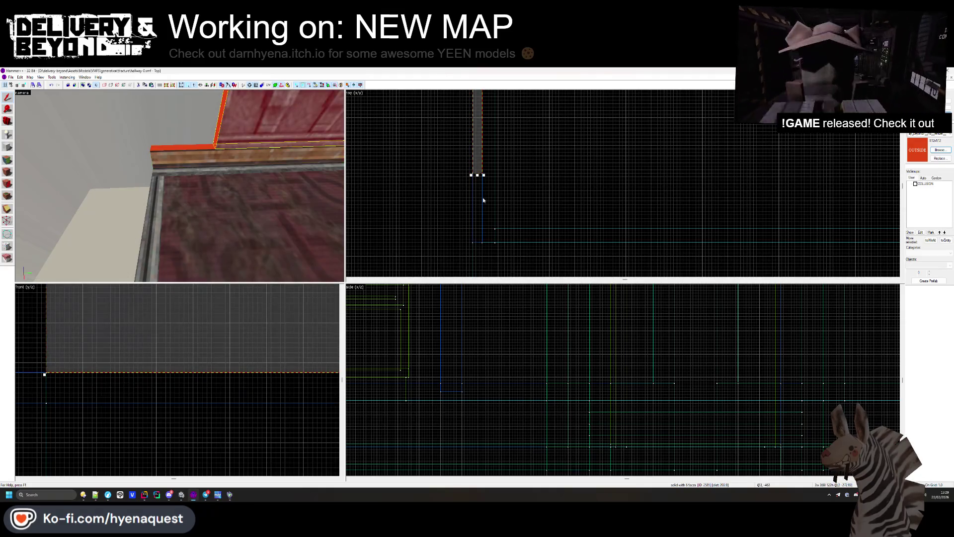
drag(479, 176, 477, 245)
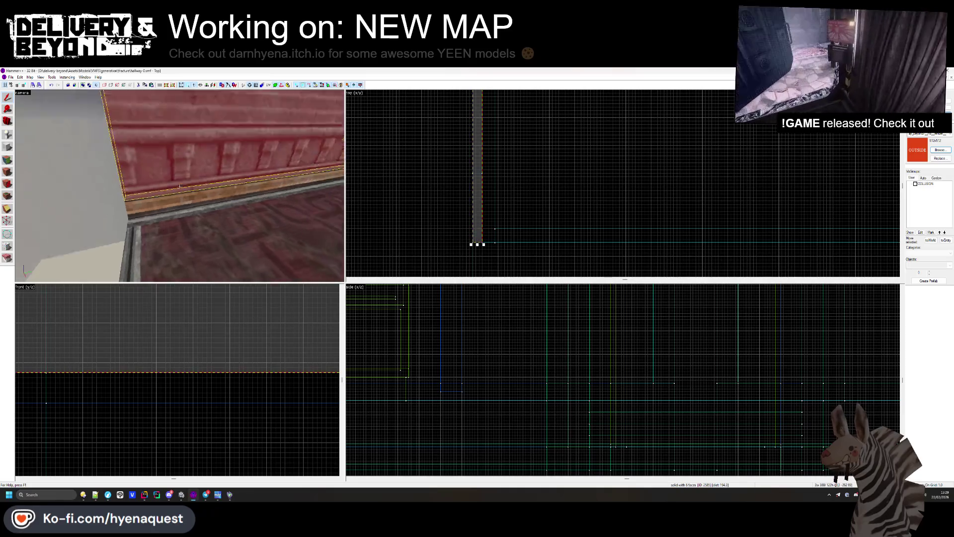
key(ctrl+z)
drag(481, 181, 481, 252)
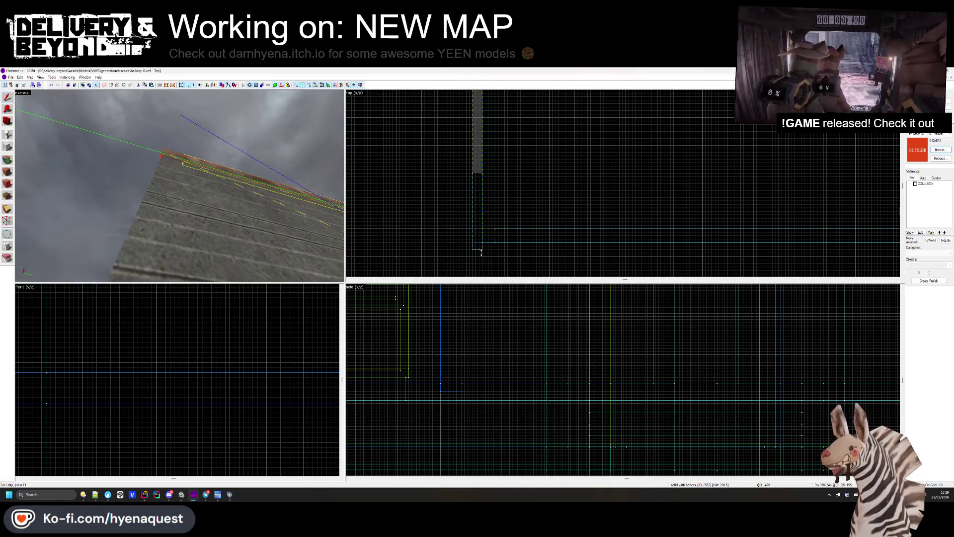
key(z)
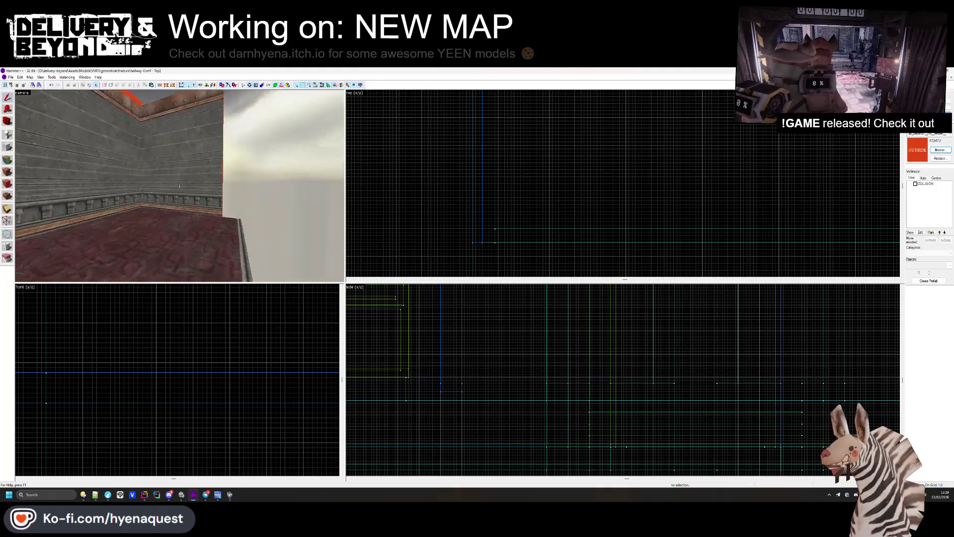
key(z)
scroll(467, 198, up, 5)
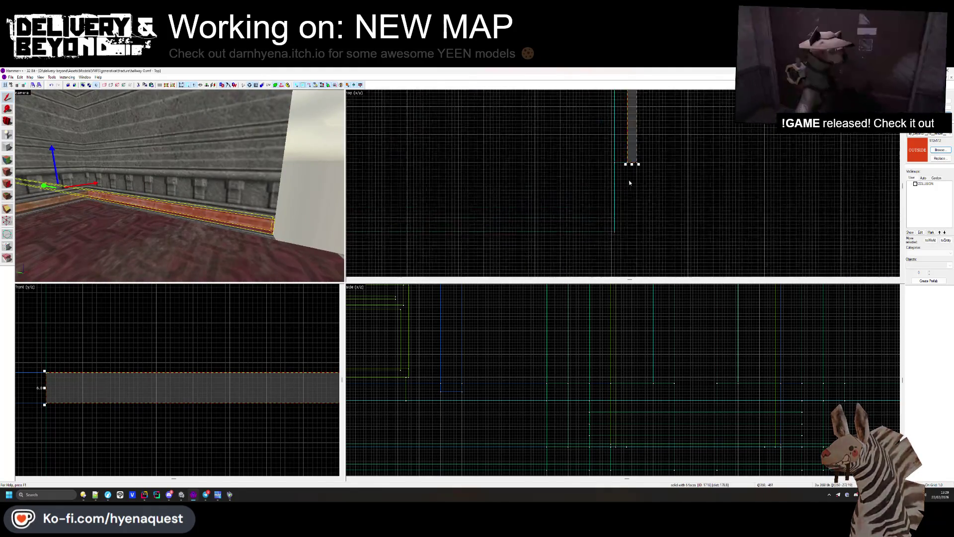
drag(633, 164, 633, 232)
scroll(633, 233, up, 3)
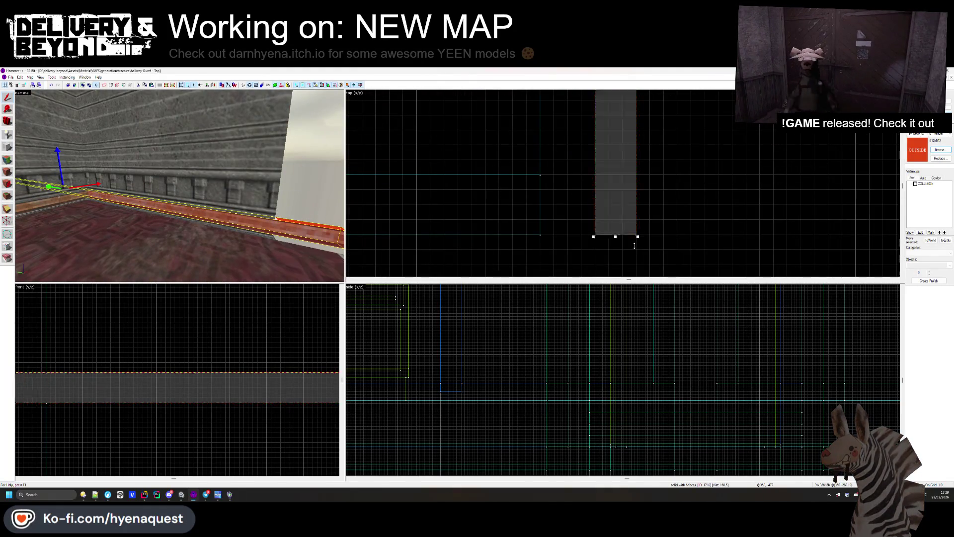
Step: Lengthen the red wall-top trim down the hallway, then view the room from above
click(259, 240)
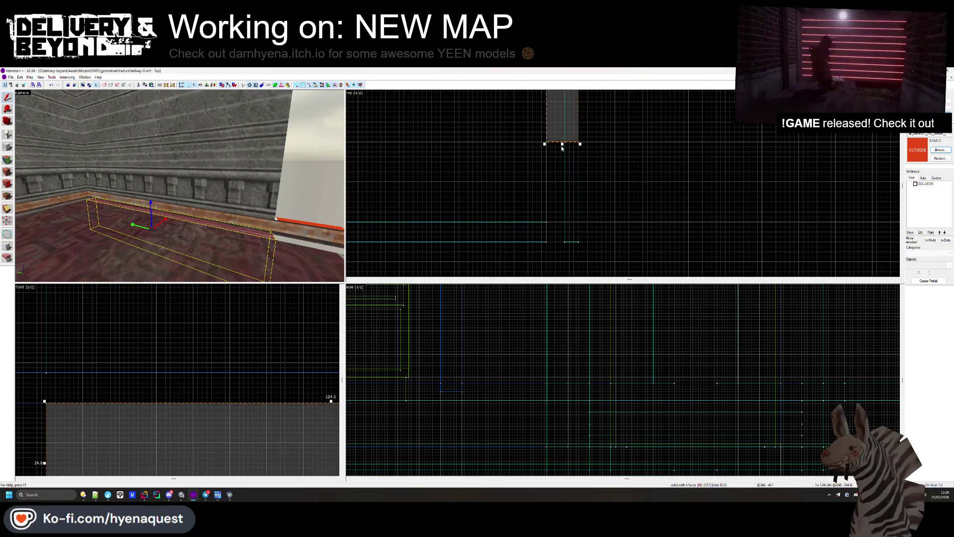
click(249, 187)
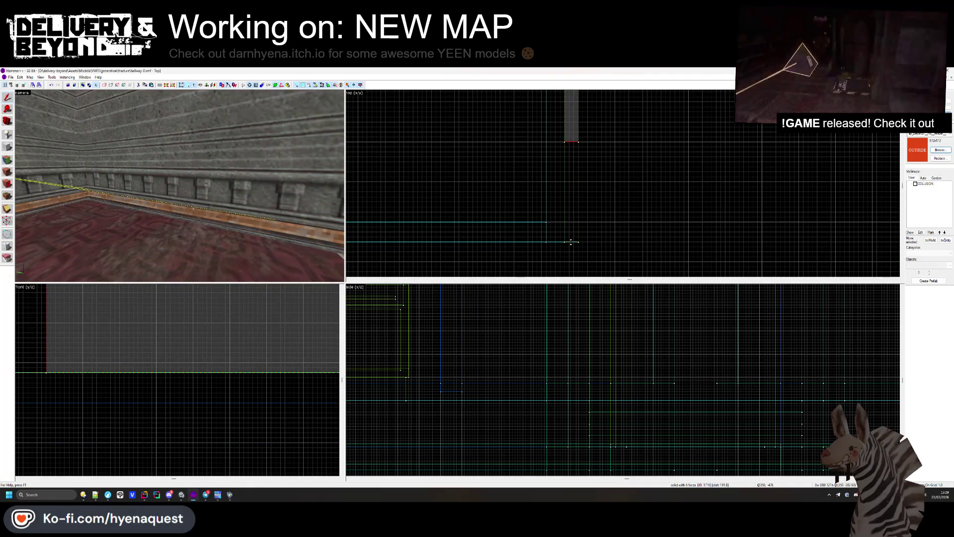
click(138, 197)
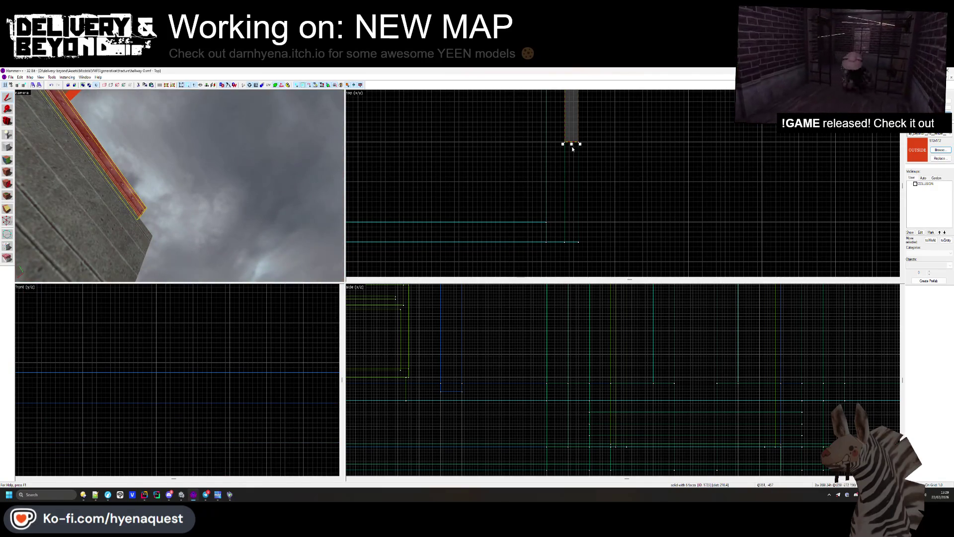
drag(571, 145, 572, 243)
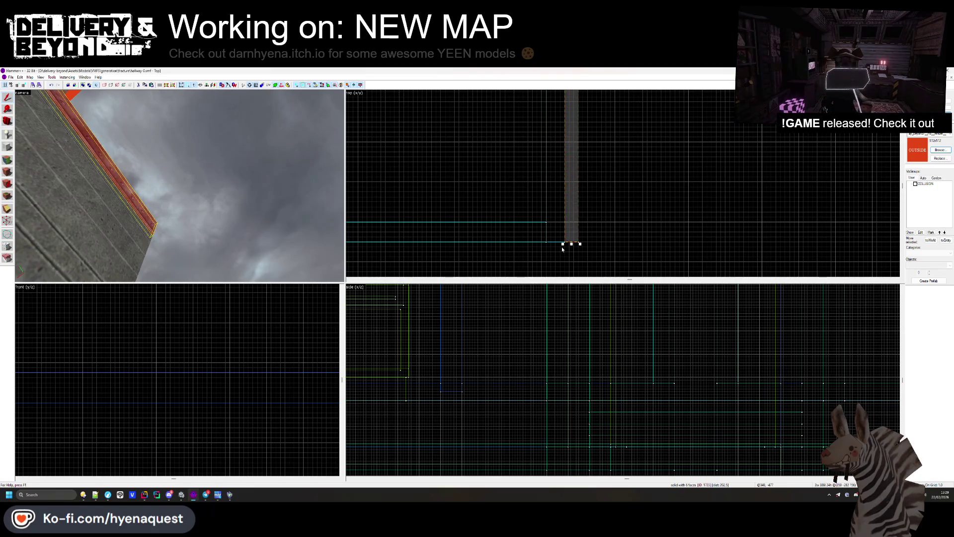
key(Escape)
key(w)
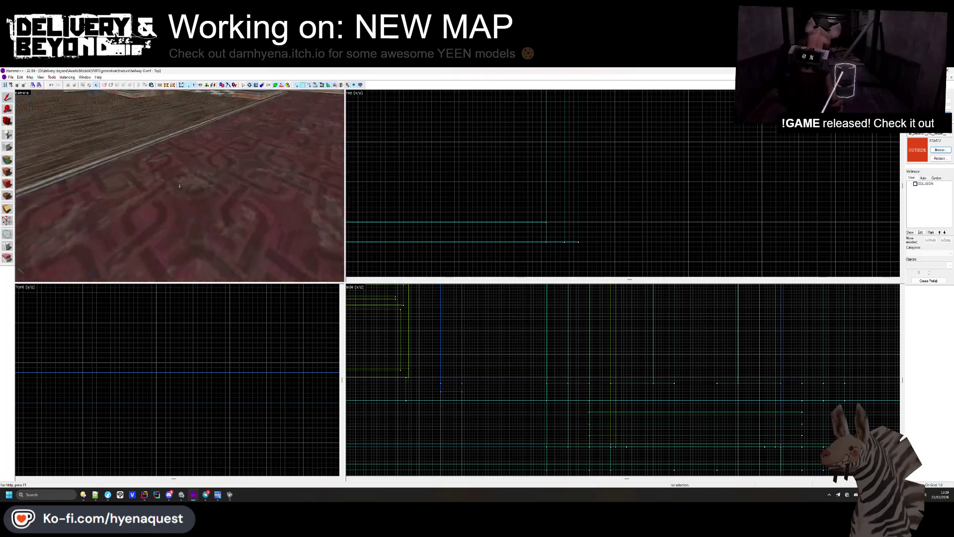
key(z)
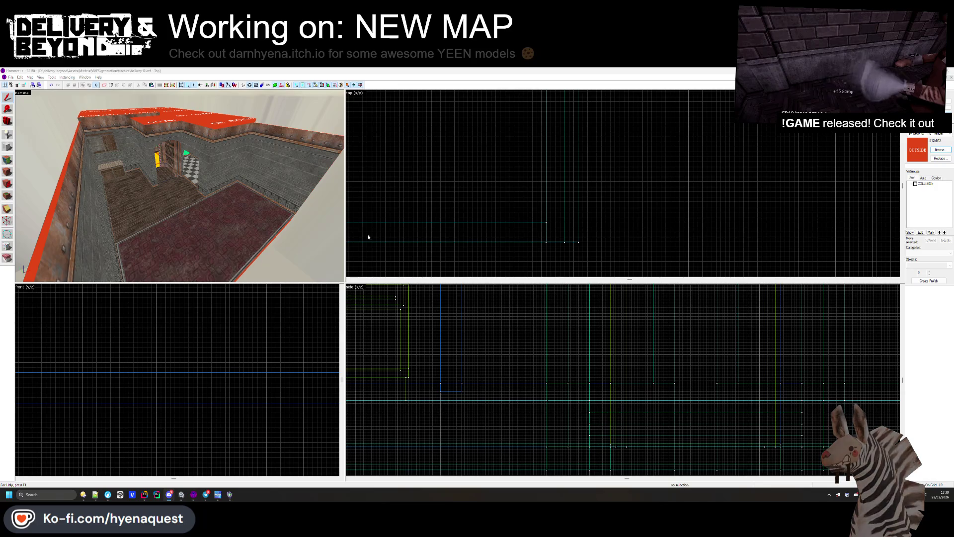
key(z)
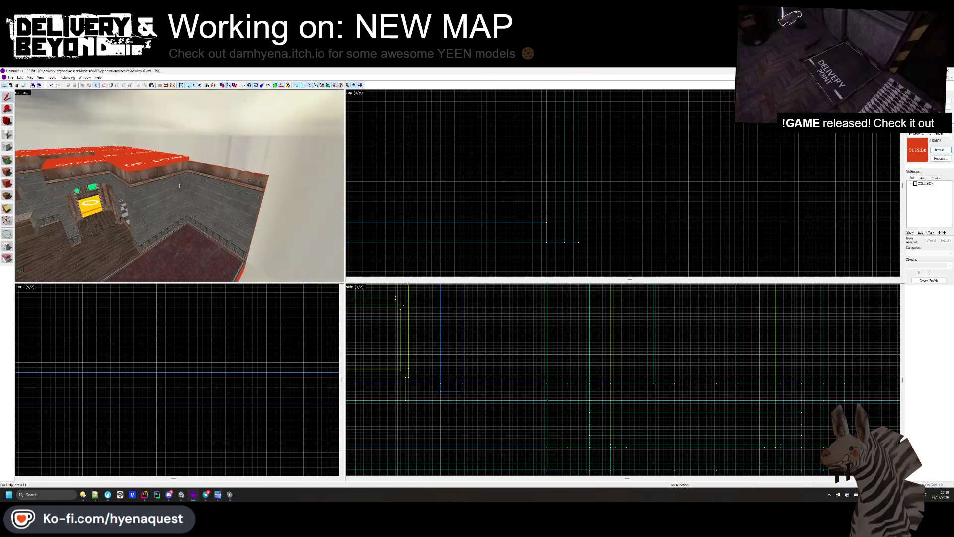
Step: Draw a long thin block brush along the wall top beside the red trim, then start face texturing
key(z)
click(179, 183)
scroll(548, 230, down, 2)
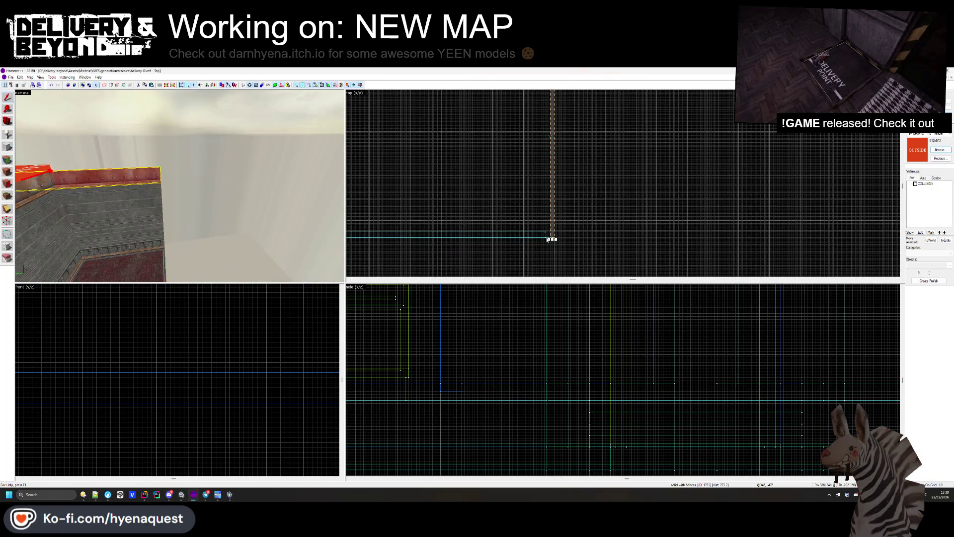
key(shift+b)
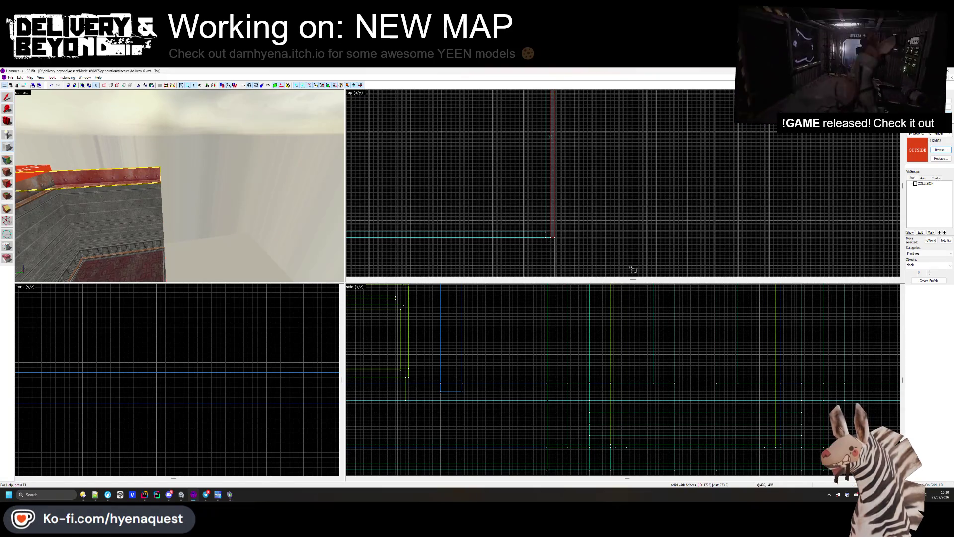
scroll(548, 235, up, 3)
drag(560, 221, 447, 251)
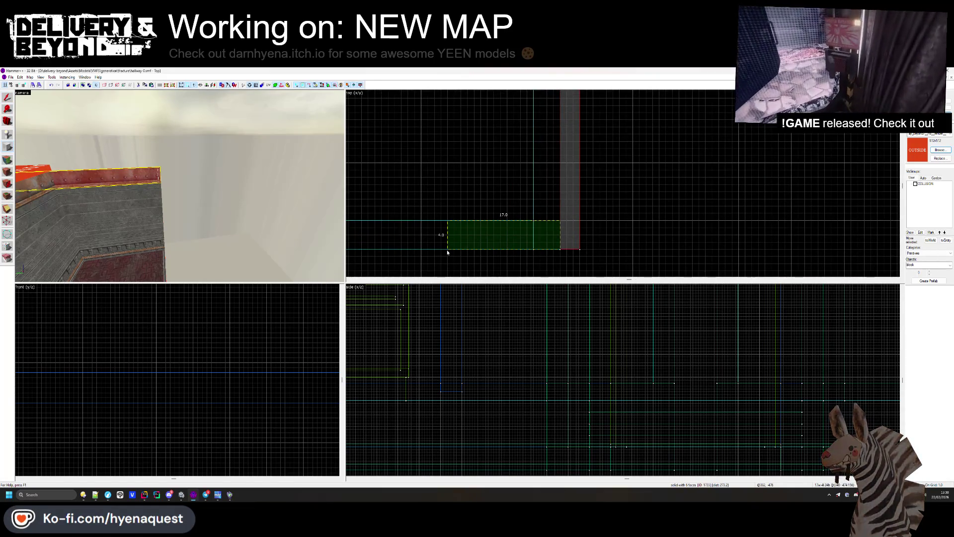
scroll(671, 208, down, 5)
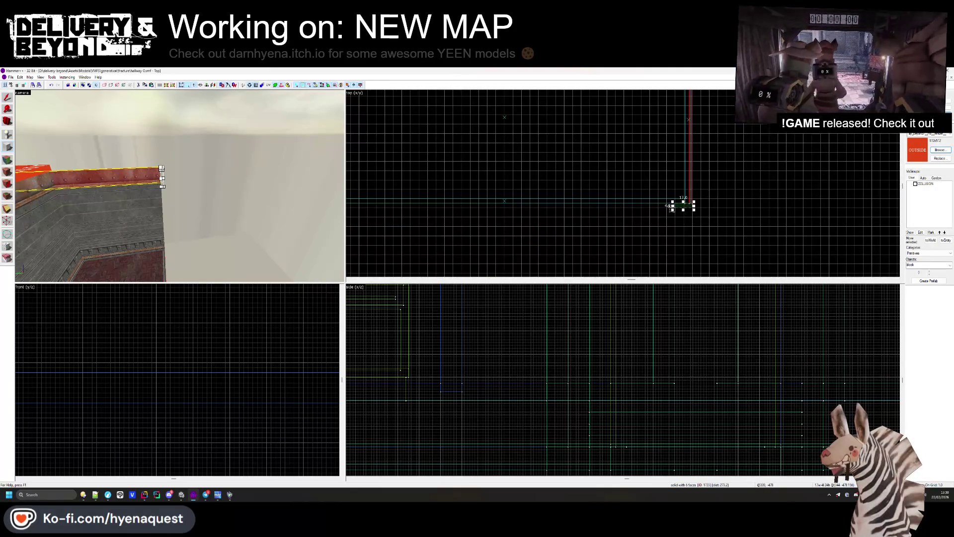
drag(694, 204, 766, 205)
scroll(635, 199, up, 4)
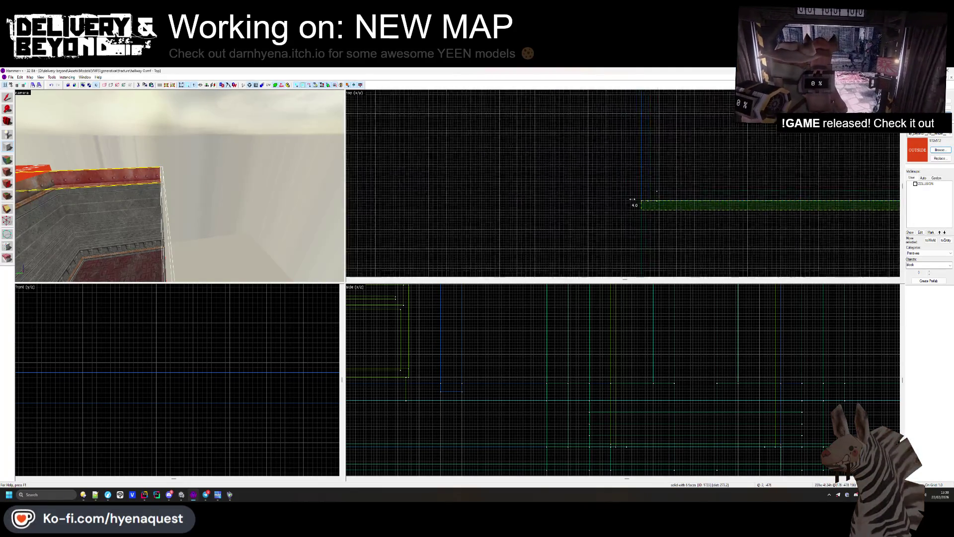
key(Return)
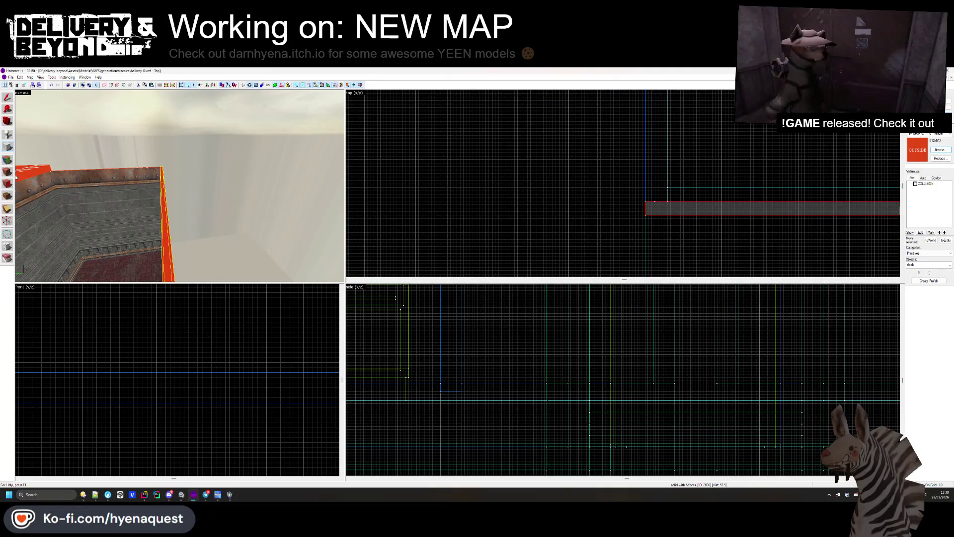
click(7, 160)
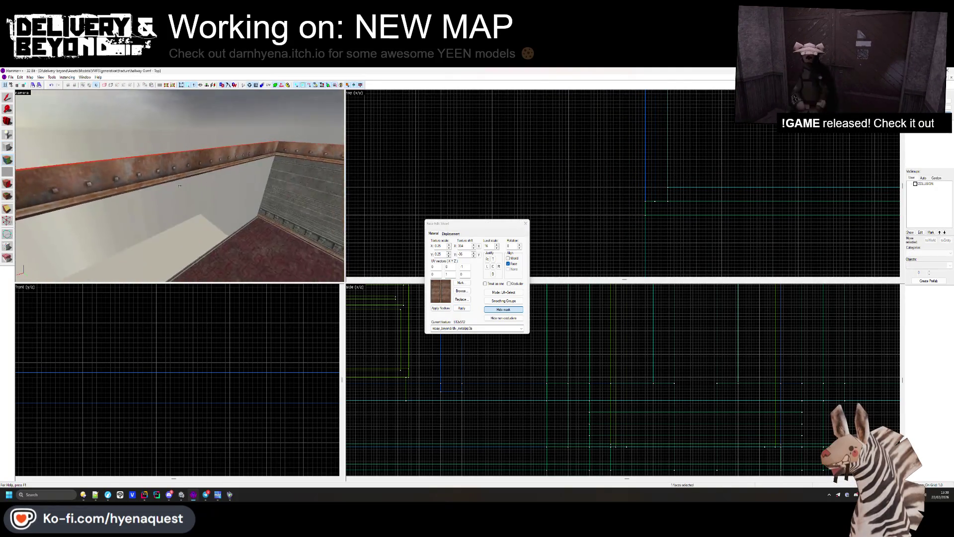
Step: Close the face editor, select the baseboard brush, and scroll the texture browser to the top
click(526, 223)
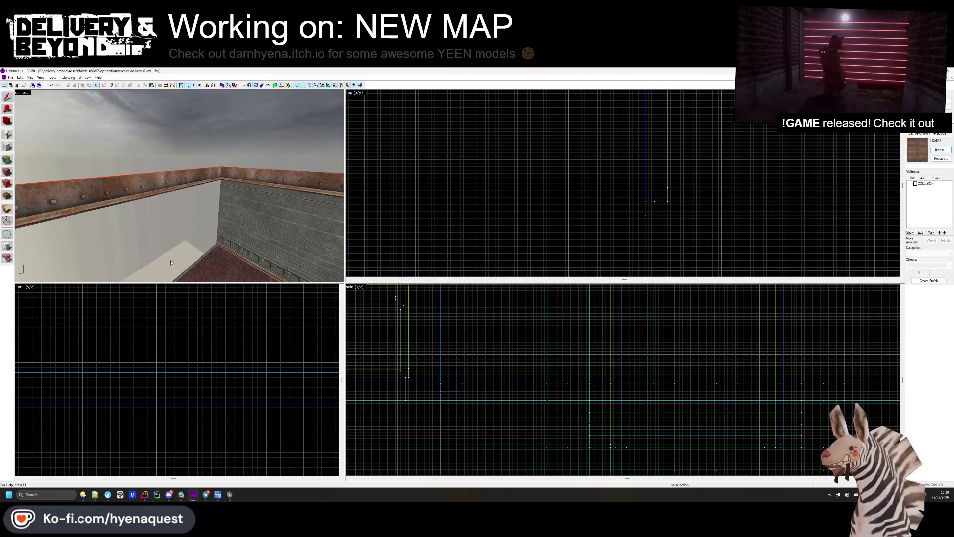
click(227, 250)
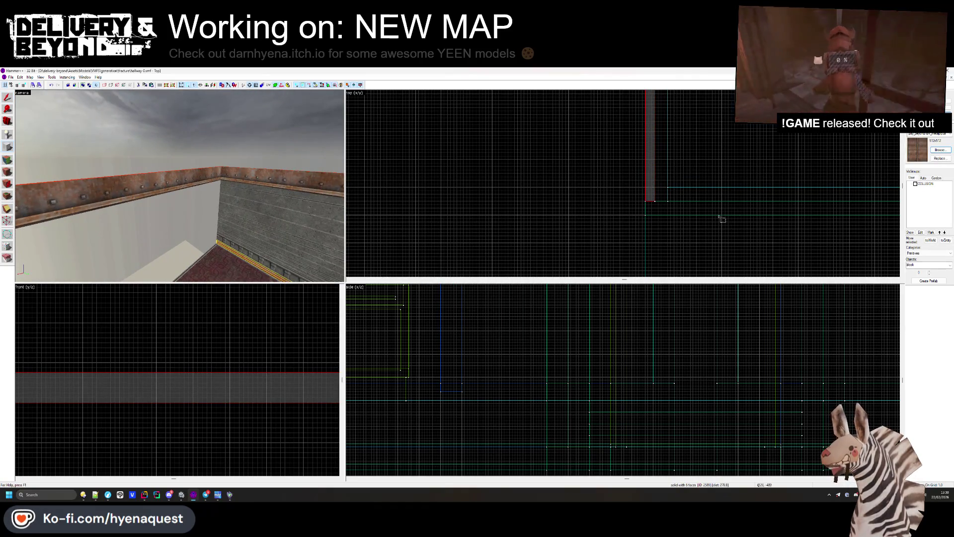
click(942, 151)
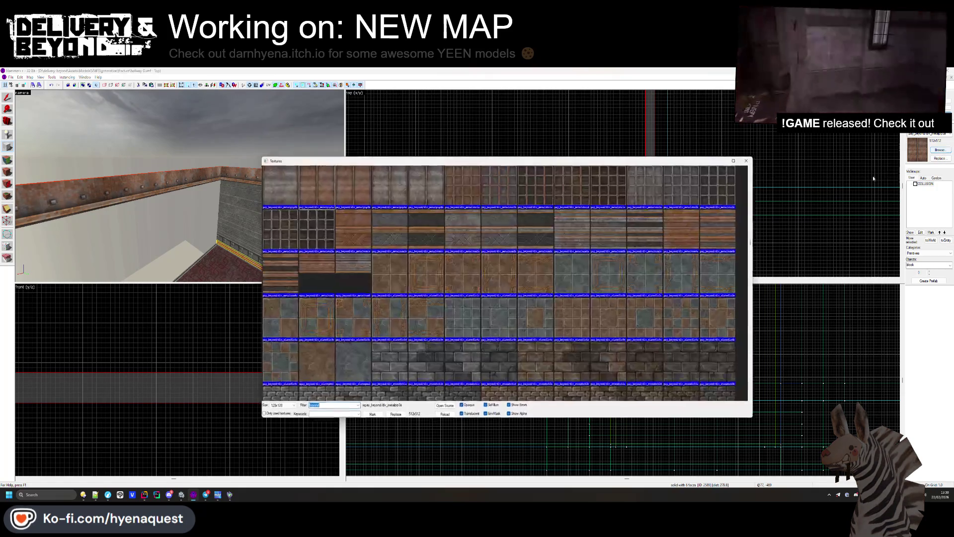
drag(751, 241, 746, 172)
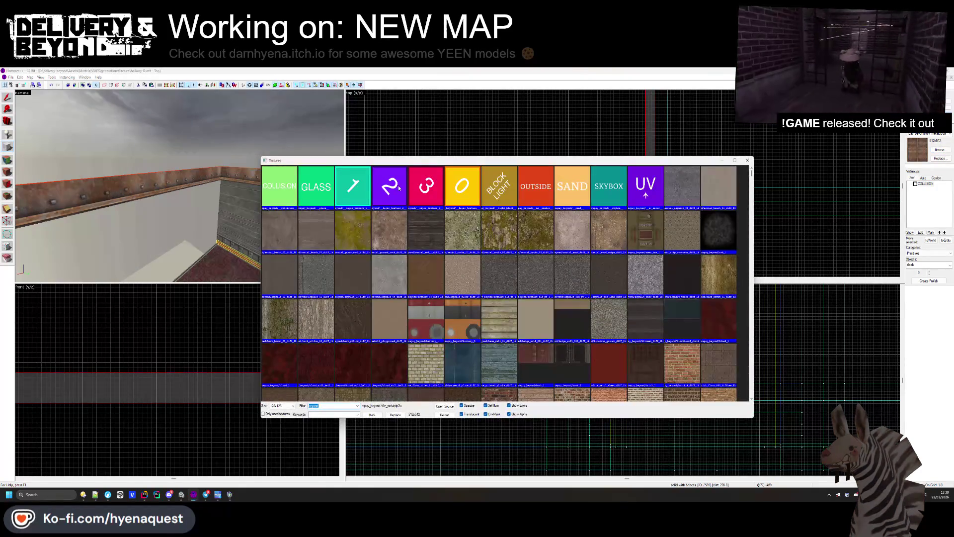
scroll(656, 207, up, 2)
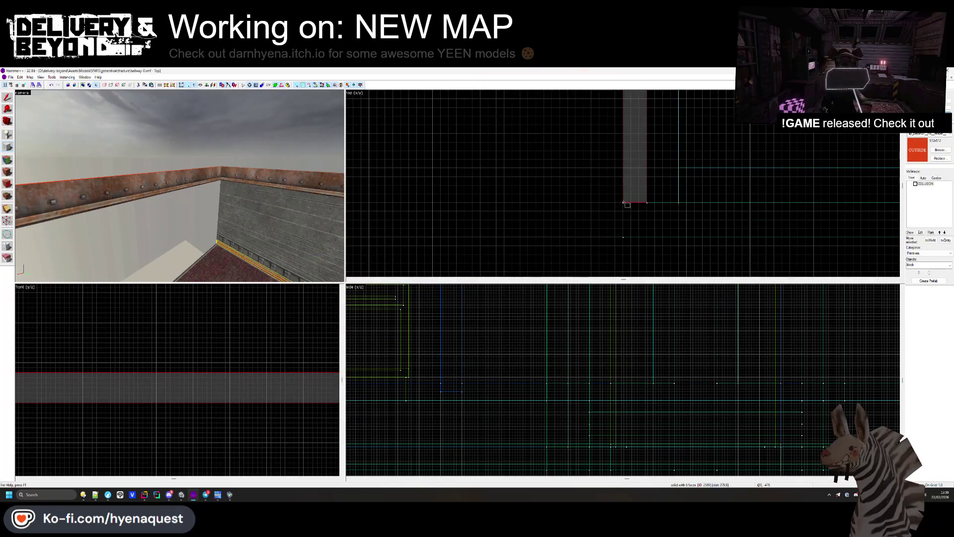
Step: Stretch the new brush into a long strip along the floor and create it
scroll(691, 226, down, 3)
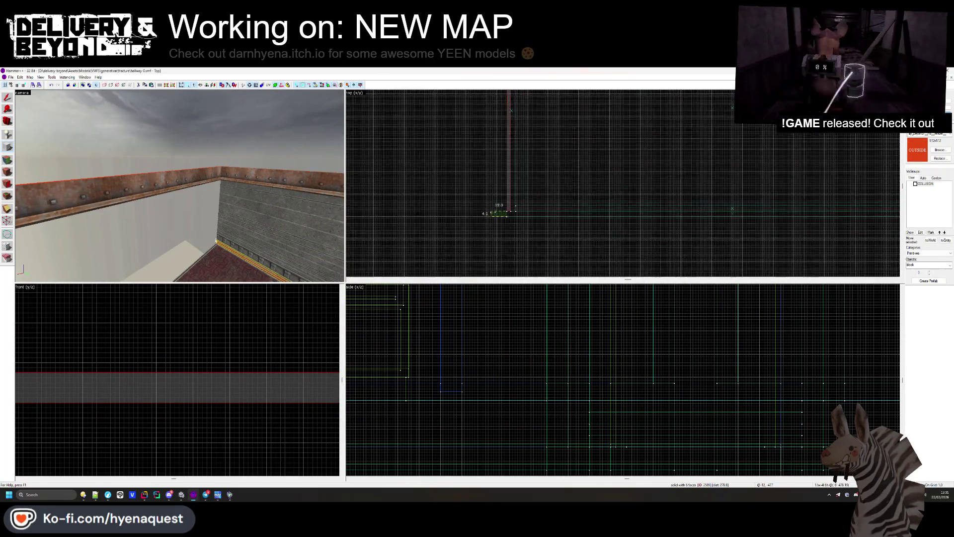
mouse_move(492, 206)
mouse_down()
mouse_move(828, 216)
mouse_move(813, 217)
mouse_up()
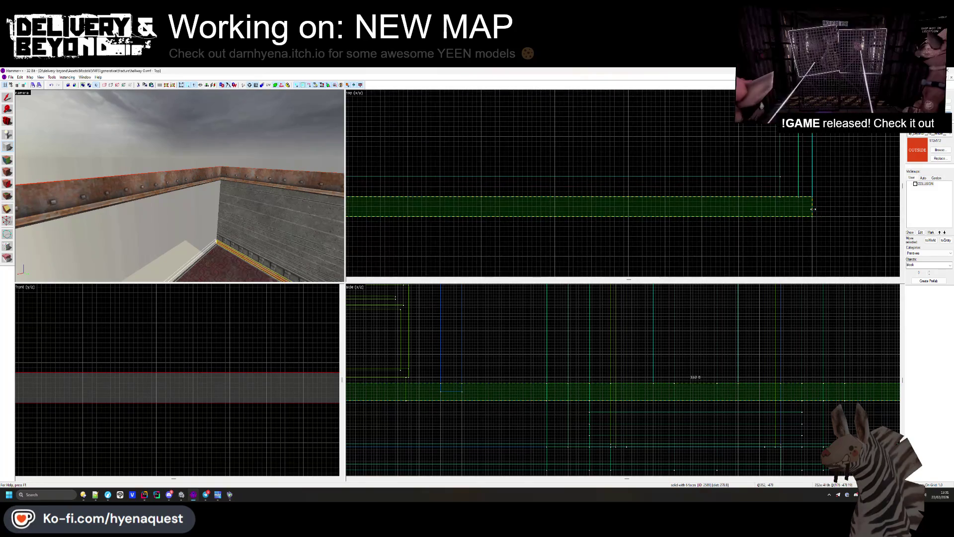
key(Return)
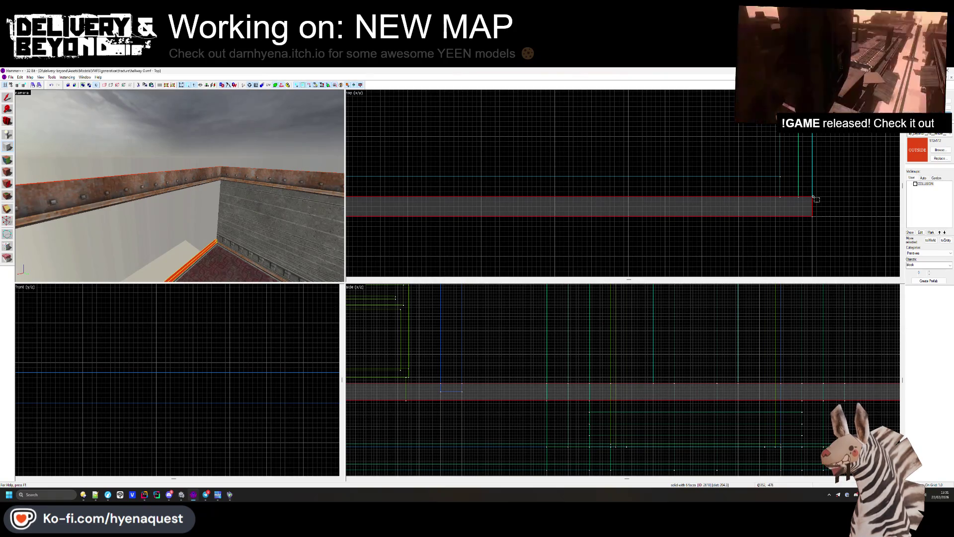
Step: Draw a 24 by 4 box at the strip's corner and raise it onto the grey brush
drag(814, 197, 699, 217)
key(z)
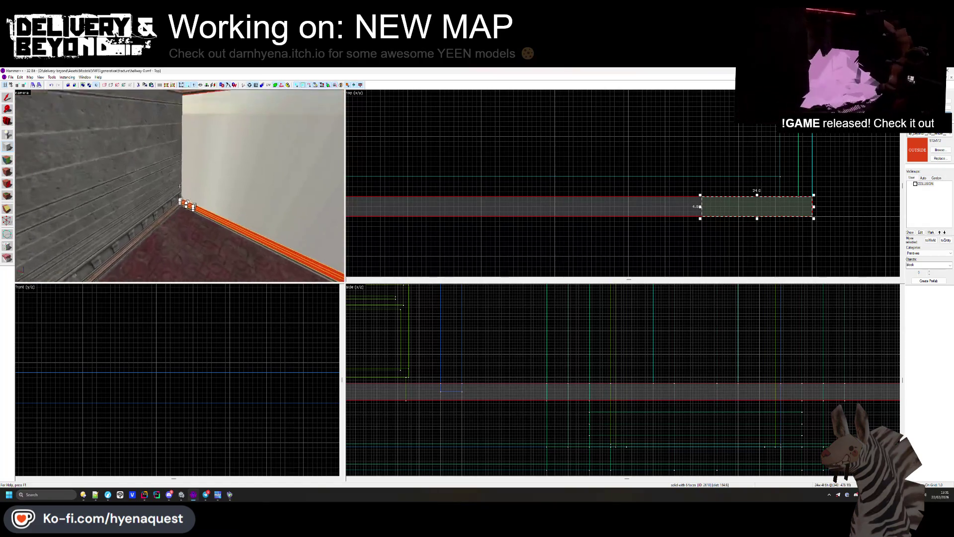
scroll(597, 428, down, 3)
scroll(601, 434, up, 4)
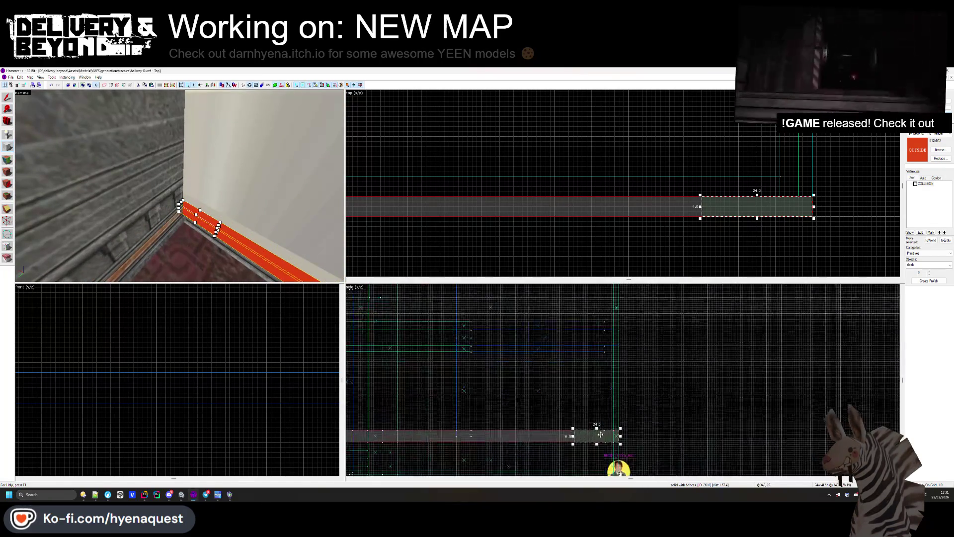
scroll(601, 434, up, 2)
drag(600, 435, 600, 404)
scroll(601, 408, down, 3)
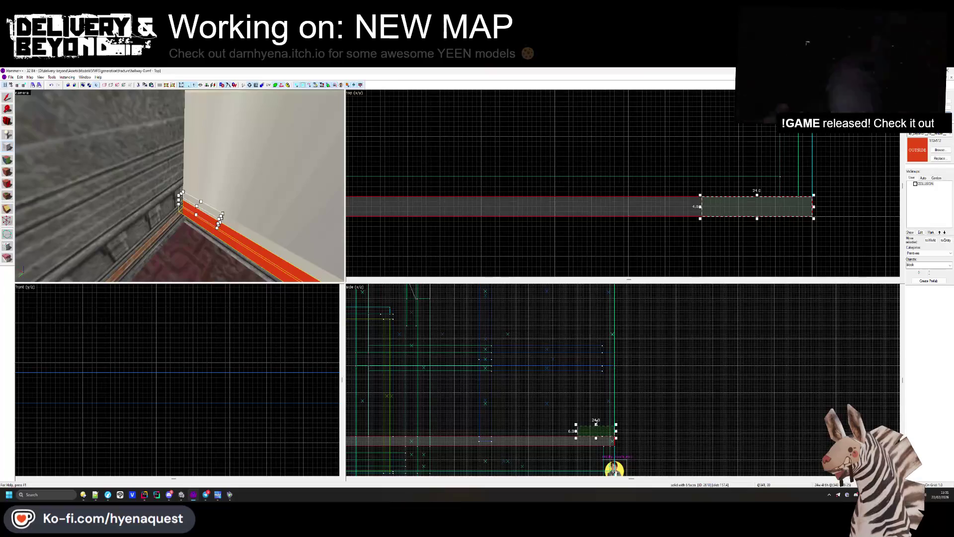
scroll(592, 415, down, 3)
scroll(591, 415, down, 1)
Step: Stretch the box to 57 units tall and create it as a pillar brush
drag(592, 416, 592, 386)
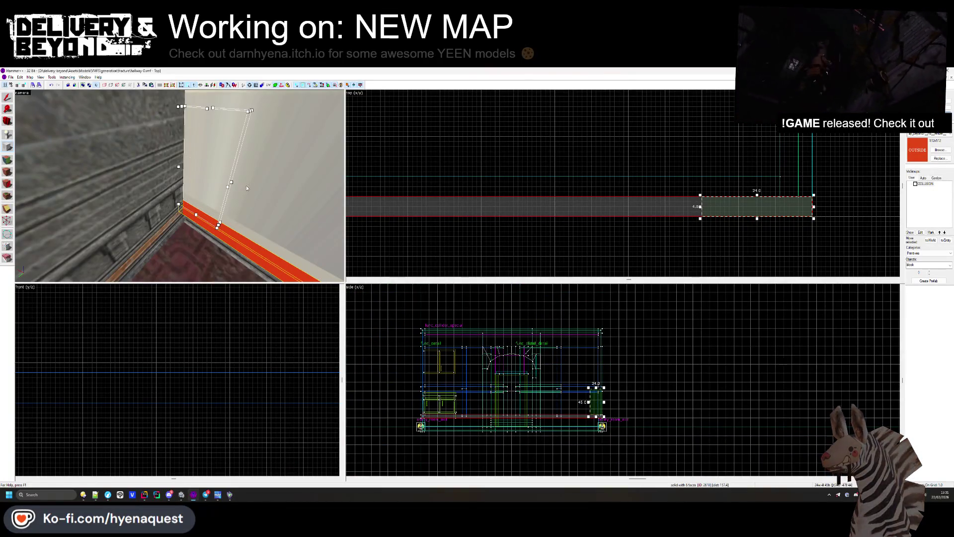
drag(247, 187, 224, 234)
scroll(592, 387, up, 1)
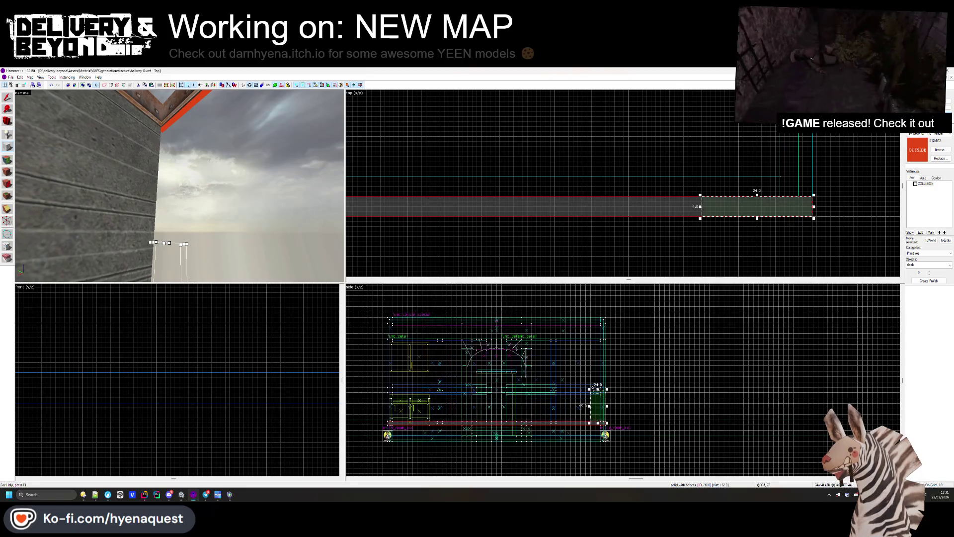
drag(597, 389, 590, 337)
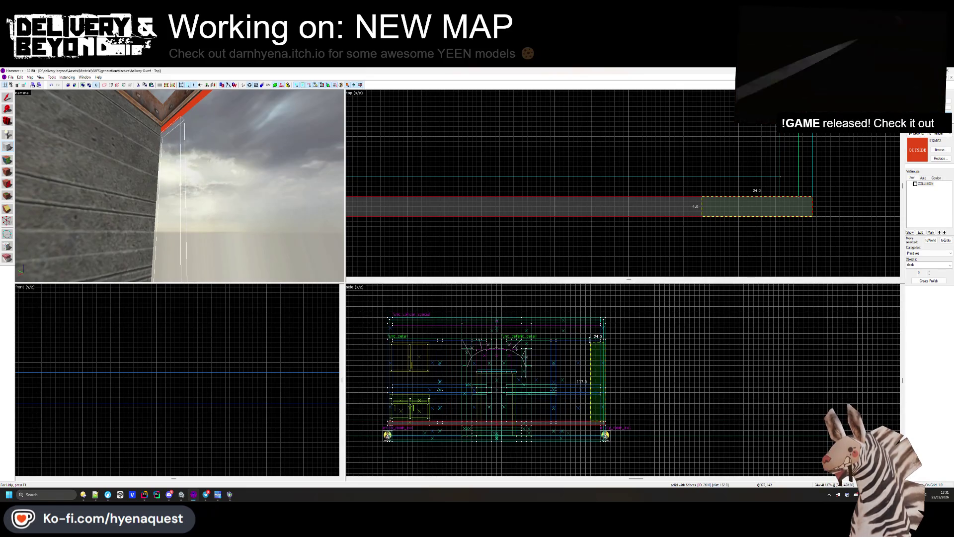
drag(180, 188, 180, 186)
key(Return)
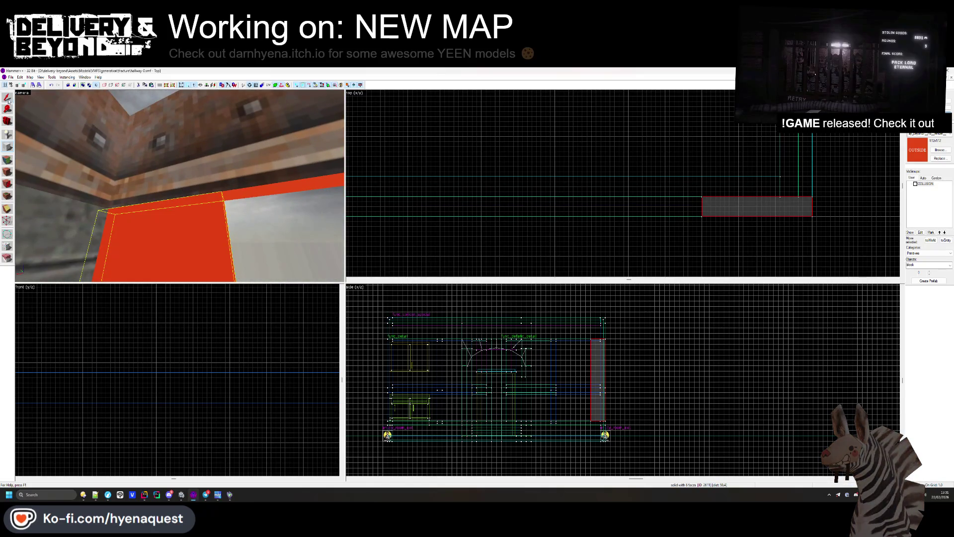
Step: Shift the new block left, reposition the red block, then select the red wall block
drag(743, 210, 597, 199)
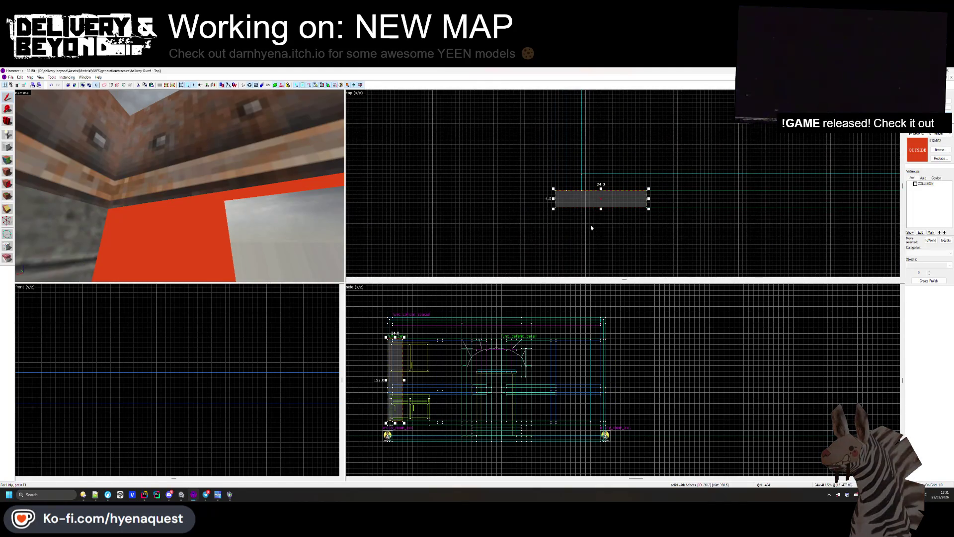
key(Escape)
drag(180, 185, 189, 194)
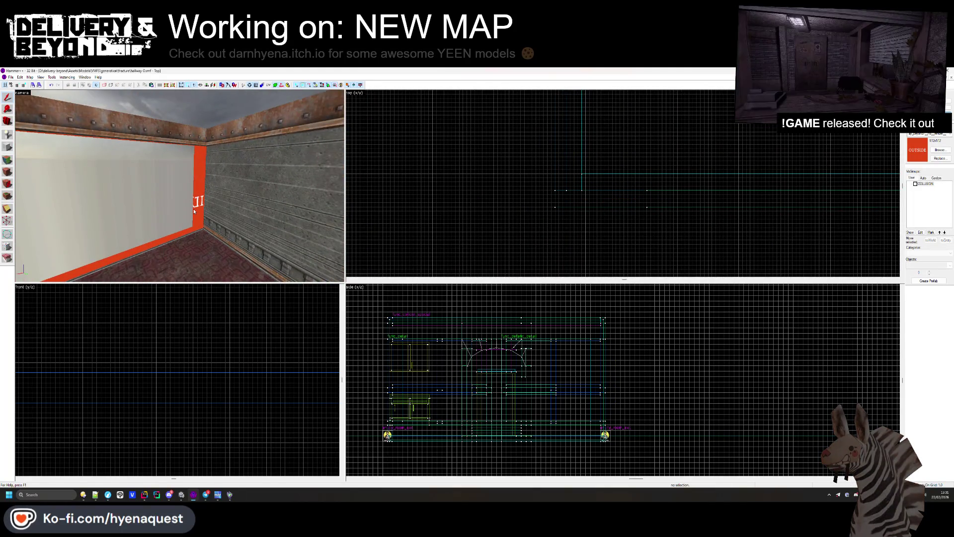
click(197, 207)
scroll(555, 193, down, 3)
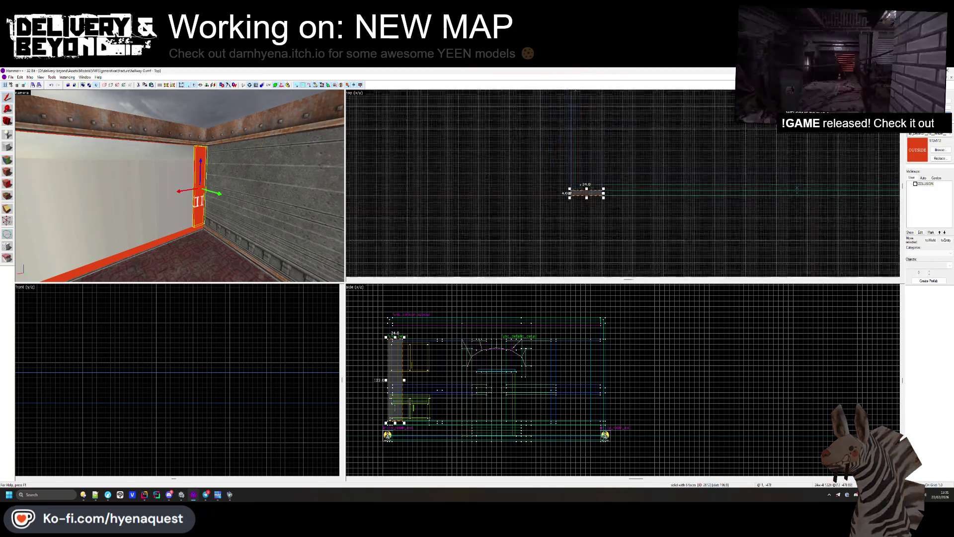
drag(702, 171, 703, 171)
scroll(775, 184, up, 4)
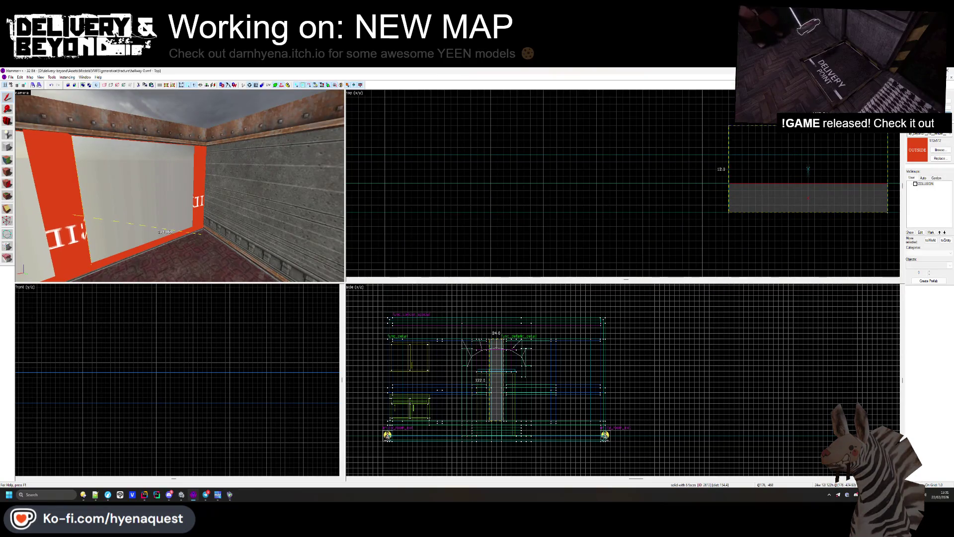
click(562, 205)
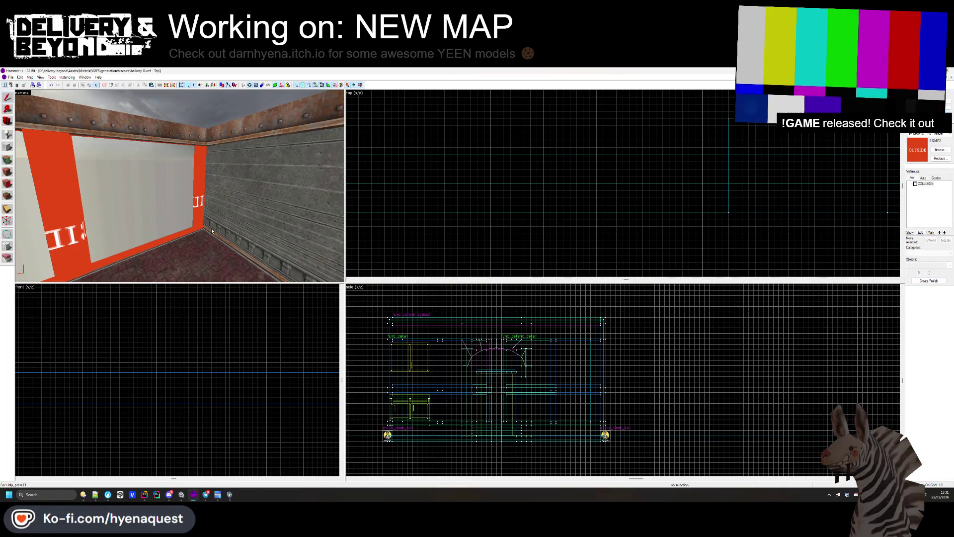
drag(182, 237, 219, 154)
click(219, 154)
scroll(465, 409, up, 4)
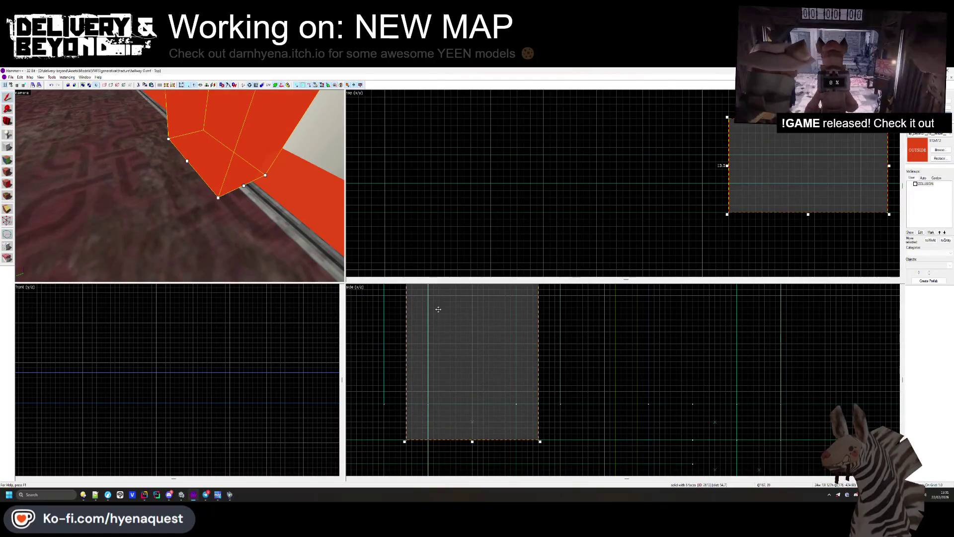
Step: Select the red pillar plus the thin brush and one more neighbour, then enter face texture editing
key(Escape)
key(z)
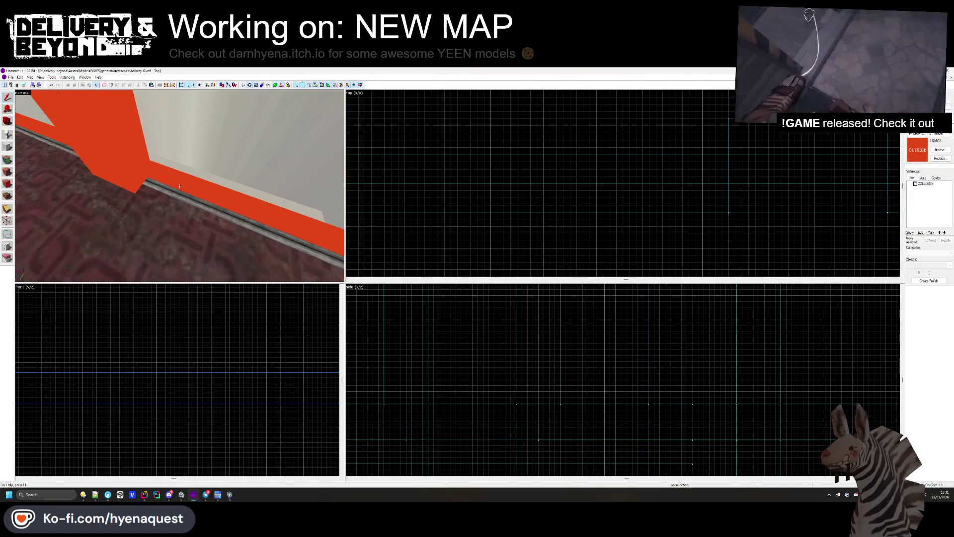
key(s)
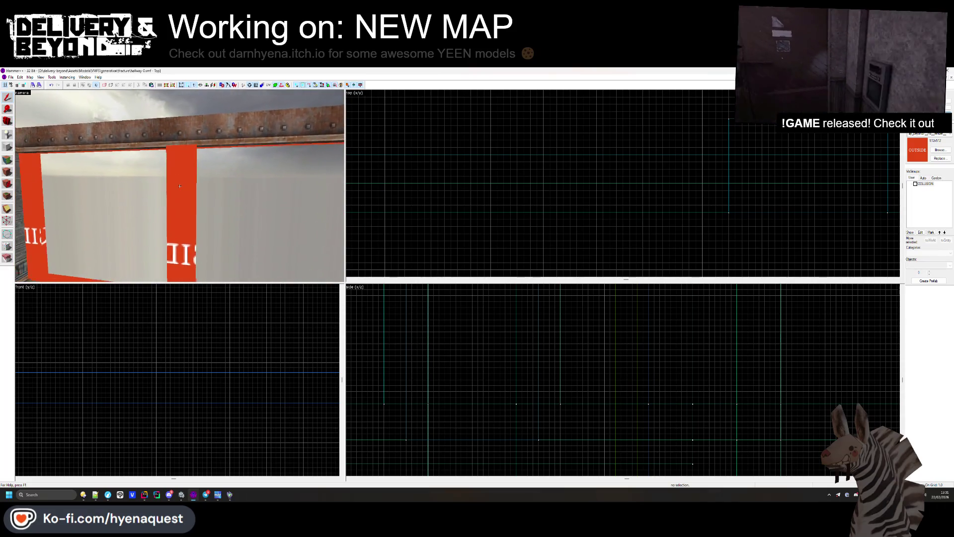
click(180, 186)
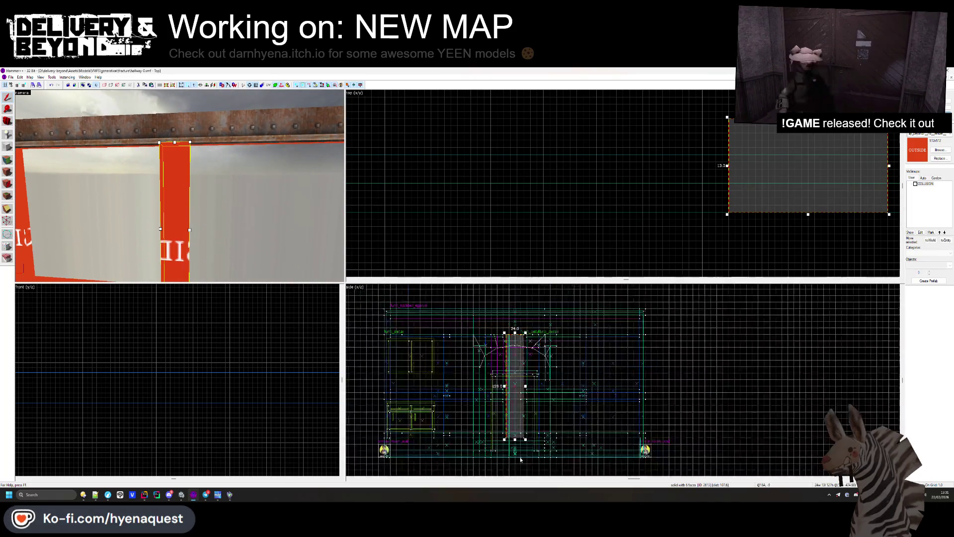
scroll(520, 459, up, 3)
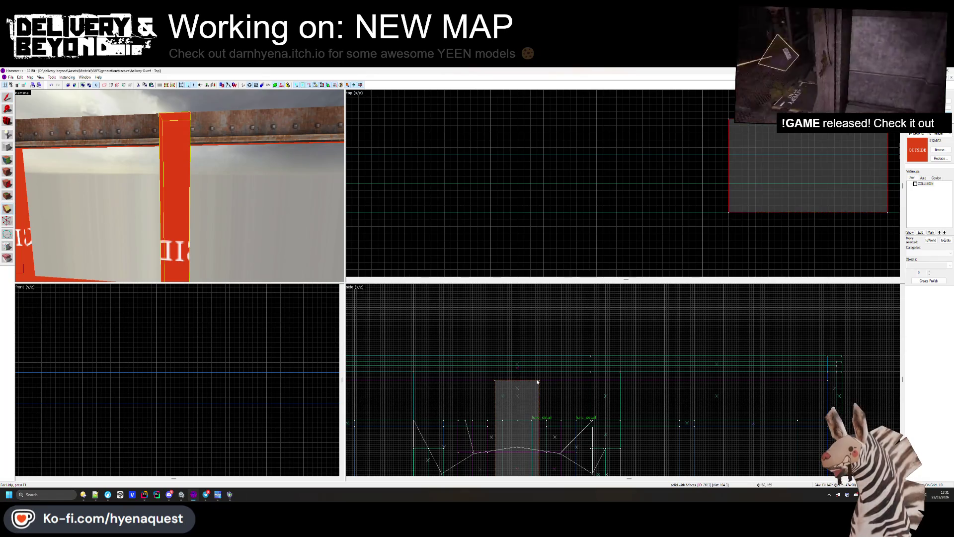
scroll(510, 405, up, 2)
click(489, 435)
scroll(492, 437, down, 4)
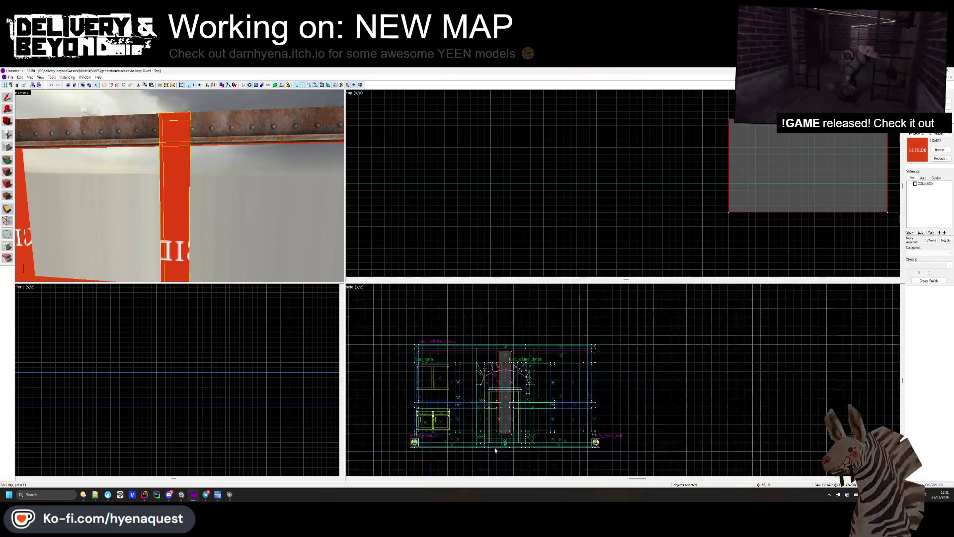
scroll(494, 448, up, 5)
ctrl+click(514, 389)
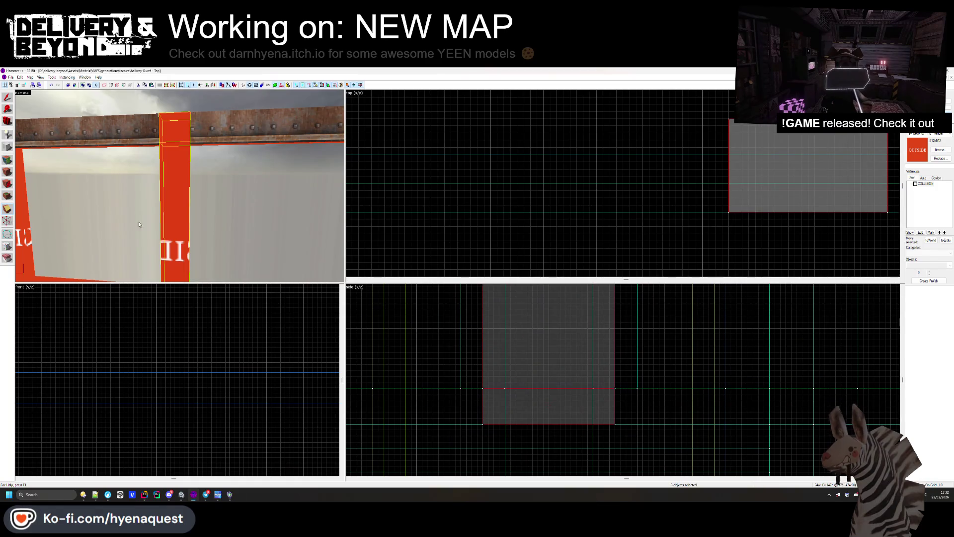
key(shift+a)
Step: Inspect the textures of the grey metal wall, plaster masonry wall and pillar faces
key(z)
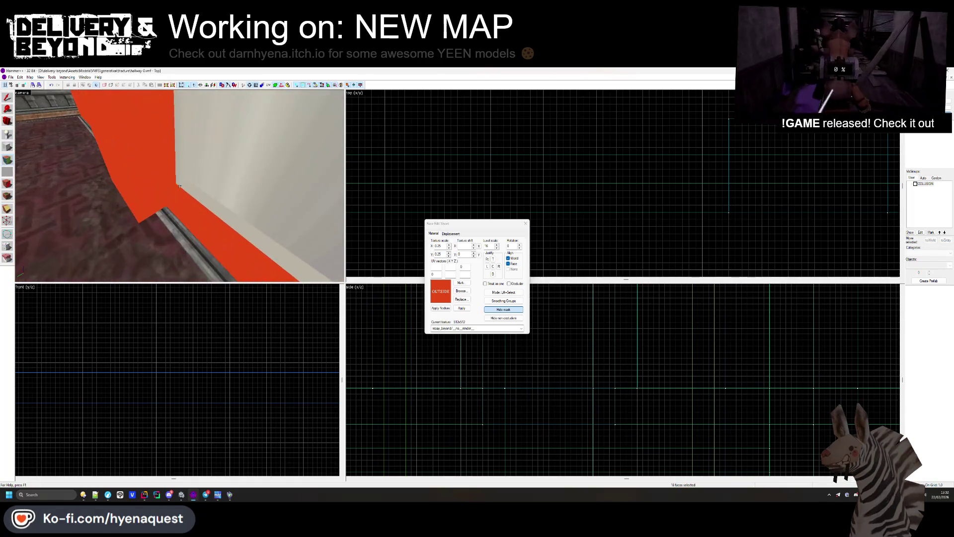
click(180, 186)
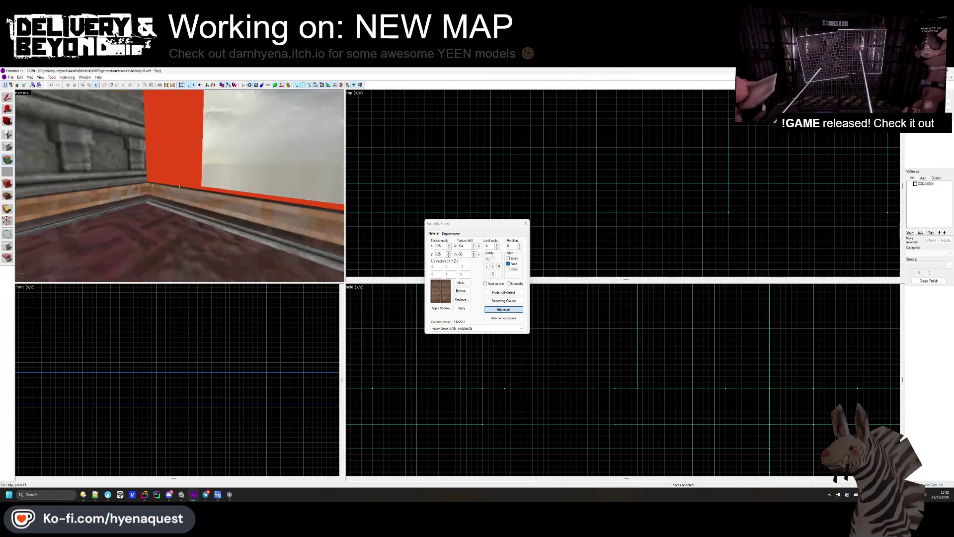
key(w)
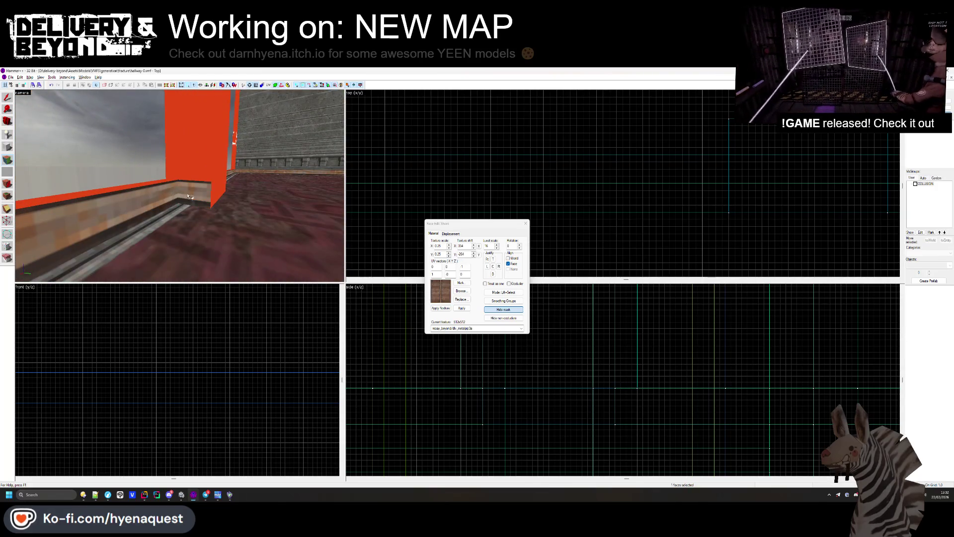
click(180, 186)
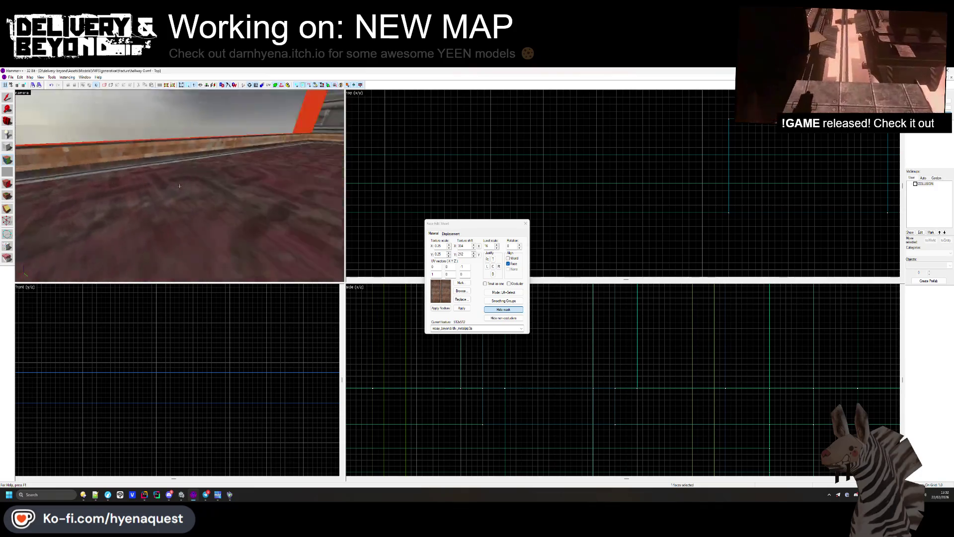
click(179, 186)
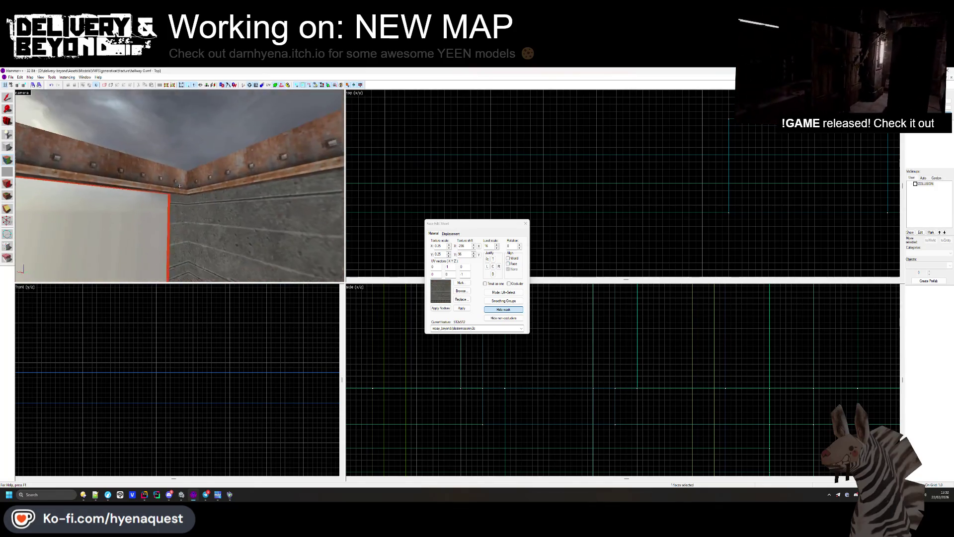
click(168, 197)
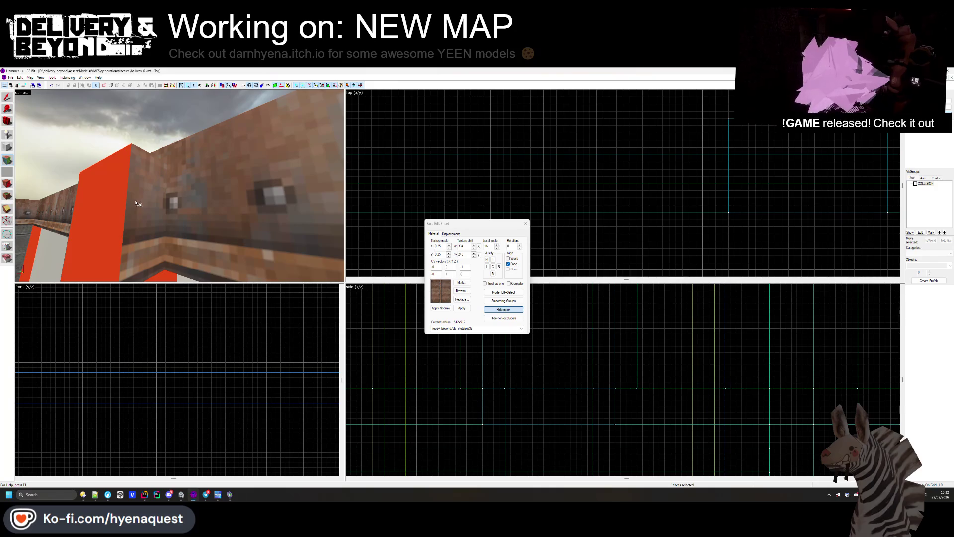
drag(138, 204, 190, 190)
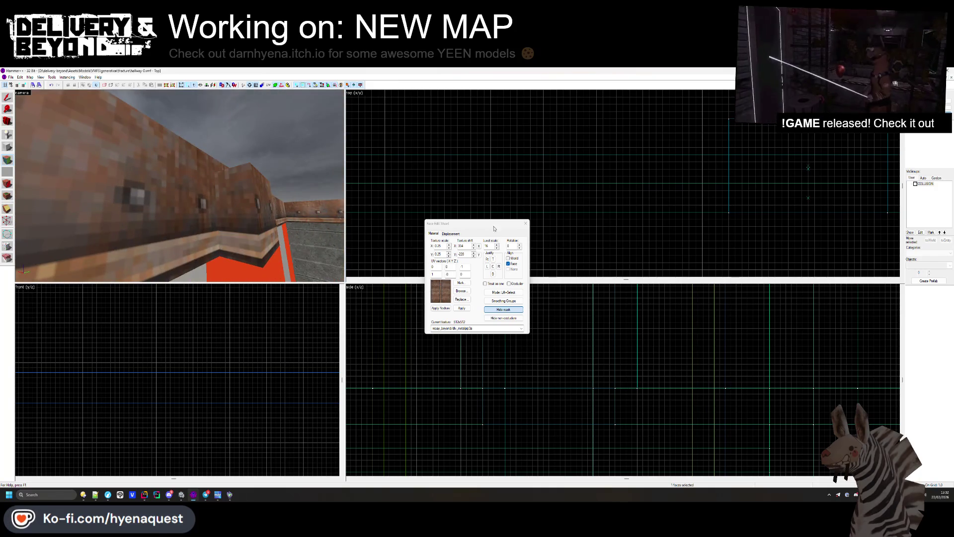
Step: Select the whole red pillar brush, clear it, then pick the masonry wall face
click(526, 223)
scroll(276, 404, down, 3)
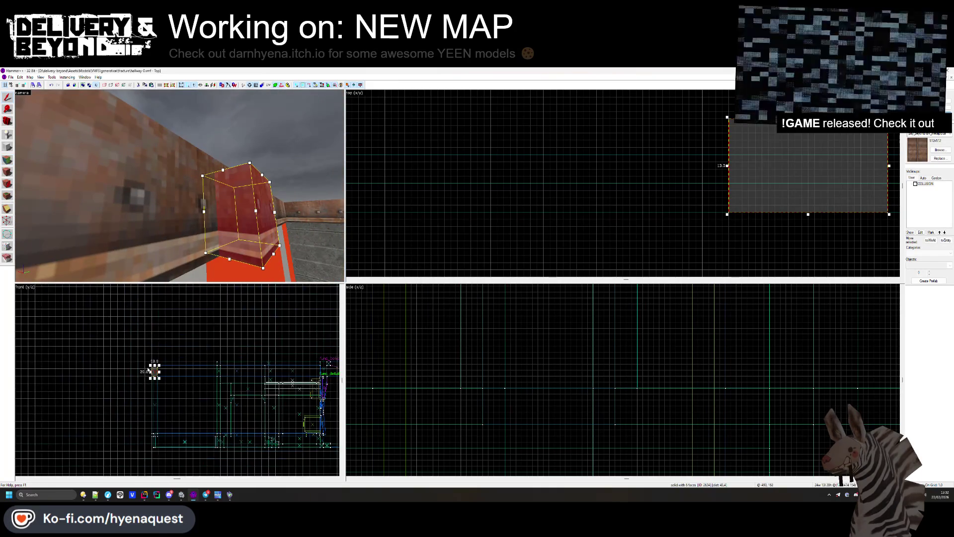
scroll(149, 371, up, 5)
key(Escape)
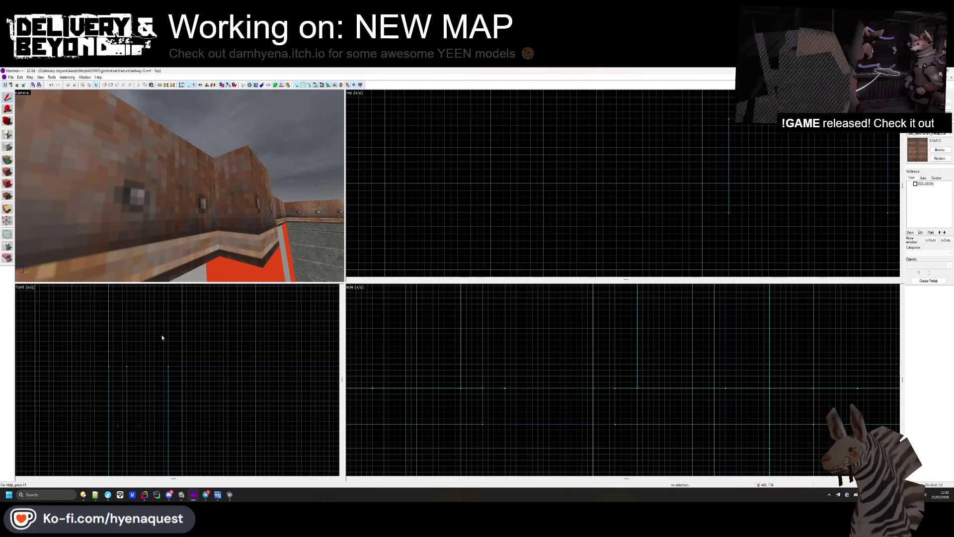
scroll(54, 190, down, 5)
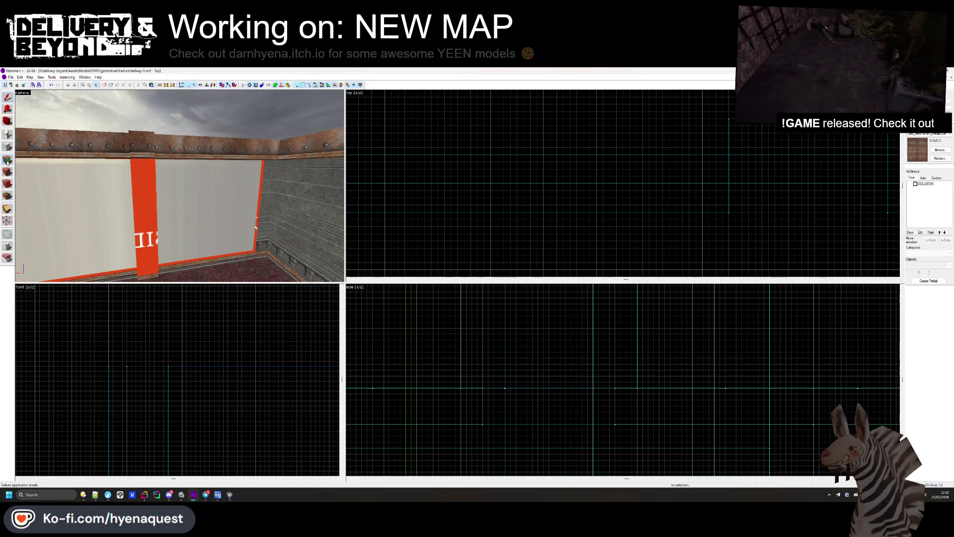
click(7, 160)
click(263, 196)
Step: Inspect the beam faces at the wall corner and a face near the carpeted floor
key(Left)
key(Left)
key(Left)
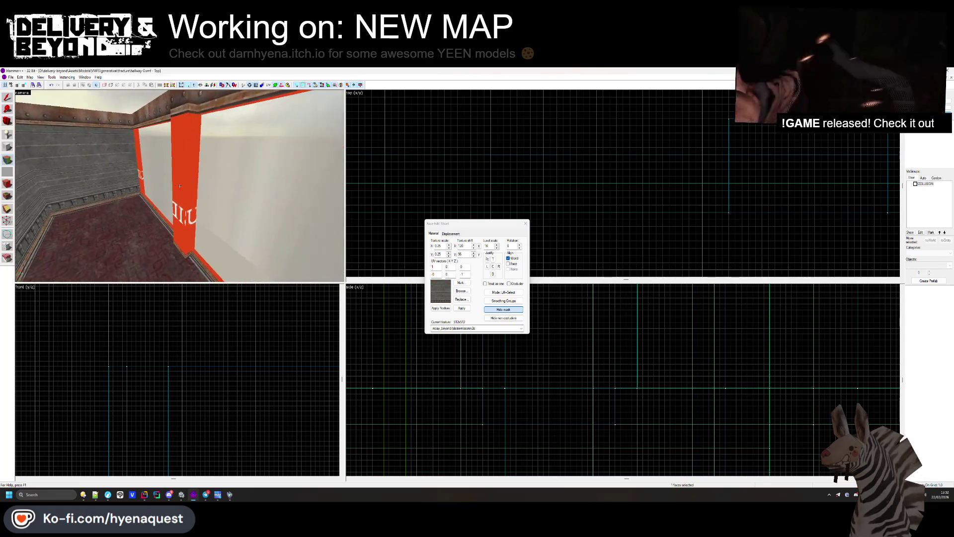
key(Left)
key(Left)
key(Left)
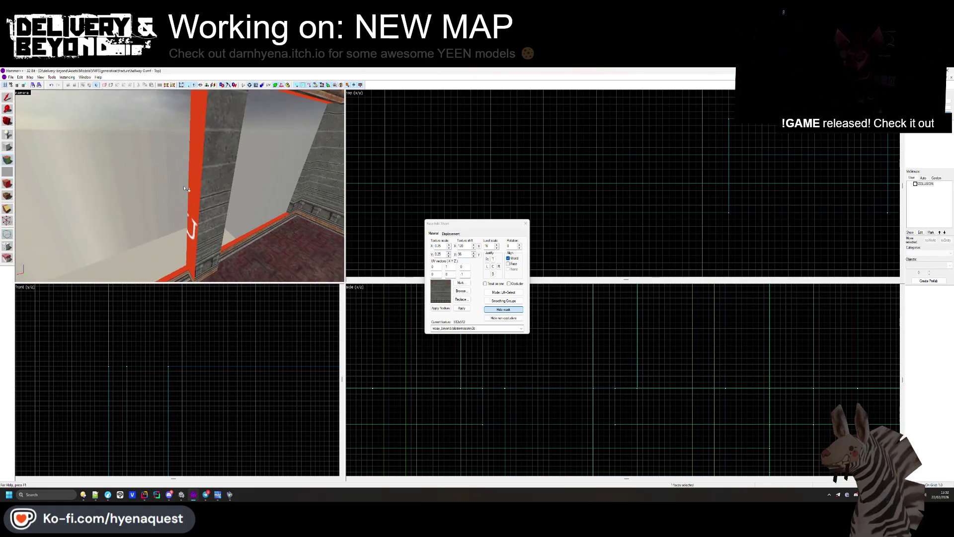
key(Left)
key(Left)
key(Left)
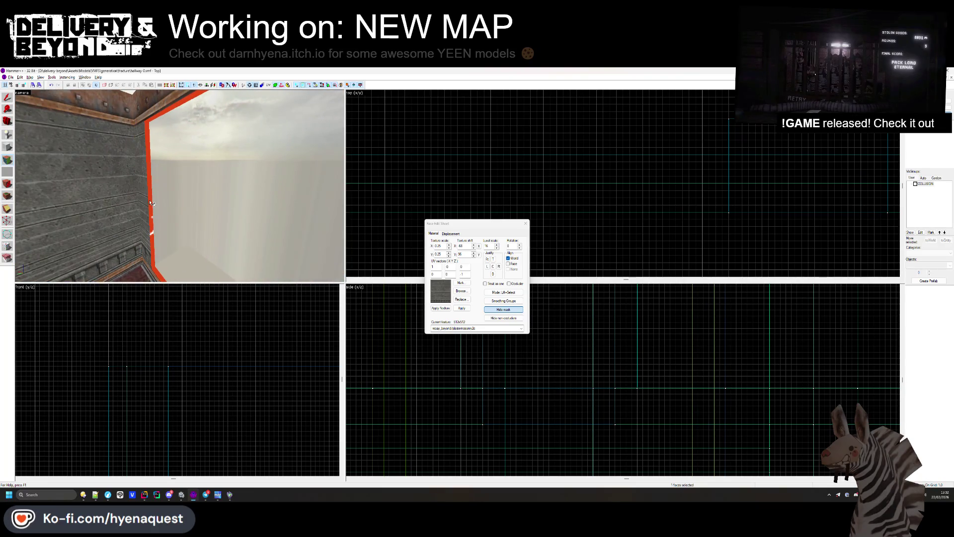
key(Left)
key(Left)
key(Left)
key(Up)
key(Up)
key(Up)
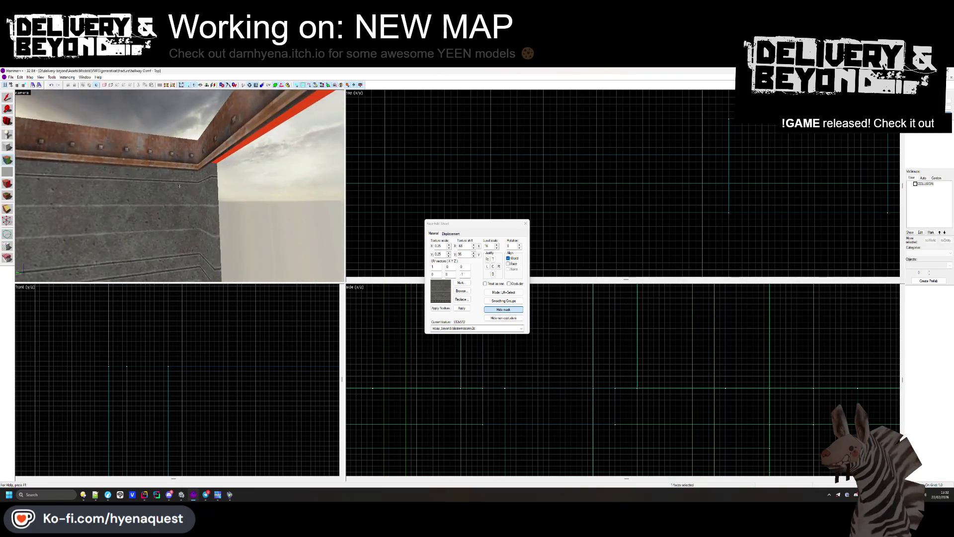
click(203, 171)
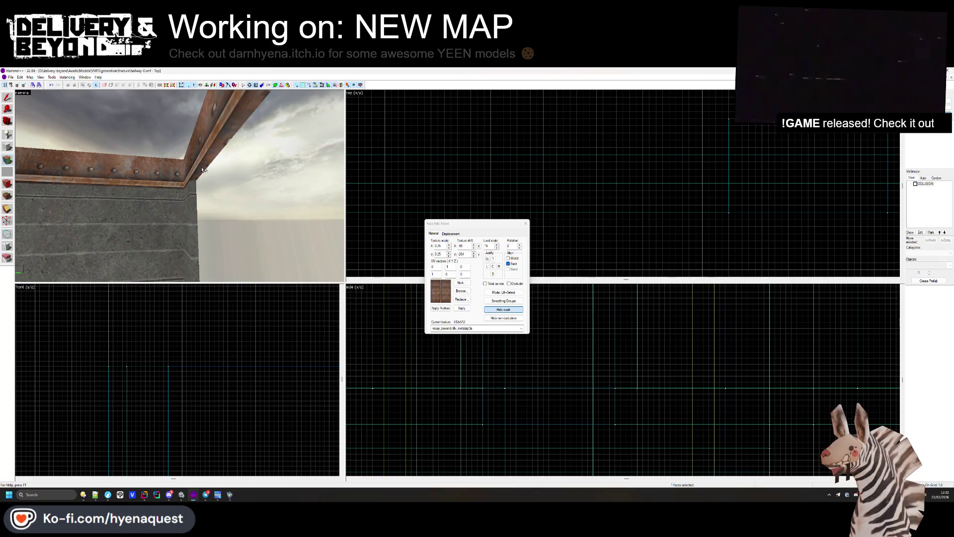
click(208, 172)
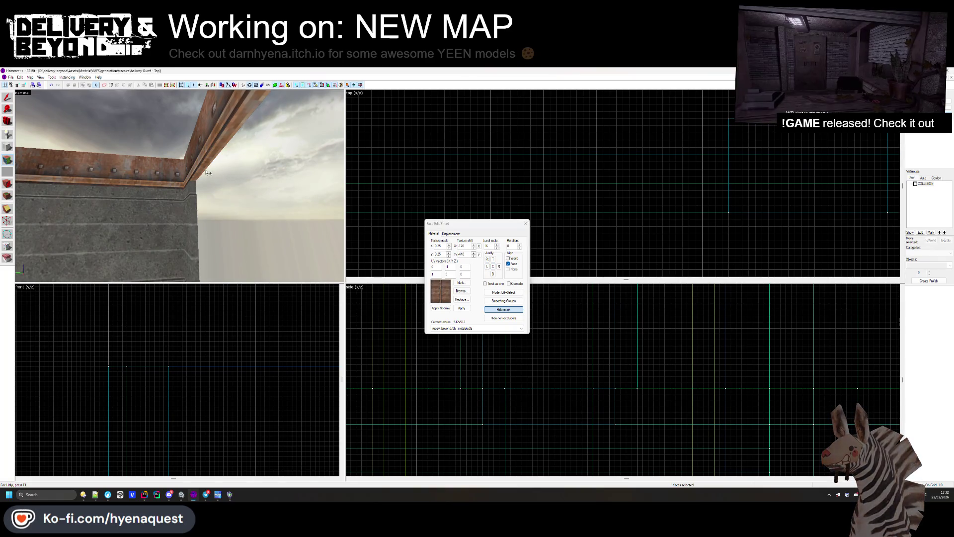
key(Down)
key(Down)
key(Down)
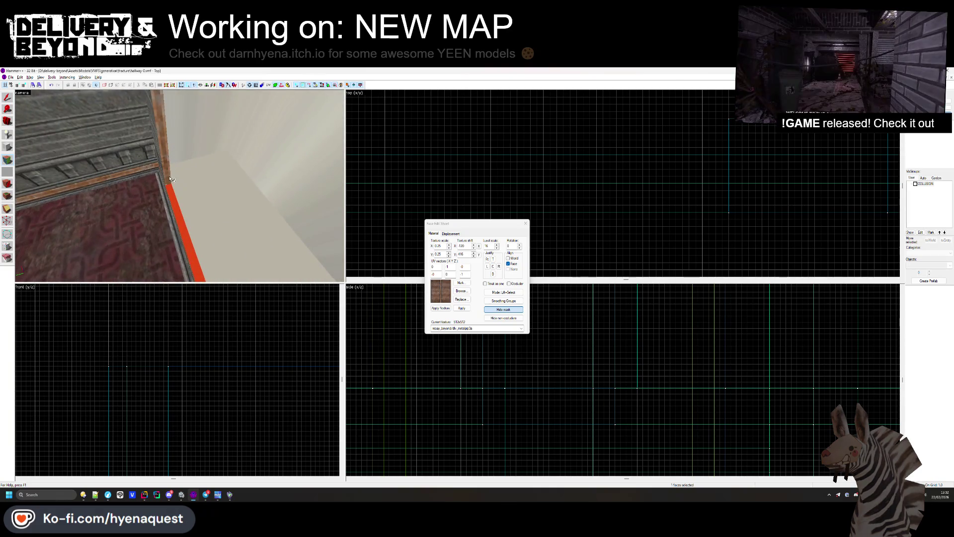
click(179, 185)
Step: Check another face beside the carpet, then select the whole pillar as one solid
key(Left)
key(Left)
key(Left)
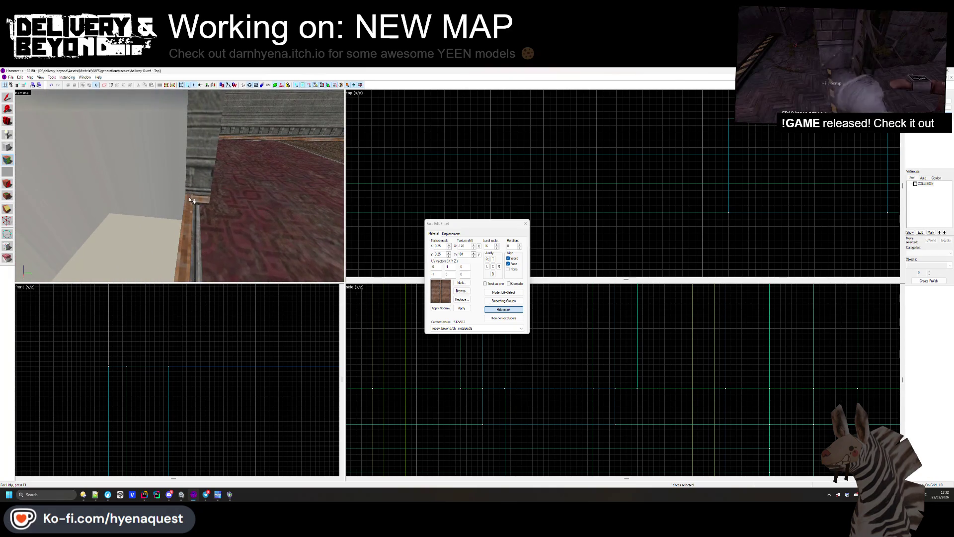
click(194, 189)
key(Up)
key(Up)
key(Up)
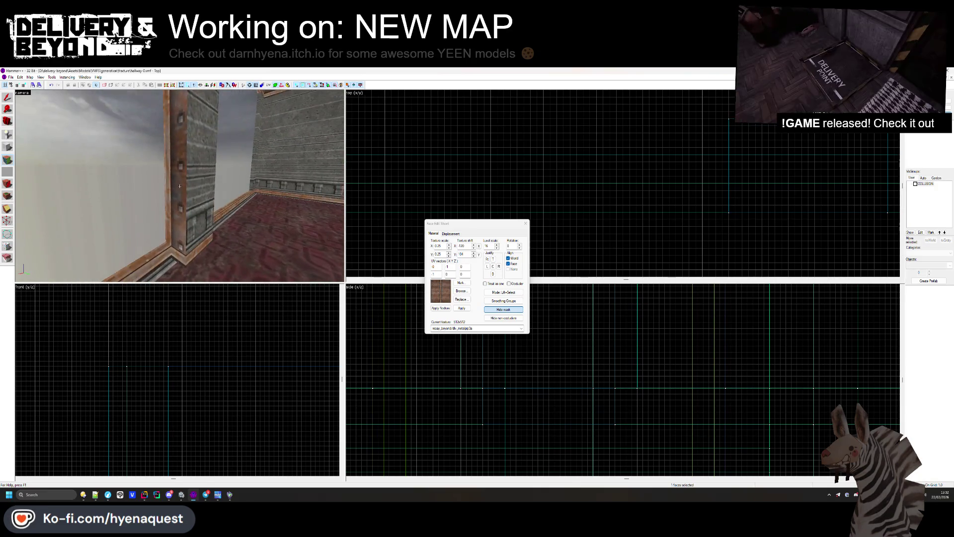
key(Up)
key(Up)
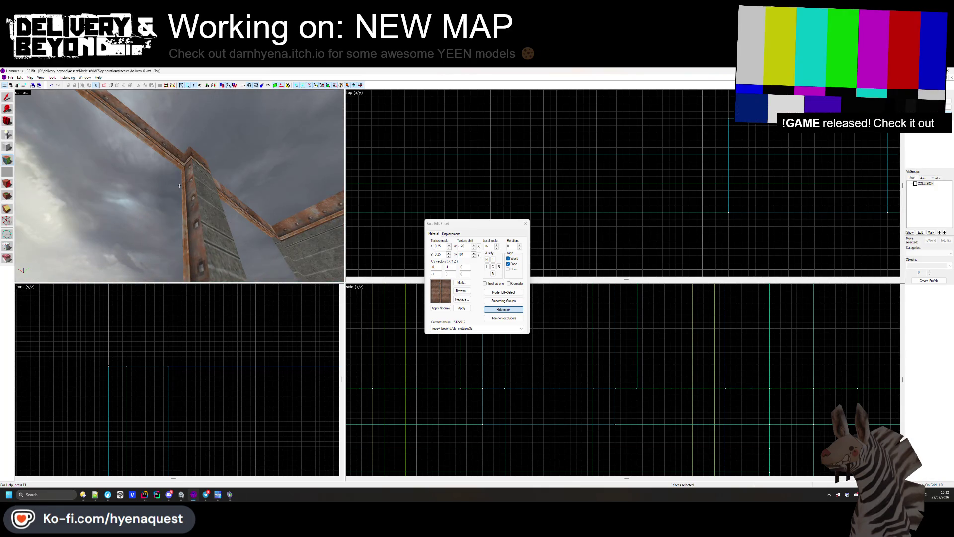
key(Left)
key(Left)
key(shift+s)
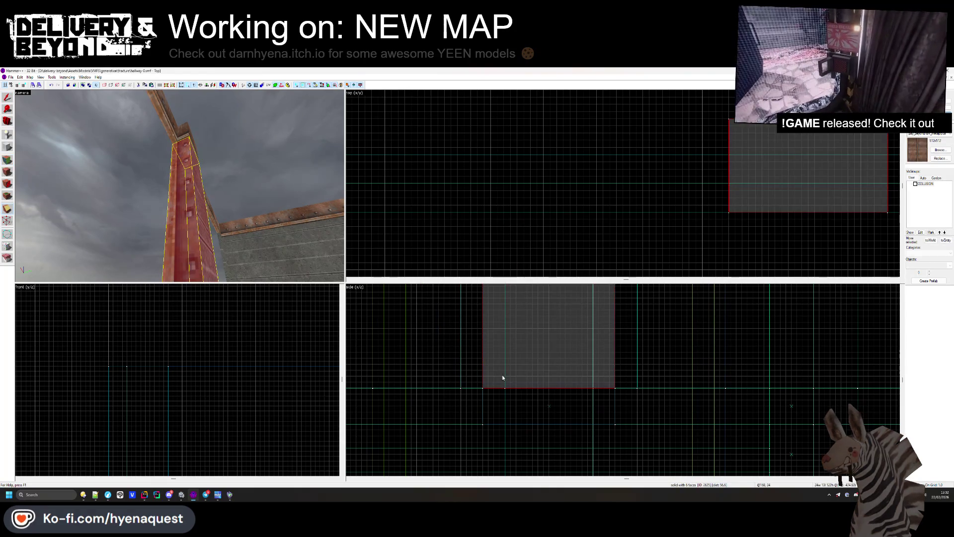
Step: Clip the selected pillar solid along a line drawn across it
scroll(669, 180, down, 2)
scroll(704, 214, up, 2)
key(shift+x)
drag(697, 194, 702, 195)
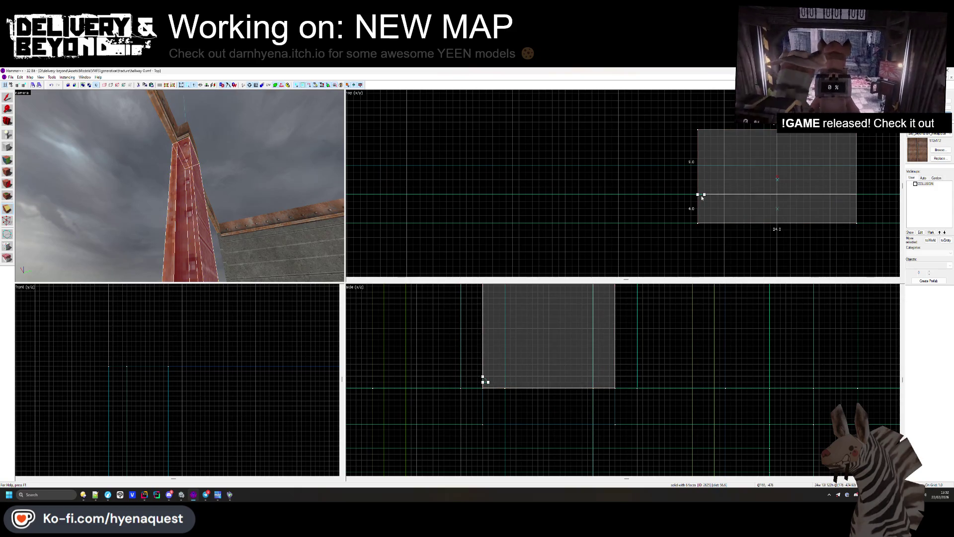
key(Return)
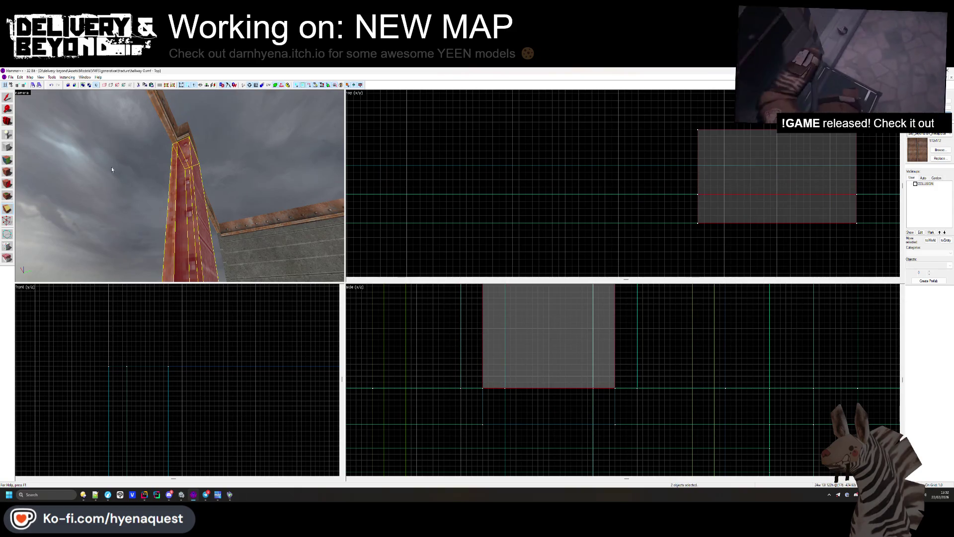
Step: Inspect the metal beam face on the clipped pillar in face editing, then clear selection
key(shift+a)
mouse_move(180, 186)
mouse_down()
mouse_move(170, 186)
mouse_move(191, 203)
mouse_move(185, 184)
mouse_move(190, 190)
mouse_up()
click(182, 186)
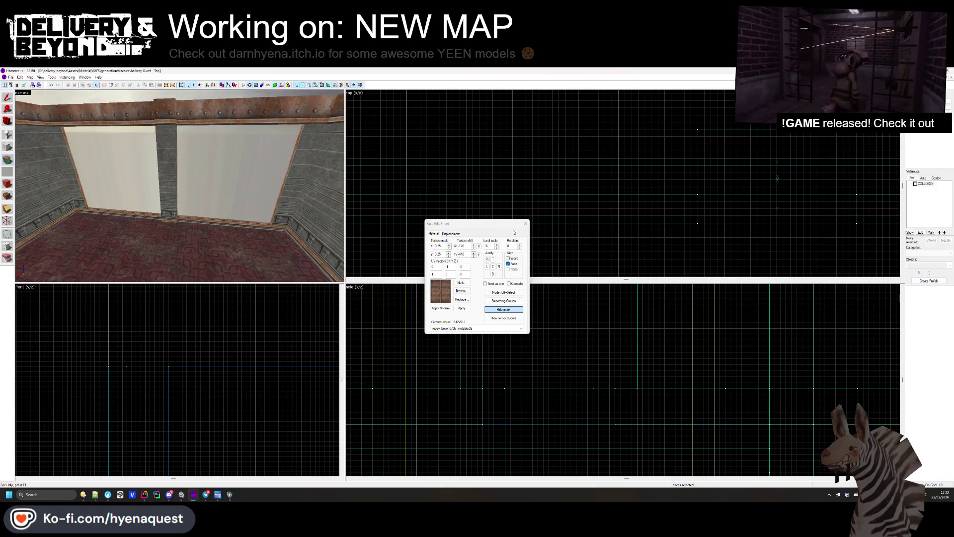
click(525, 223)
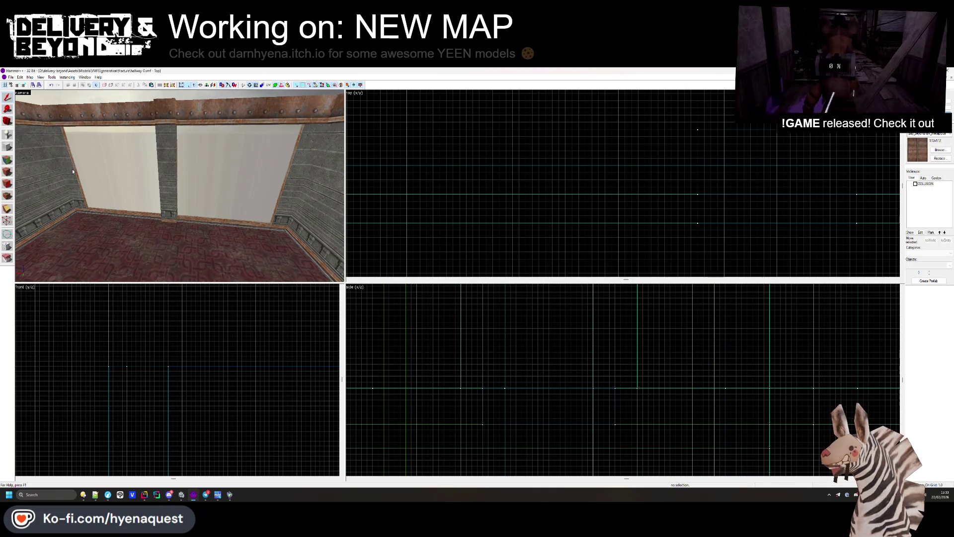
Step: Drag out a long block along the hallway and raise its bottom edge
scroll(477, 188, down, 4)
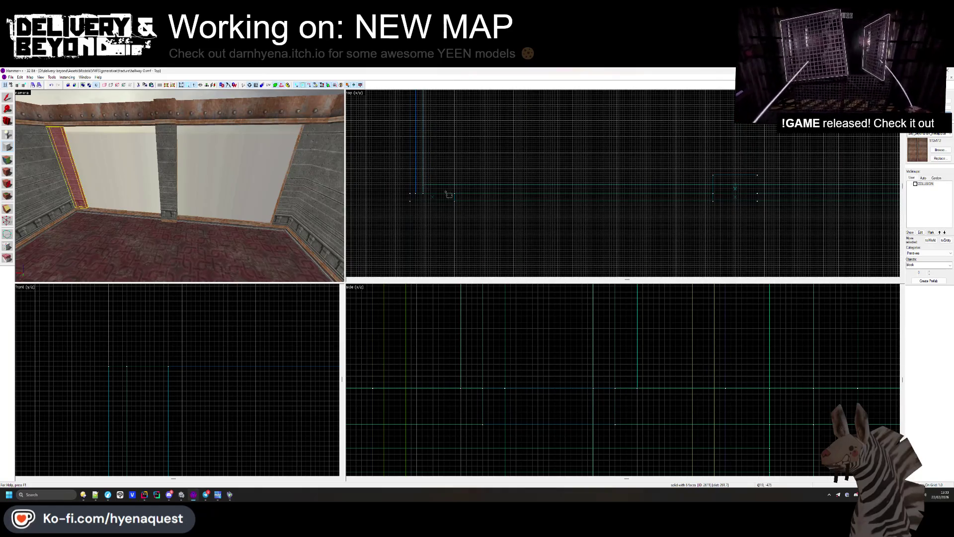
scroll(533, 195, up, 4)
drag(533, 195, 843, 193)
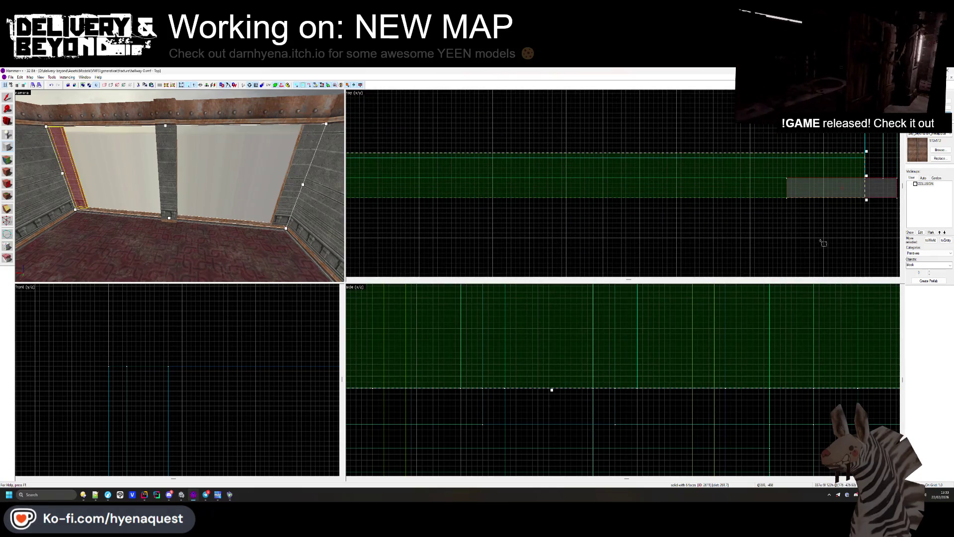
scroll(529, 373, down, 3)
mouse_move(529, 374)
mouse_down()
mouse_move(526, 331)
mouse_move(538, 358)
mouse_up()
Step: Create the new block as a thin slab and texture it with OUTSIDE
scroll(527, 328, up, 3)
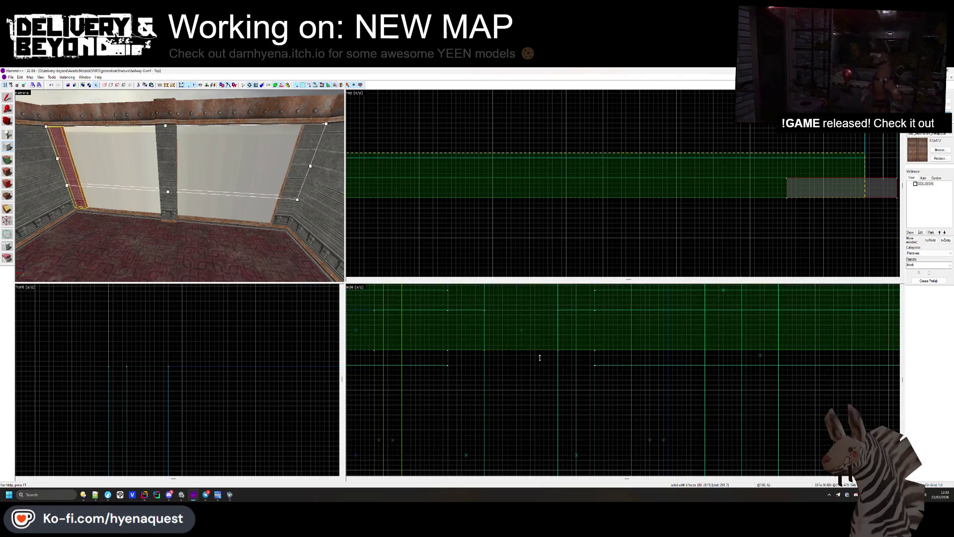
scroll(540, 358, down, 3)
scroll(547, 301, up, 2)
scroll(572, 319, up, 2)
mouse_move(547, 306)
mouse_down()
mouse_move(571, 318)
mouse_move(584, 415)
mouse_up()
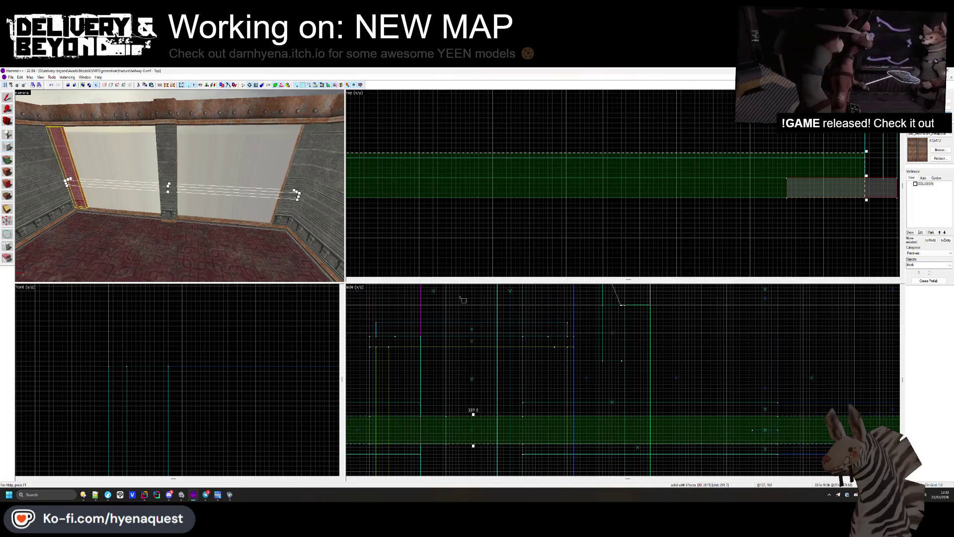
key(Return)
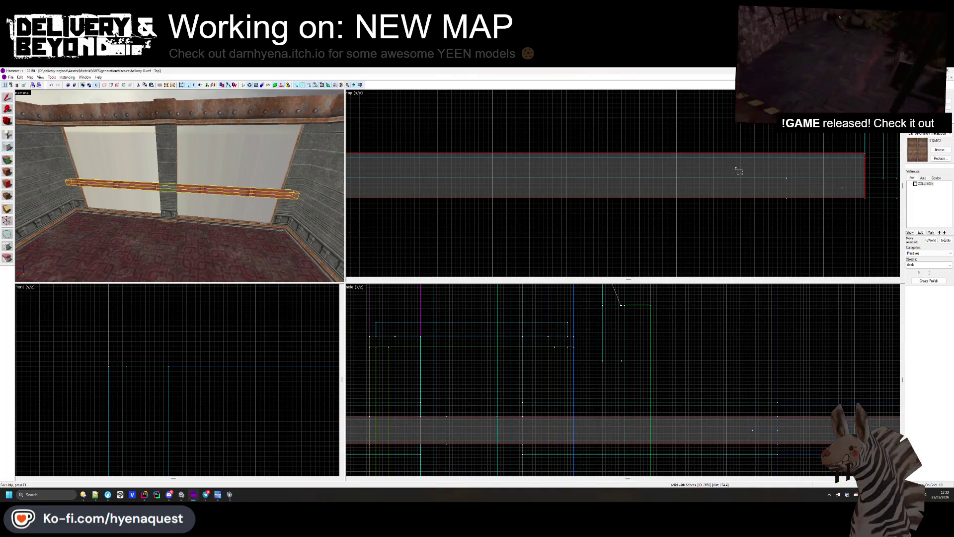
click(946, 150)
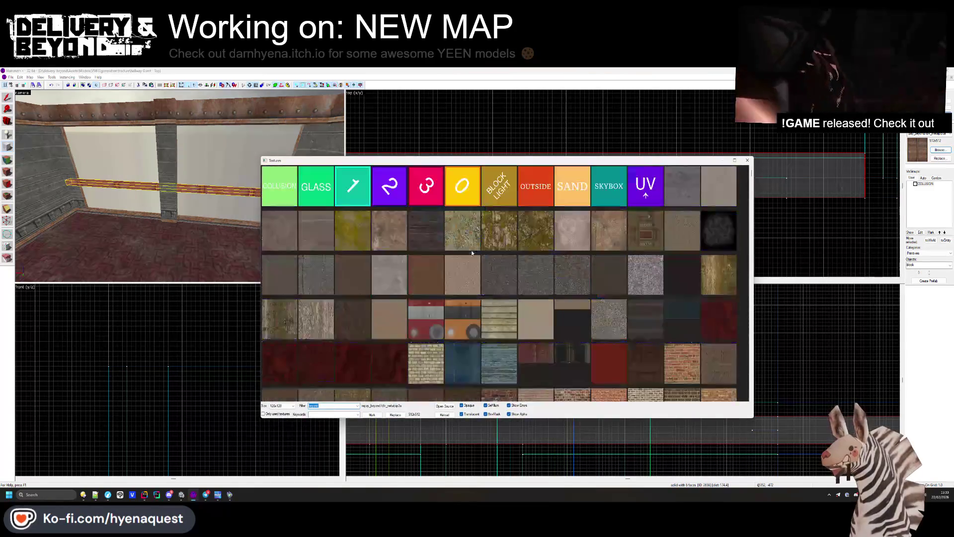
double_click(535, 185)
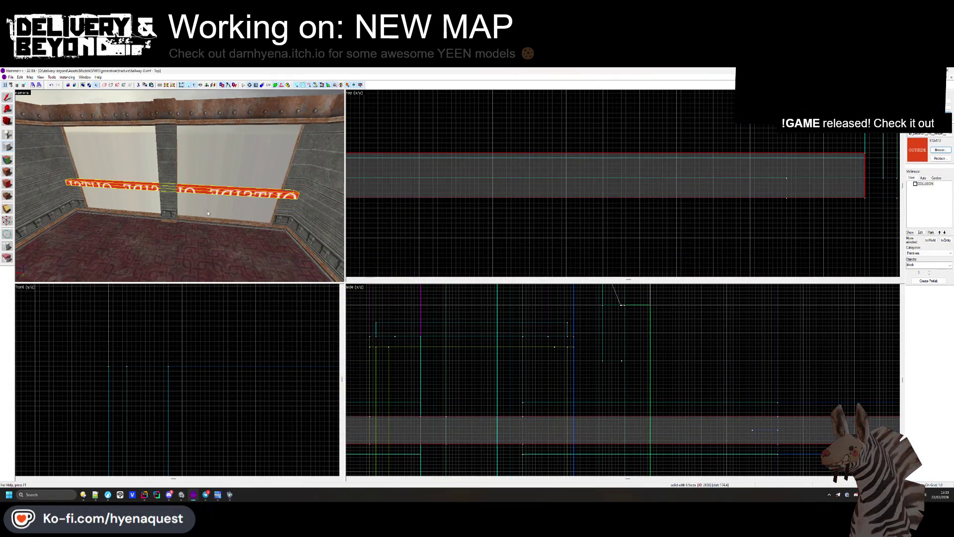
click(486, 247)
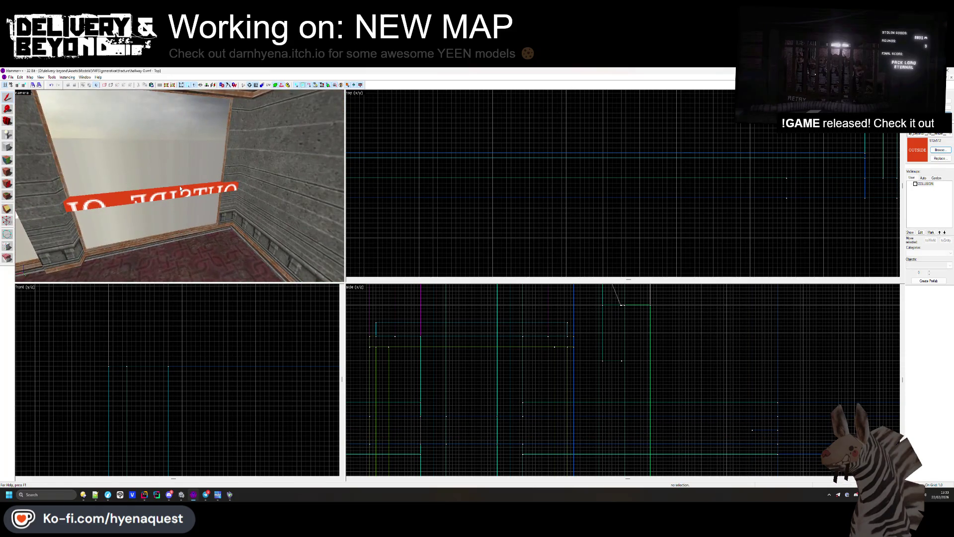
Step: Resize the OUTSIDE strip in the top view
click(207, 191)
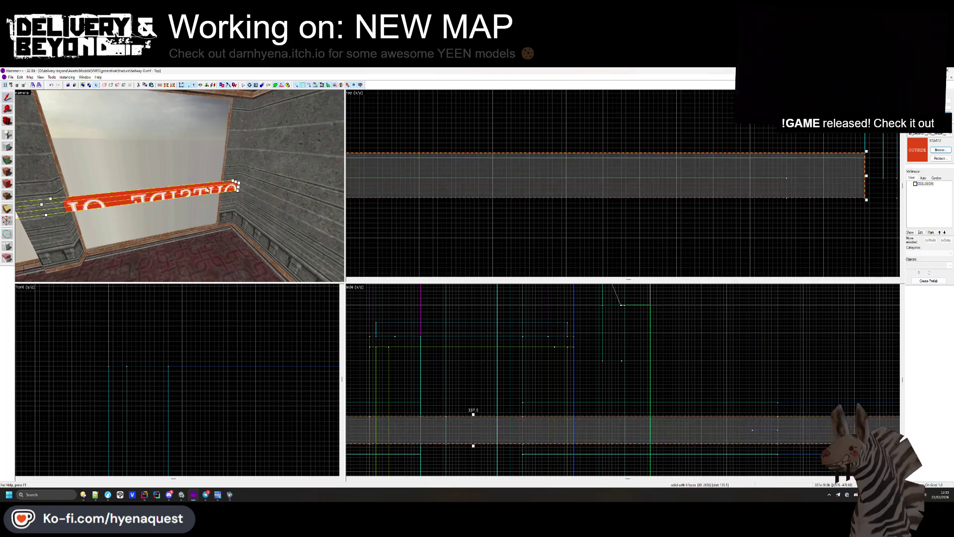
click(697, 212)
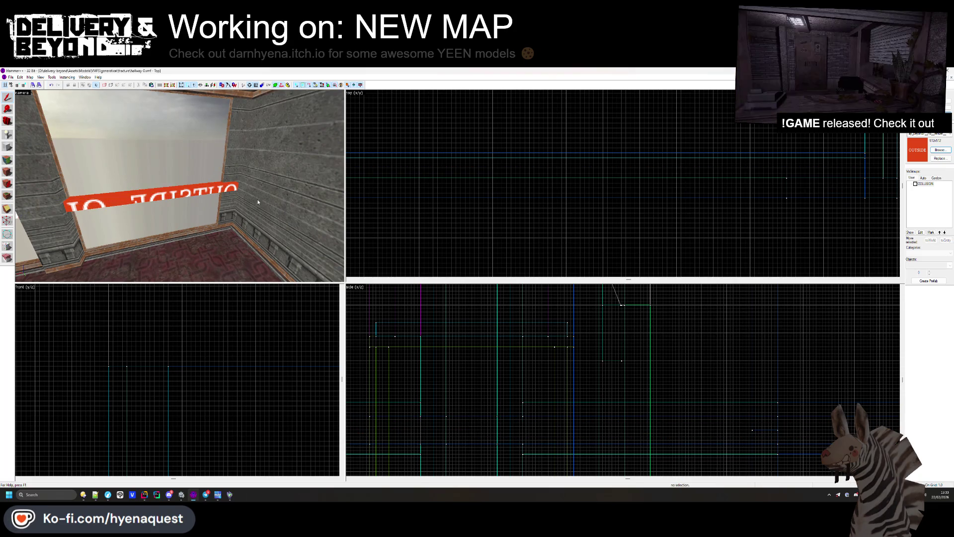
click(213, 190)
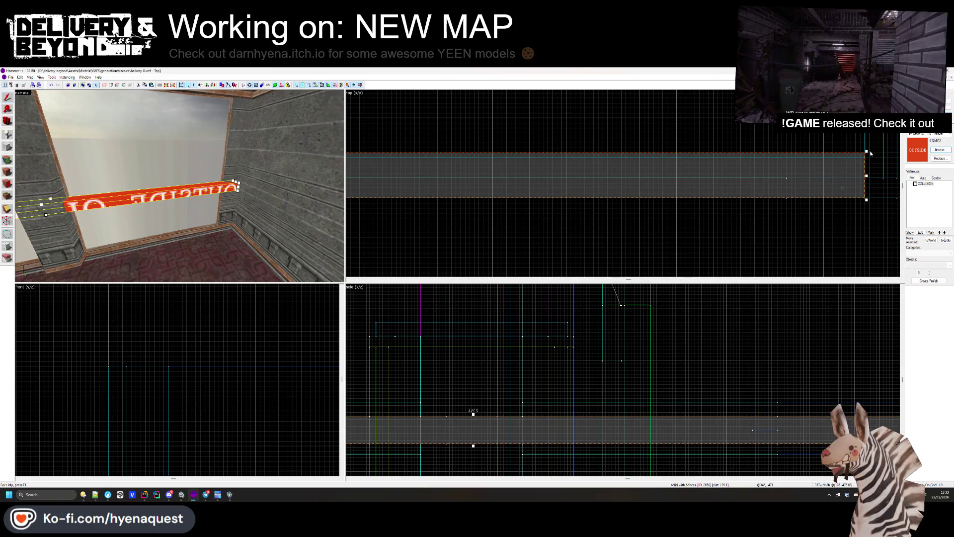
drag(866, 151, 866, 158)
key(Escape)
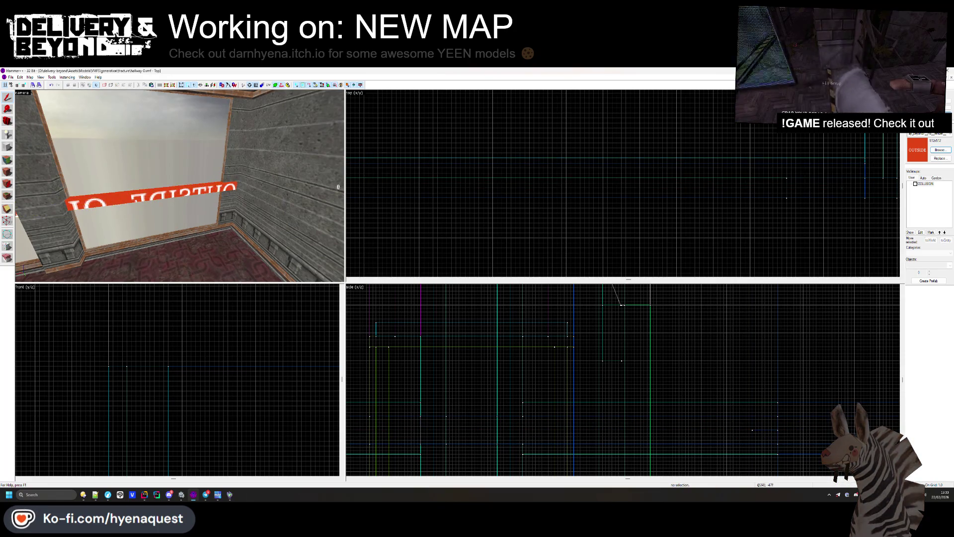
Step: Shorten the red sign brush by pulling its end inward in the top view
key(w)
click(183, 192)
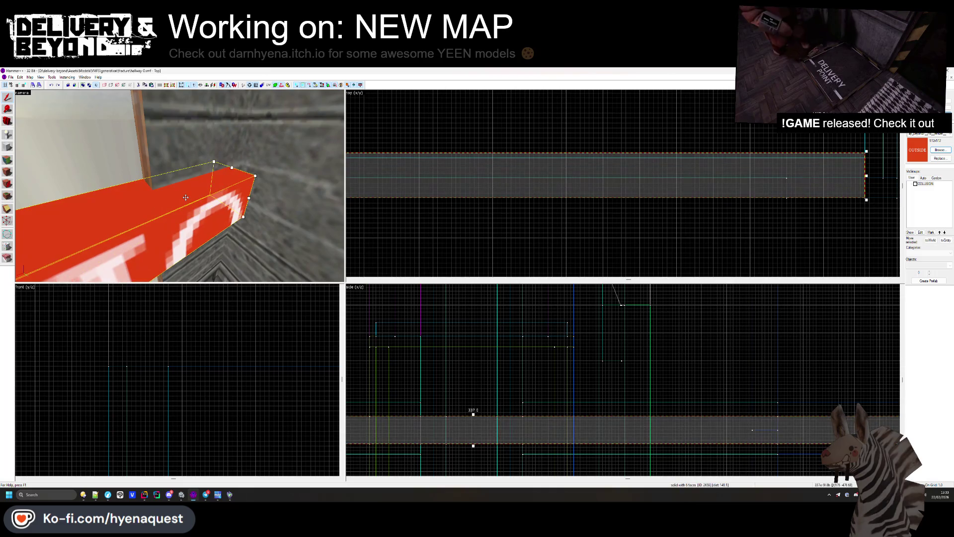
scroll(529, 153, up, 5)
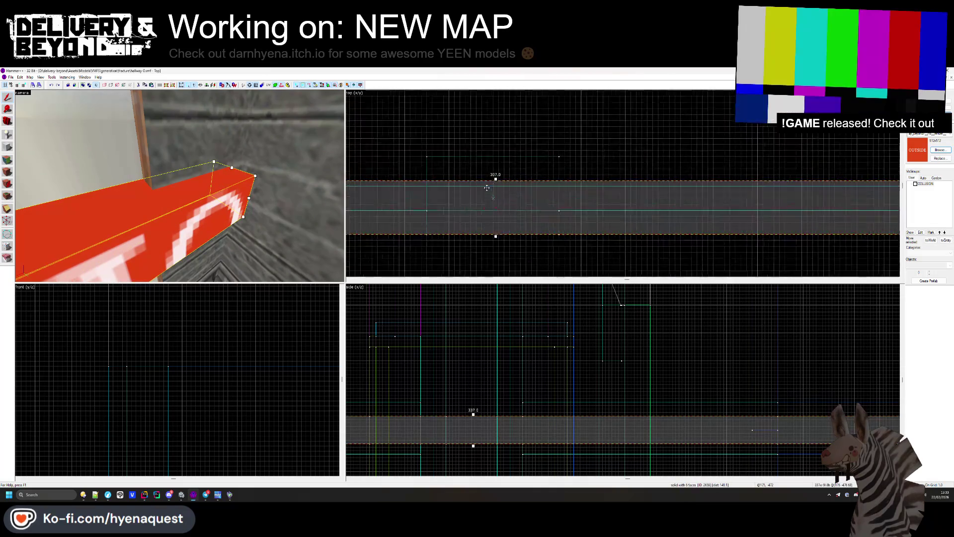
key(z)
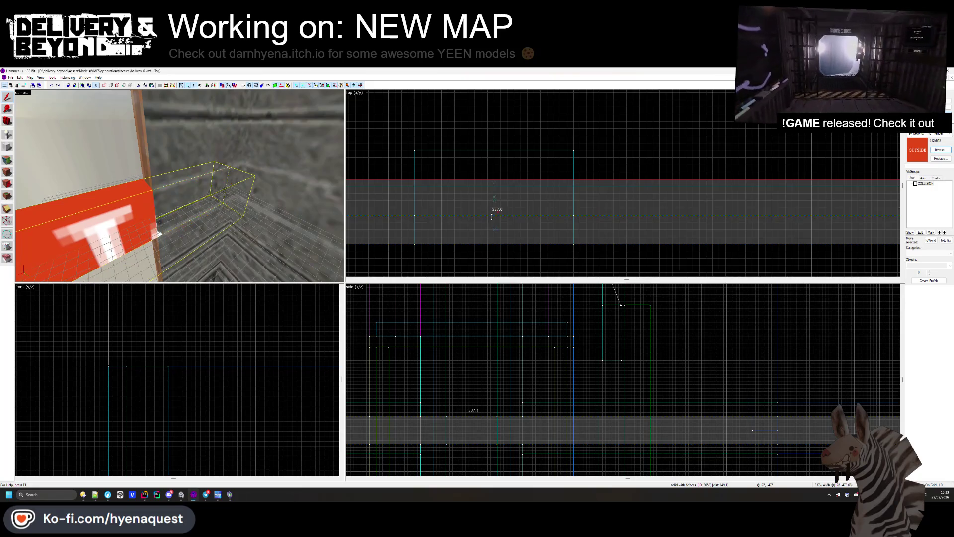
key(Escape)
click(180, 186)
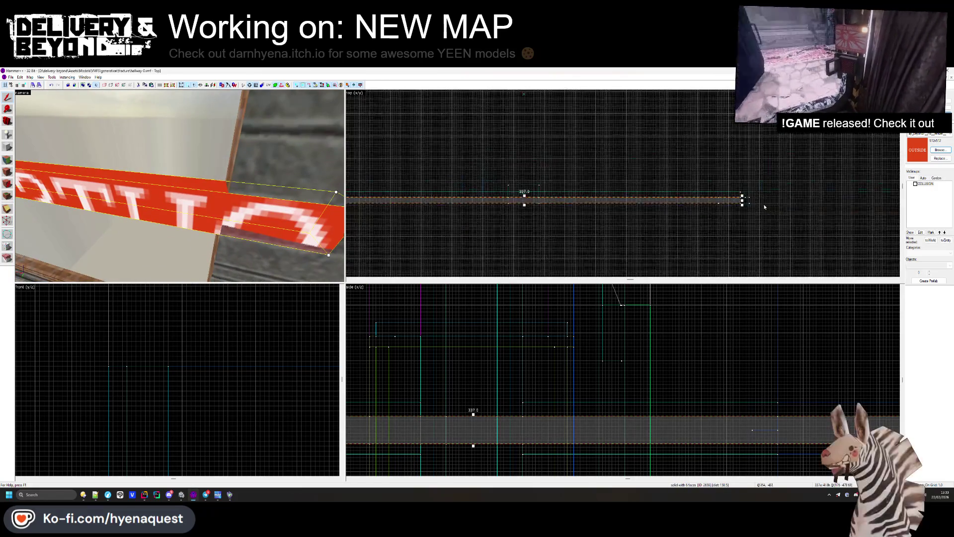
drag(743, 208, 666, 208)
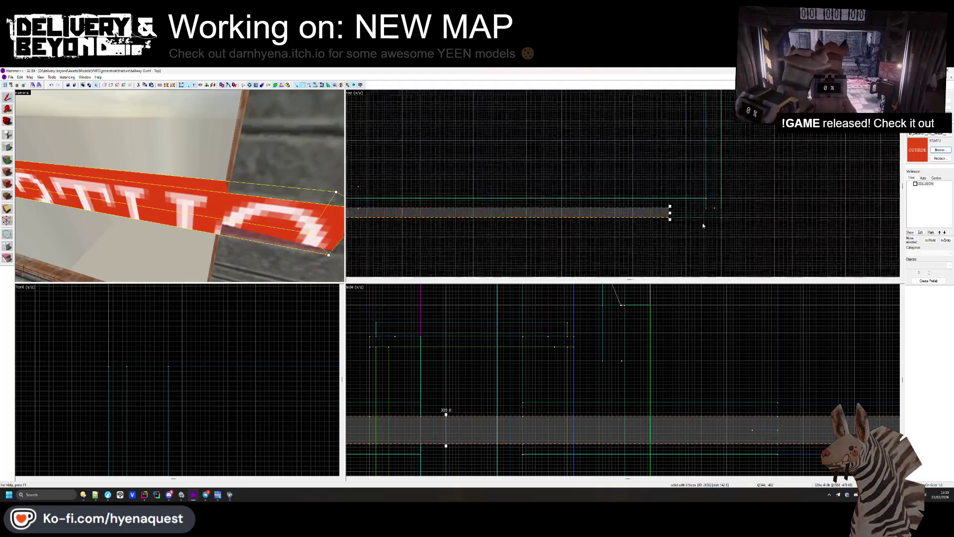
scroll(547, 213, down, 3)
scroll(491, 214, up, 3)
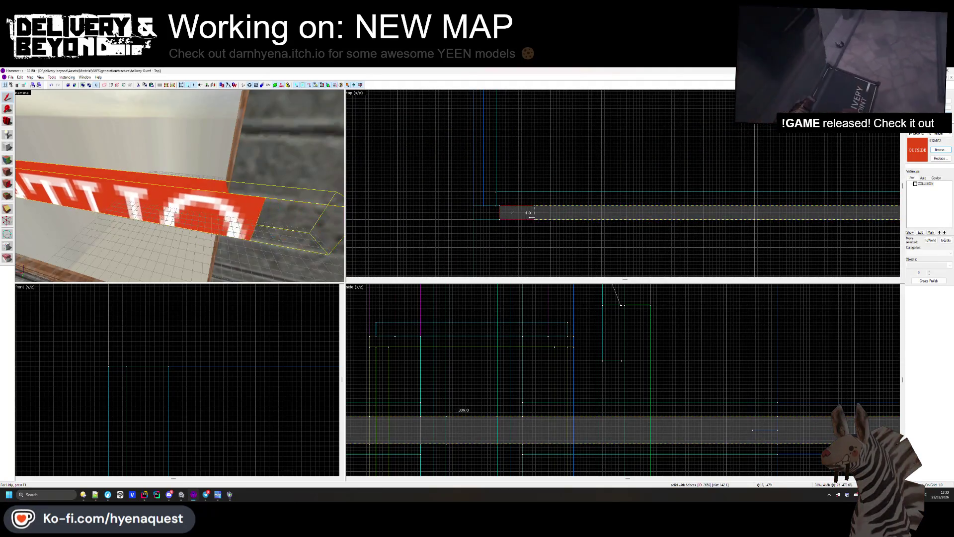
key(Escape)
Step: Review the room's face textures in face editing, then clear the selection
click(7, 173)
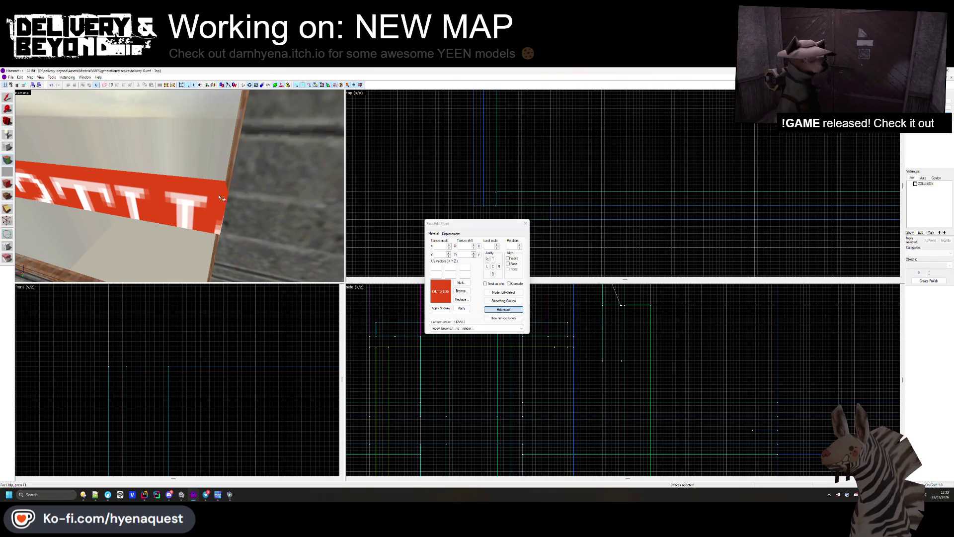
key(z)
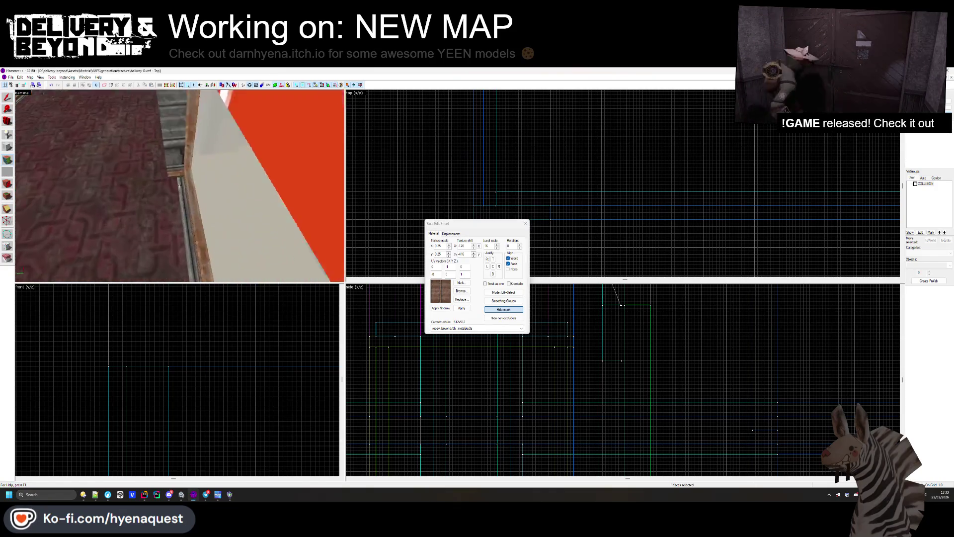
key(z)
key(z)
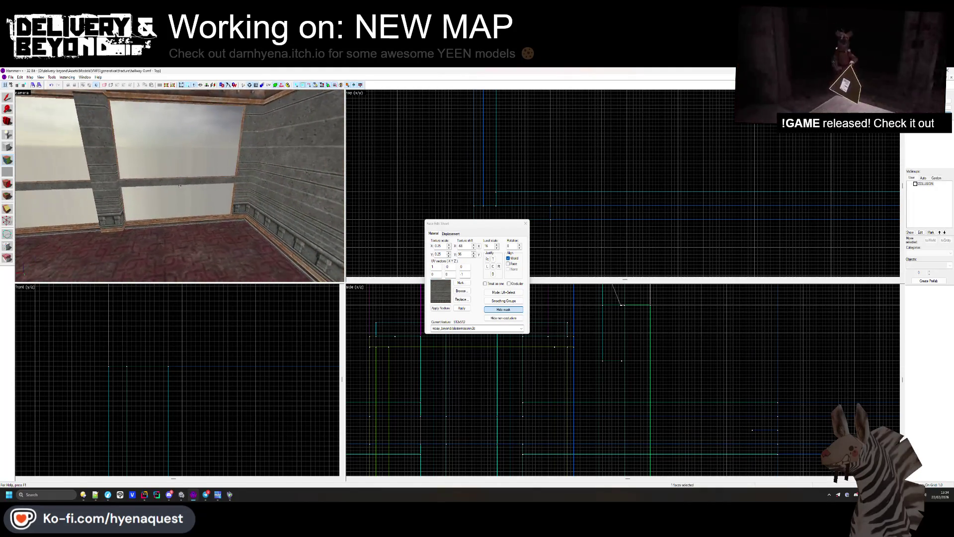
click(524, 224)
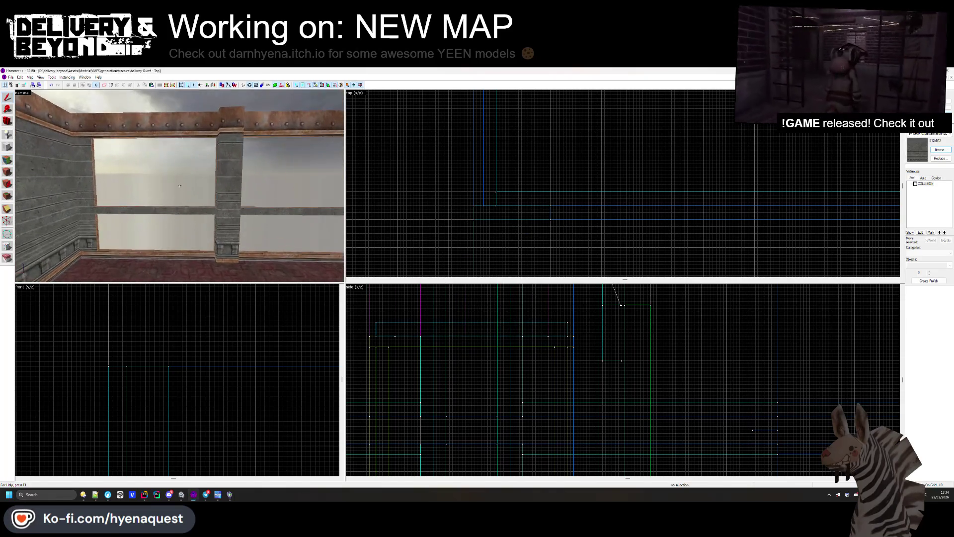
Step: Draw a new block along the window wall and extend its left edge far along
click(7, 147)
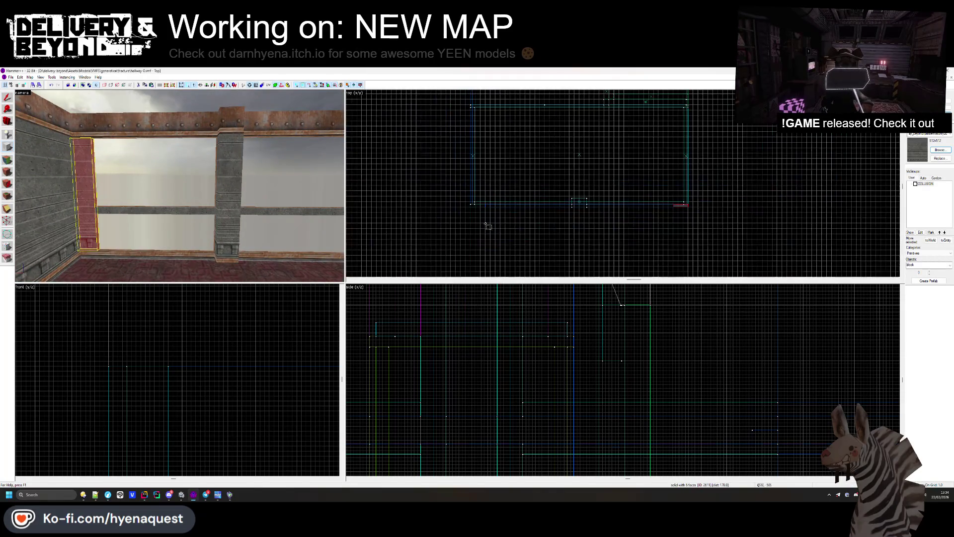
drag(679, 200, 771, 215)
drag(595, 214, 381, 213)
scroll(682, 205, up, 5)
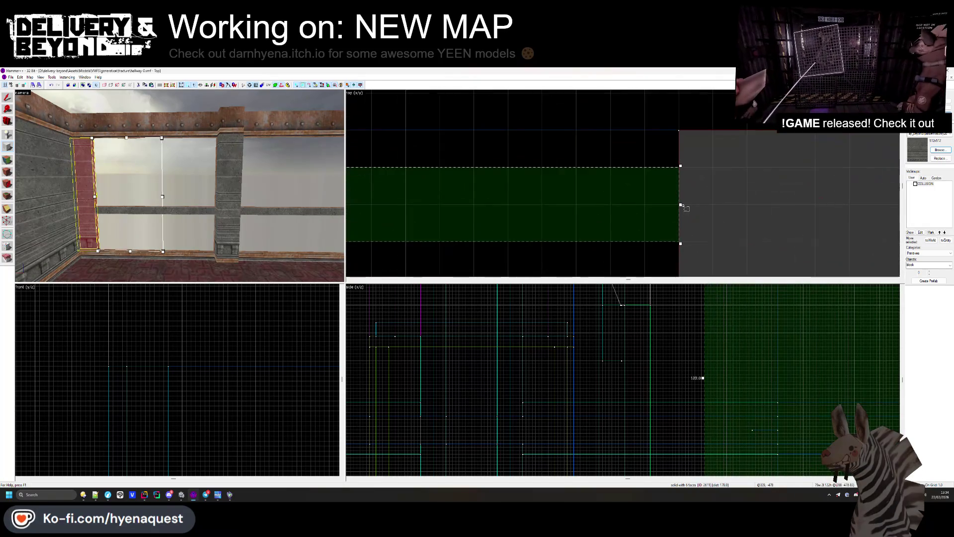
scroll(759, 234, down, 6)
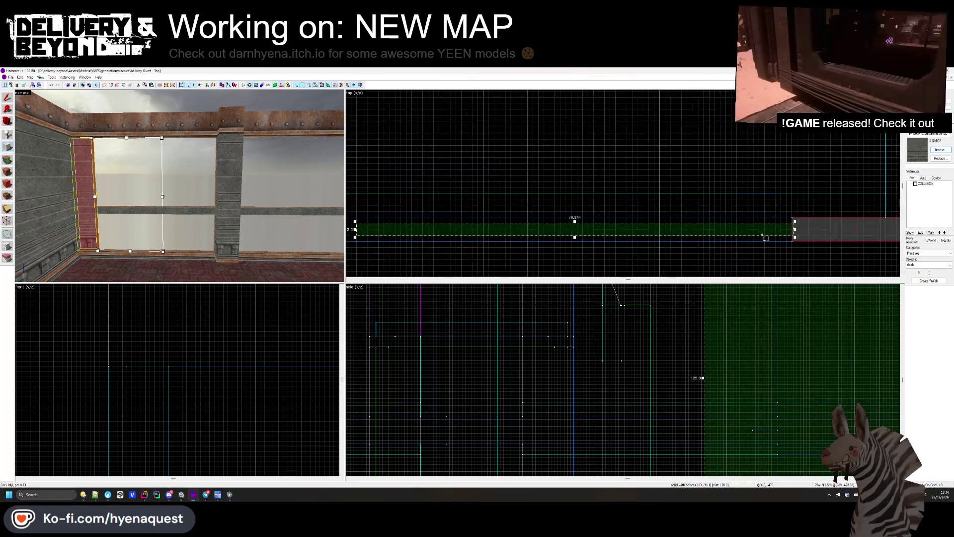
drag(670, 228, 396, 228)
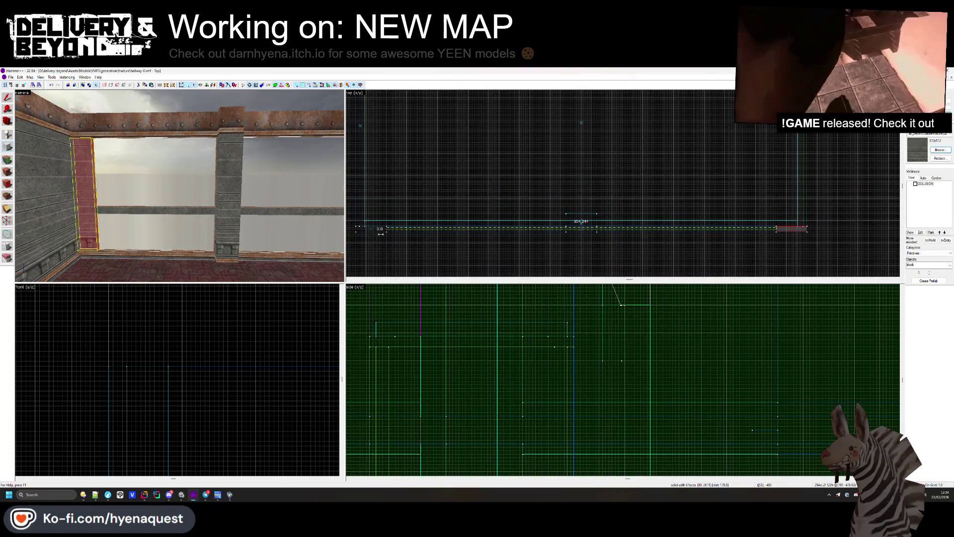
Step: Lower the wall block's bottom edge slightly to finish sizing it
scroll(392, 225, up, 4)
scroll(431, 193, up, 5)
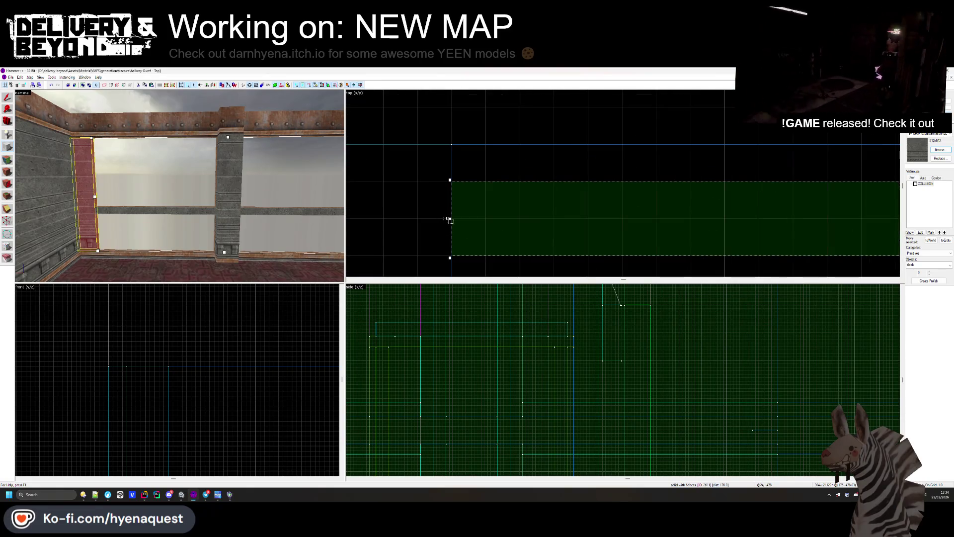
scroll(448, 425, down, 3)
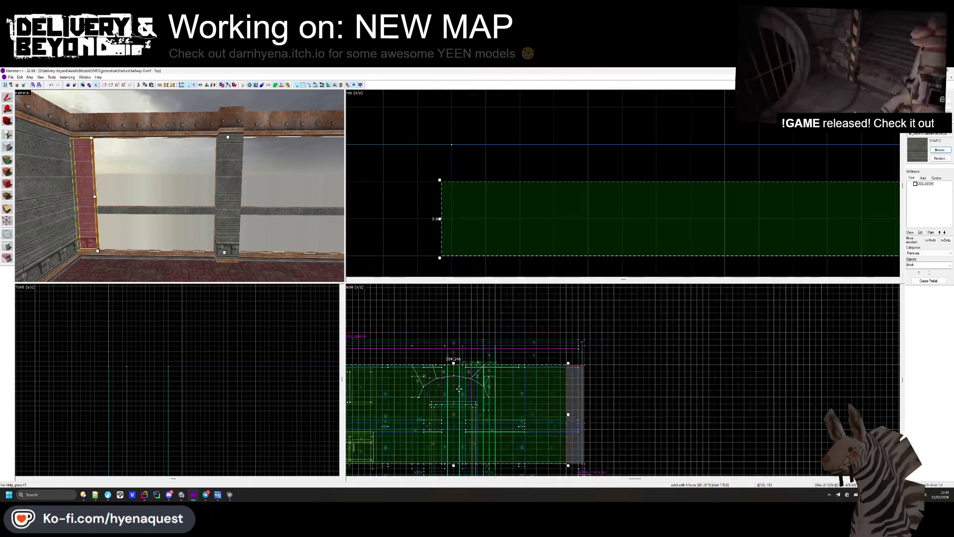
scroll(452, 368, up, 2)
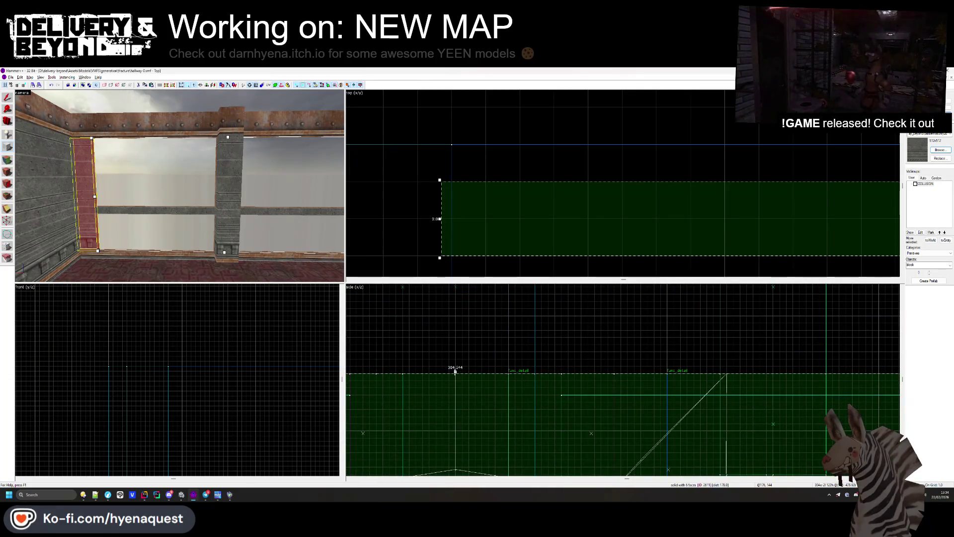
scroll(455, 371, down, 3)
scroll(471, 392, up, 4)
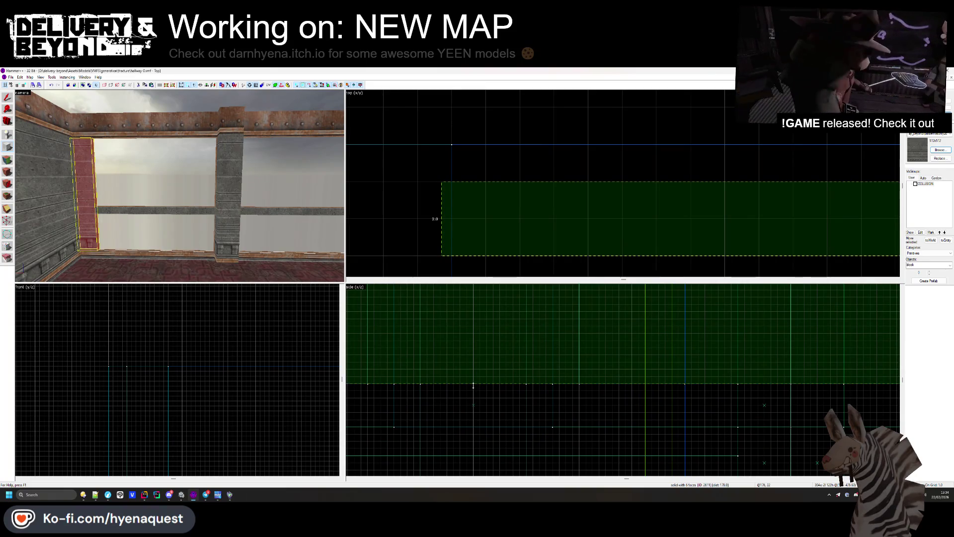
drag(473, 387, 473, 392)
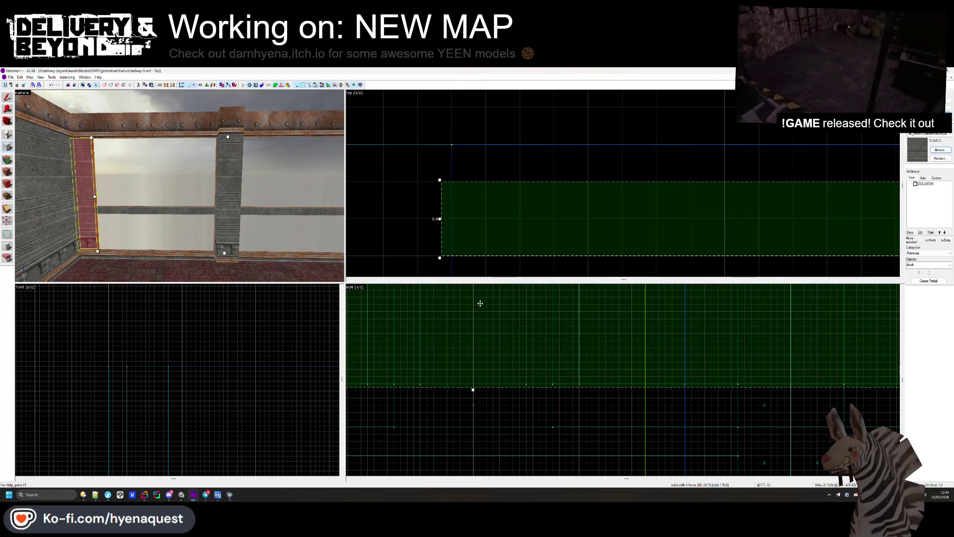
drag(480, 304, 479, 303)
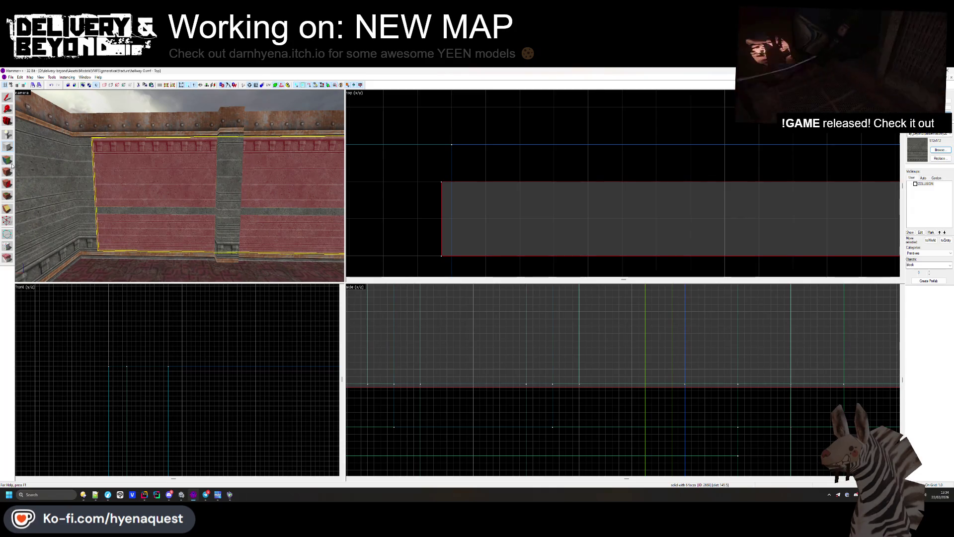
Step: Apply the OUTSIDE texture to the new block's faces
click(13, 168)
click(462, 291)
scroll(578, 343, up, 10)
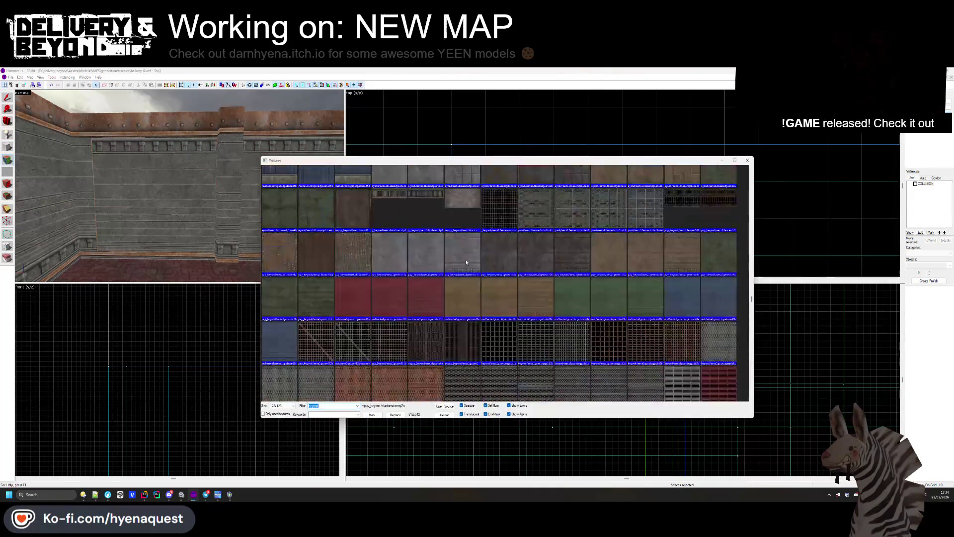
scroll(571, 328, up, 10)
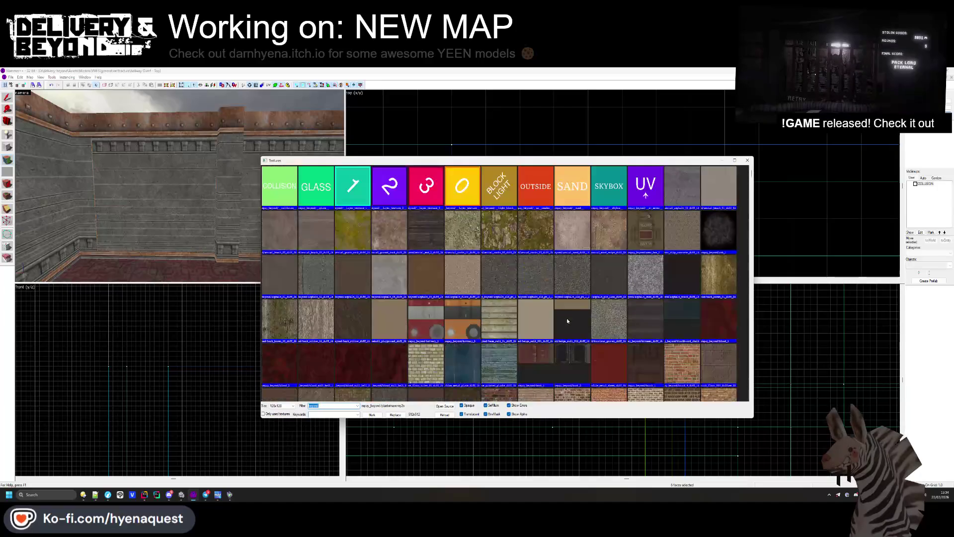
double_click(541, 198)
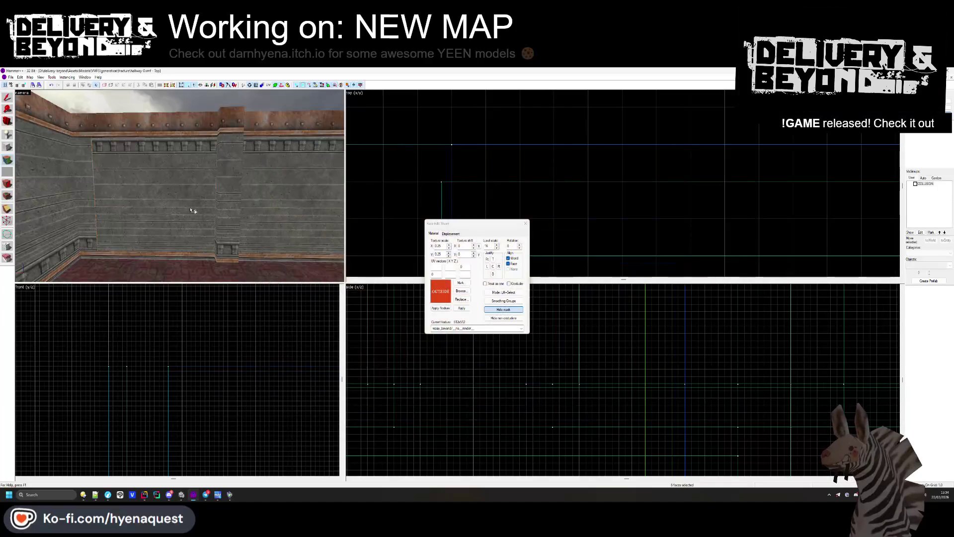
click(170, 183)
Step: Switch the inner face to the GLASS texture and view it from outside
click(461, 291)
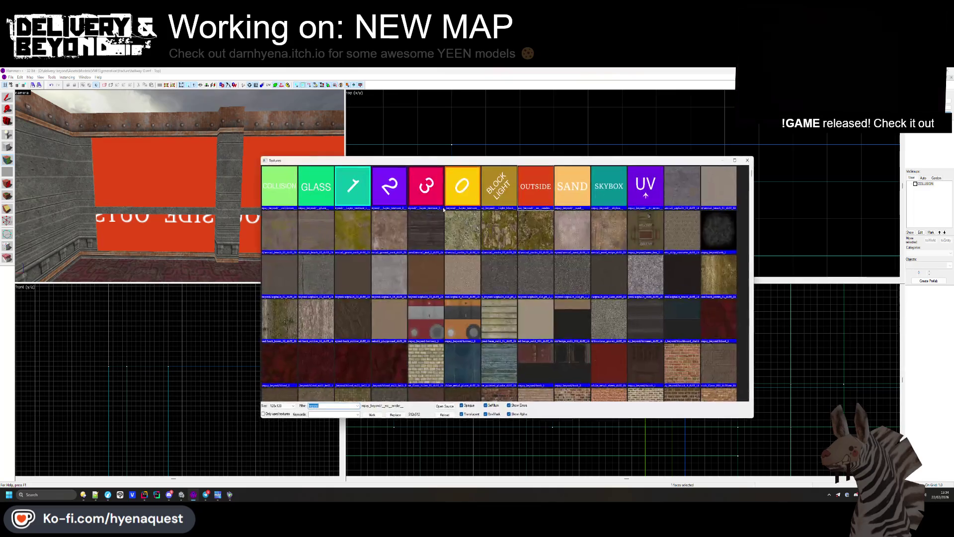
double_click(278, 194)
key(Escape)
drag(279, 194, 147, 202)
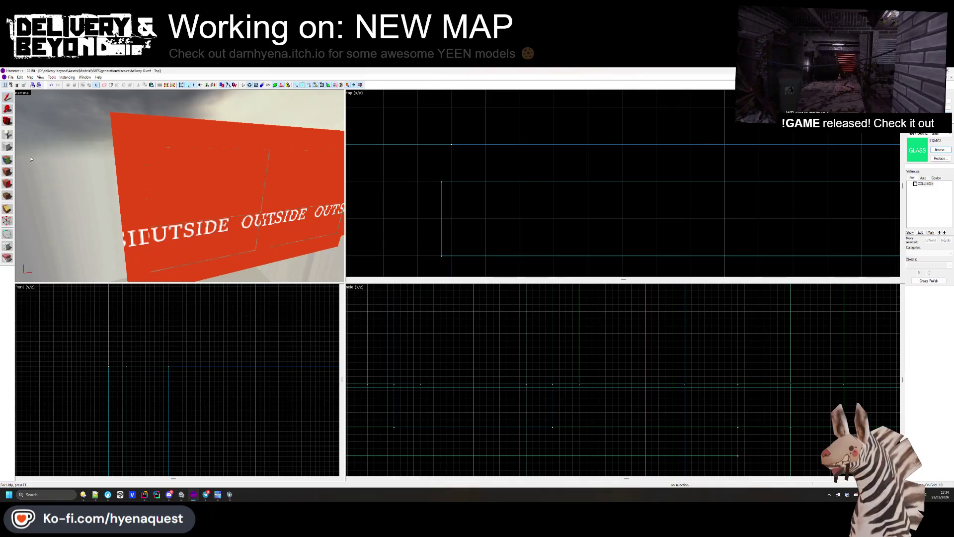
Step: Add a brush extending the red roof plank, shorten it, and widen it from 137 to 355 units
key(z)
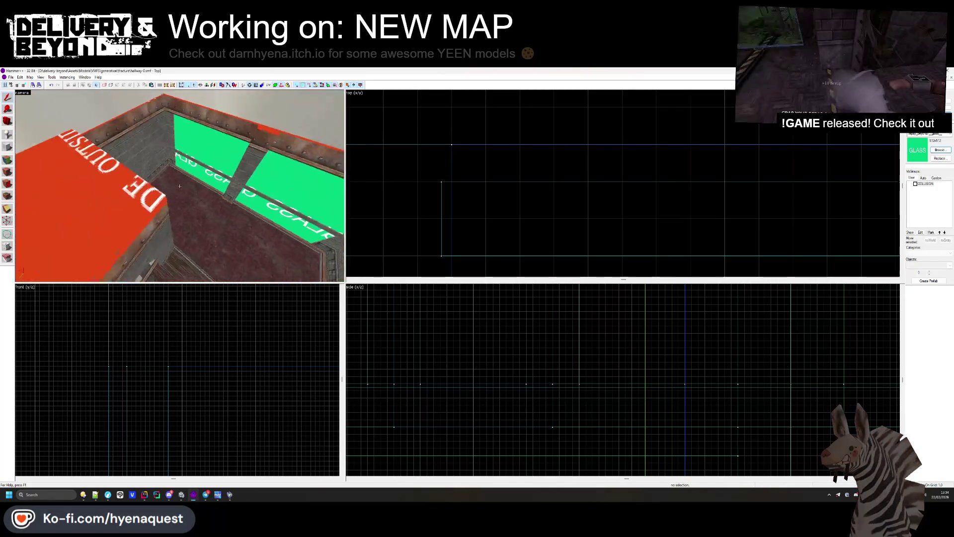
key(s)
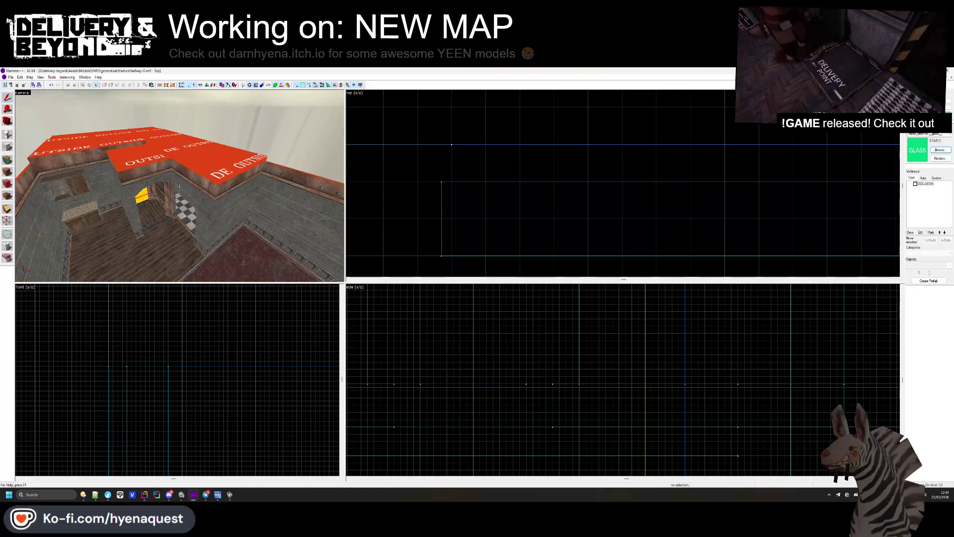
scroll(491, 192, down, 5)
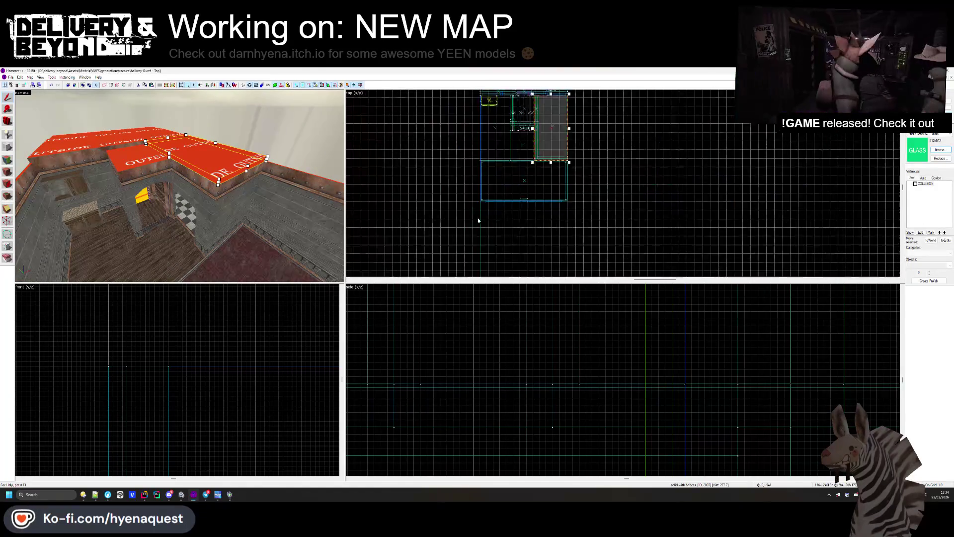
scroll(537, 164, up, 5)
drag(548, 129, 548, 259)
scroll(547, 258, down, 2)
scroll(548, 258, up, 3)
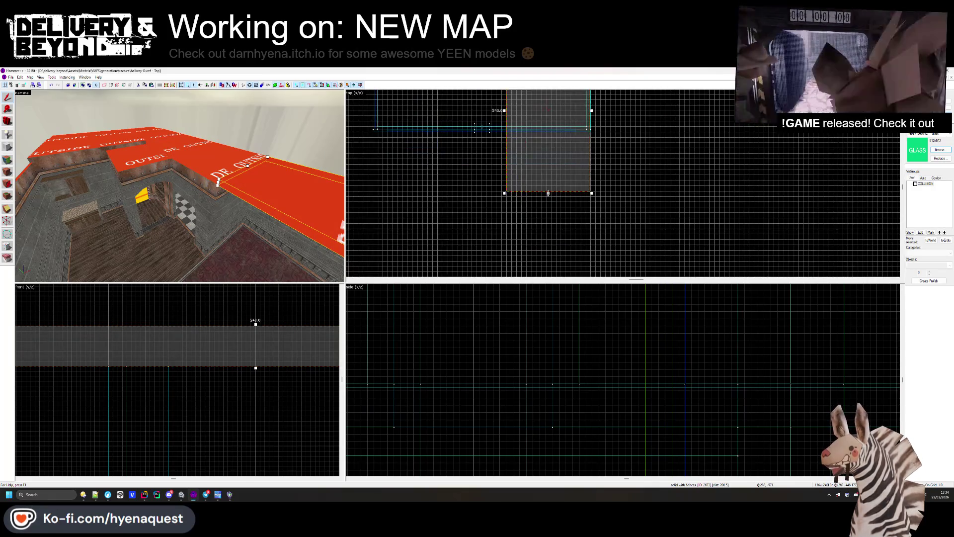
drag(586, 191, 584, 144)
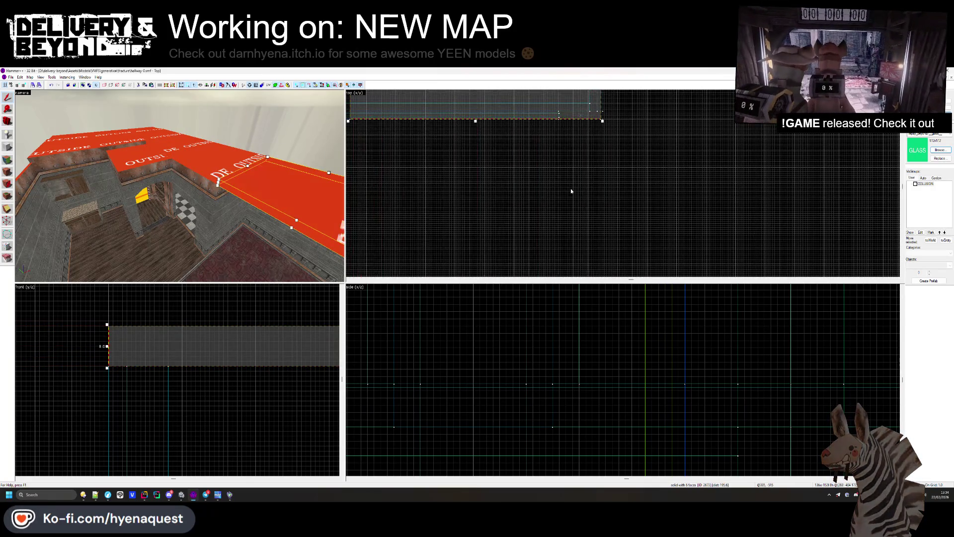
scroll(581, 125, up, 1)
scroll(579, 130, up, 3)
scroll(576, 142, down, 3)
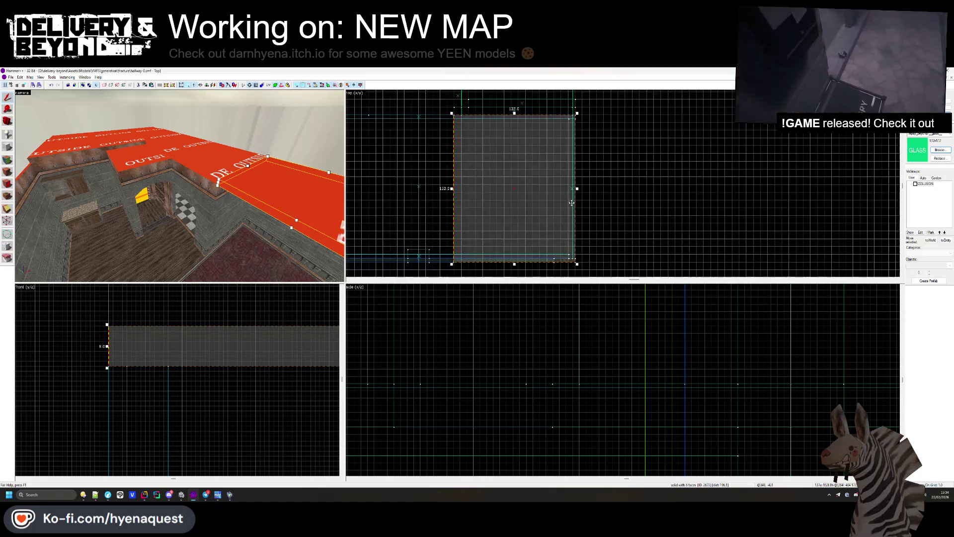
scroll(576, 141, up, 3)
scroll(626, 175, down, 4)
drag(626, 175, 527, 158)
scroll(537, 160, up, 3)
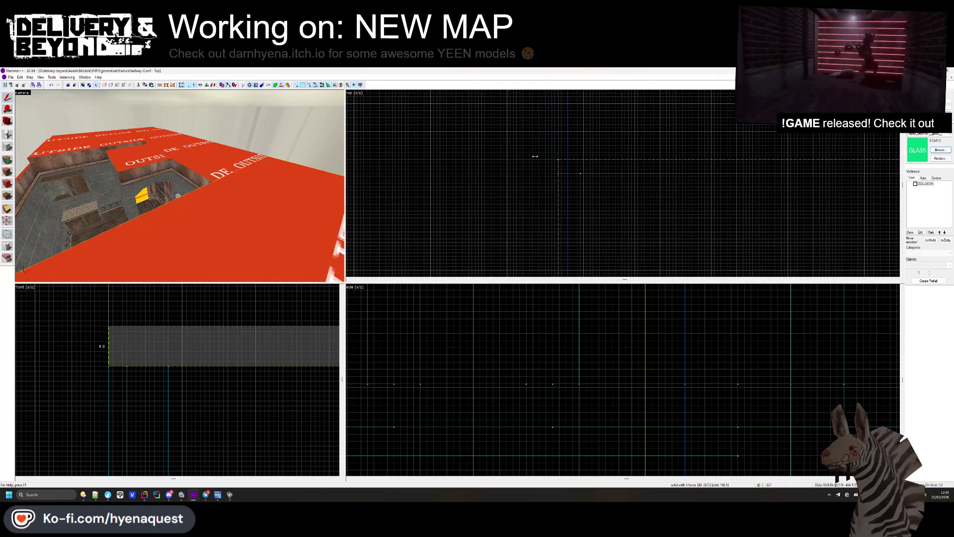
key(Escape)
Step: Resize the hallway ceiling brush to 352 by 112 units
key(z)
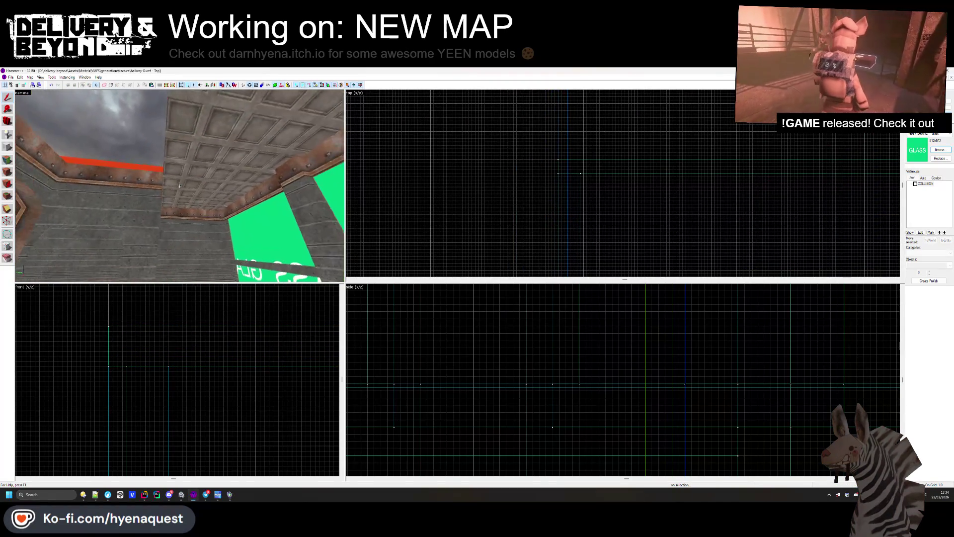
click(191, 184)
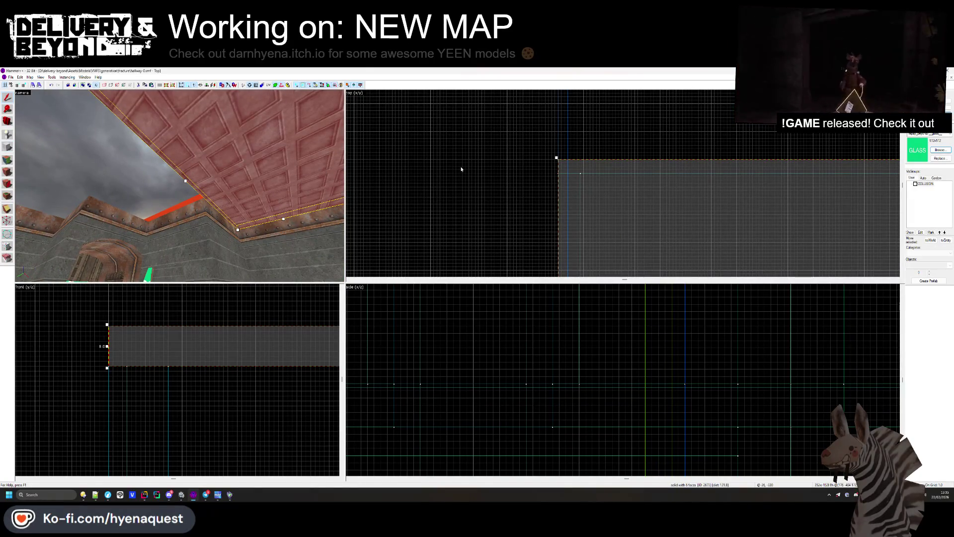
scroll(461, 169, down, 3)
scroll(641, 269, up, 5)
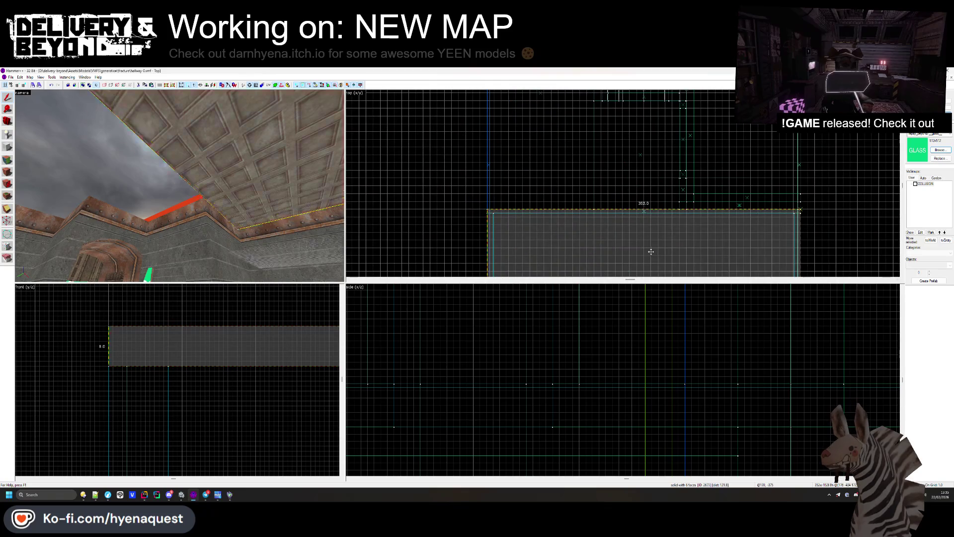
drag(651, 252, 535, 145)
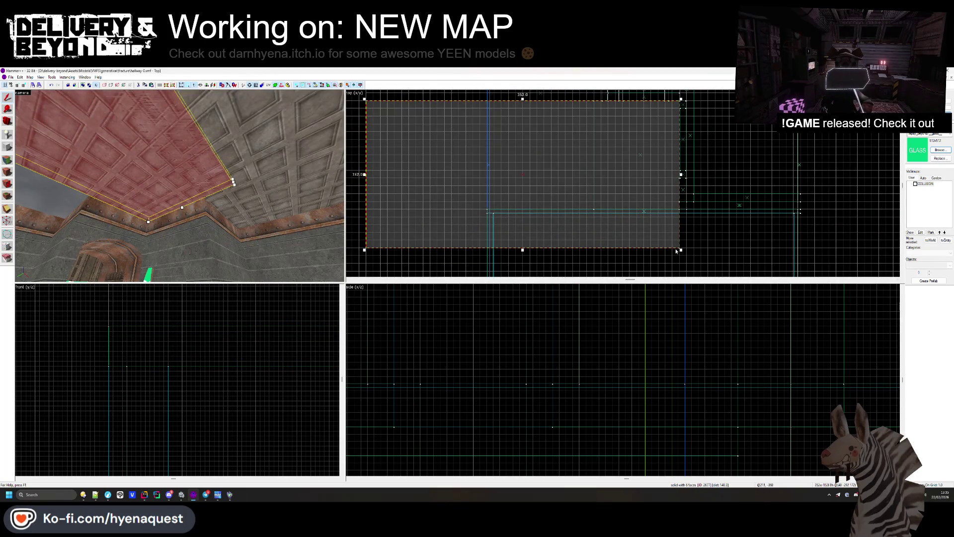
mouse_move(681, 247)
mouse_down()
mouse_move(678, 211)
mouse_move(688, 209)
mouse_up()
scroll(688, 209, down, 3)
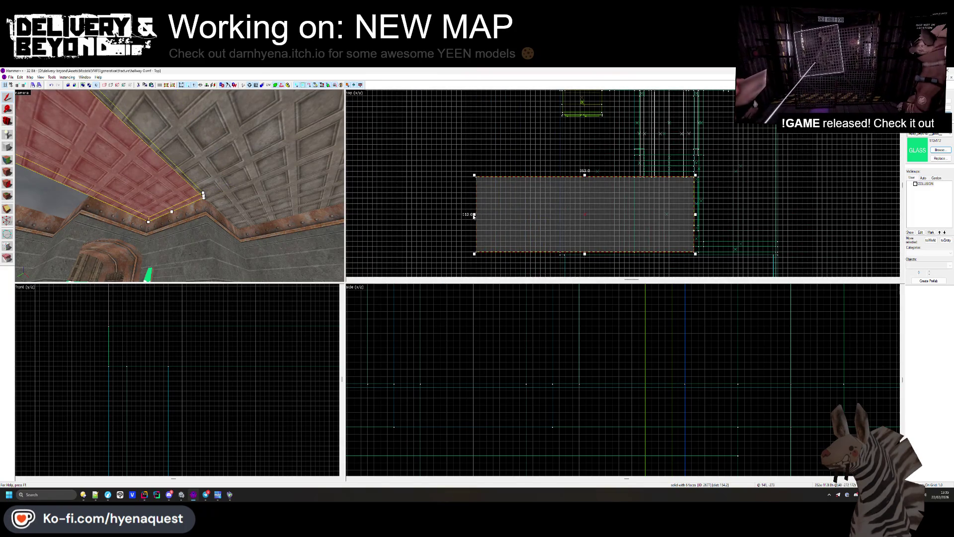
scroll(527, 178, up, 3)
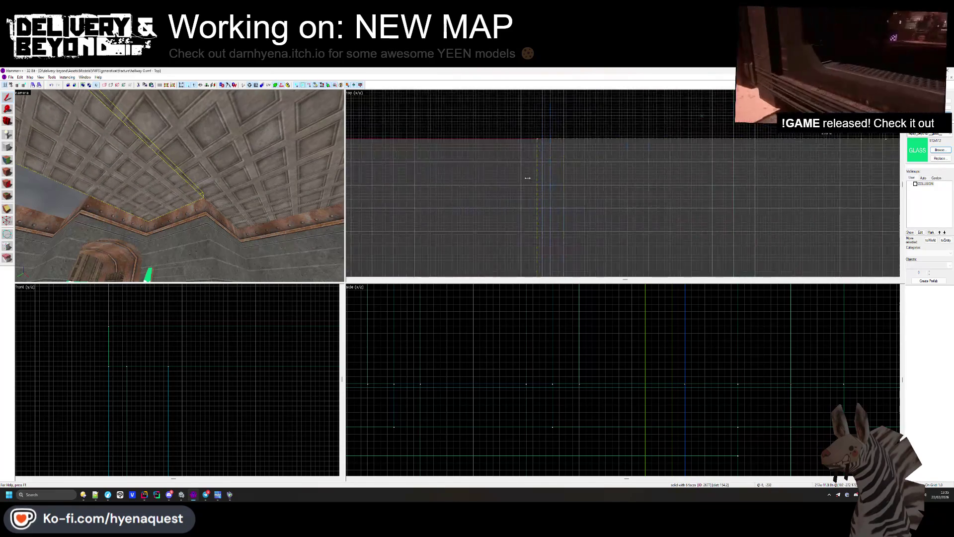
scroll(533, 177, down, 2)
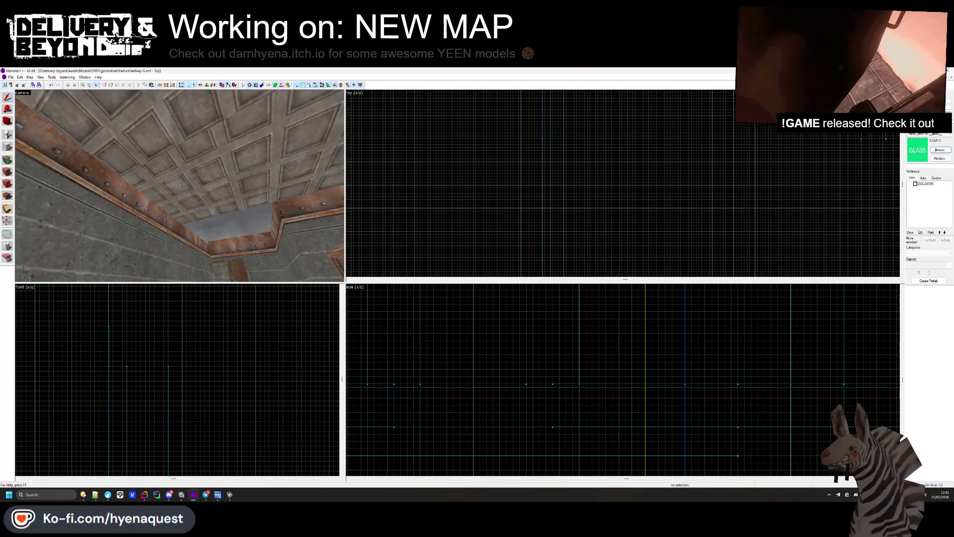
Step: Move the neighbouring 216 by 112 ceiling brush upward
click(613, 187)
scroll(613, 187, down, 2)
drag(645, 241, 640, 189)
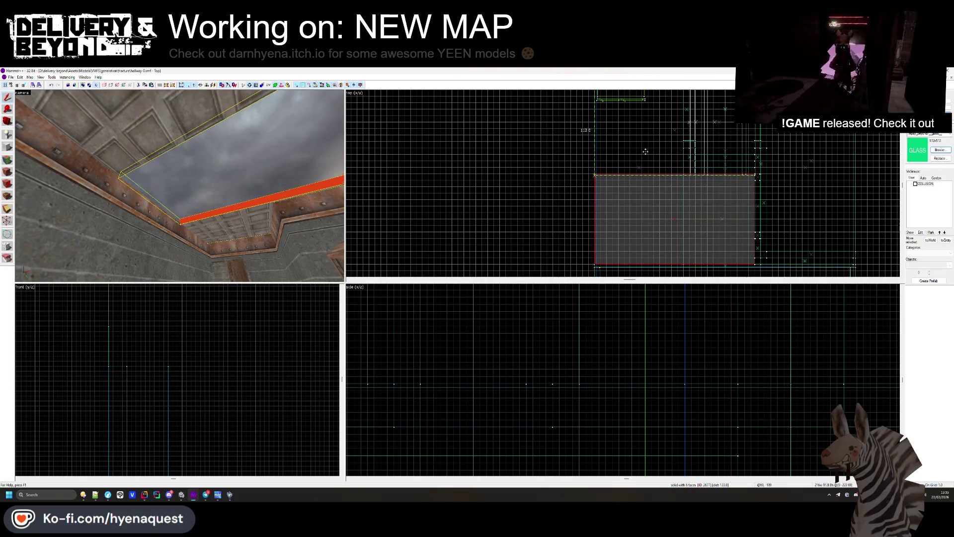
drag(645, 150, 644, 94)
scroll(646, 191, down, 1)
scroll(721, 189, up, 1)
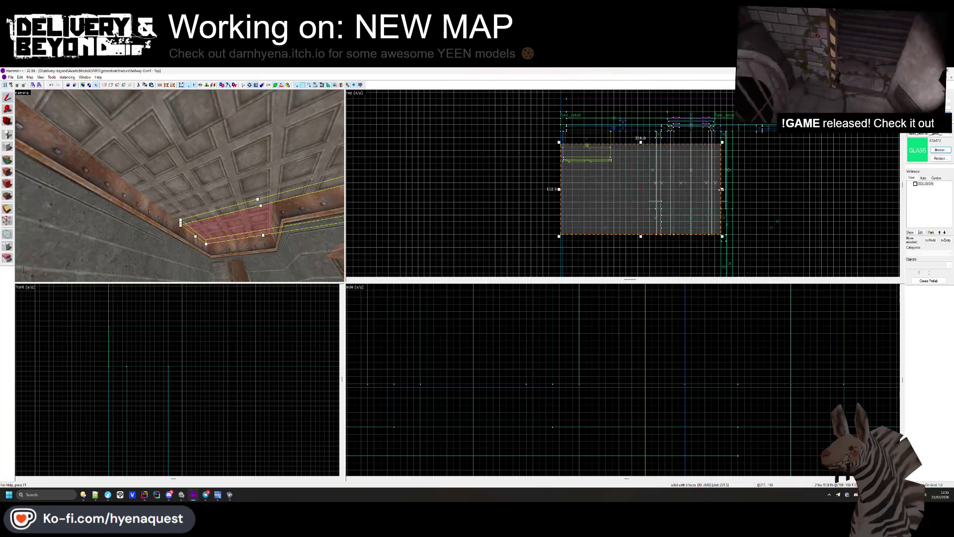
scroll(652, 247, up, 3)
scroll(636, 248, down, 3)
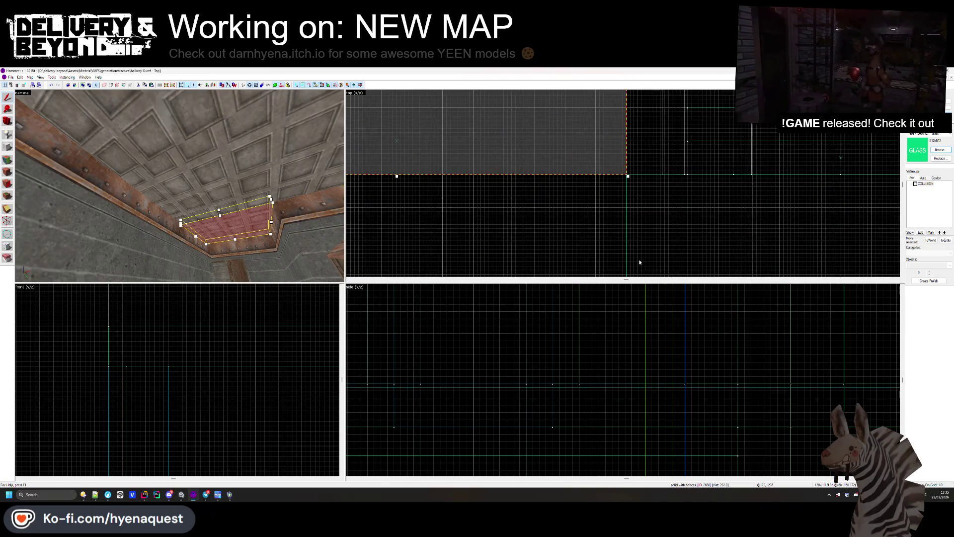
scroll(595, 166, up, 2)
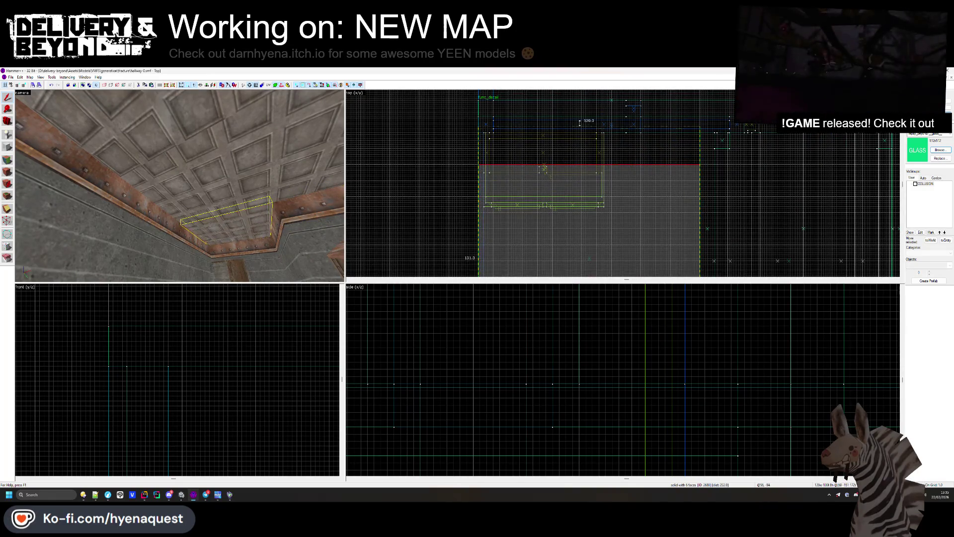
Step: Widen the roof brush further by stretching its corner and top edge, checking it in 3D
key(z)
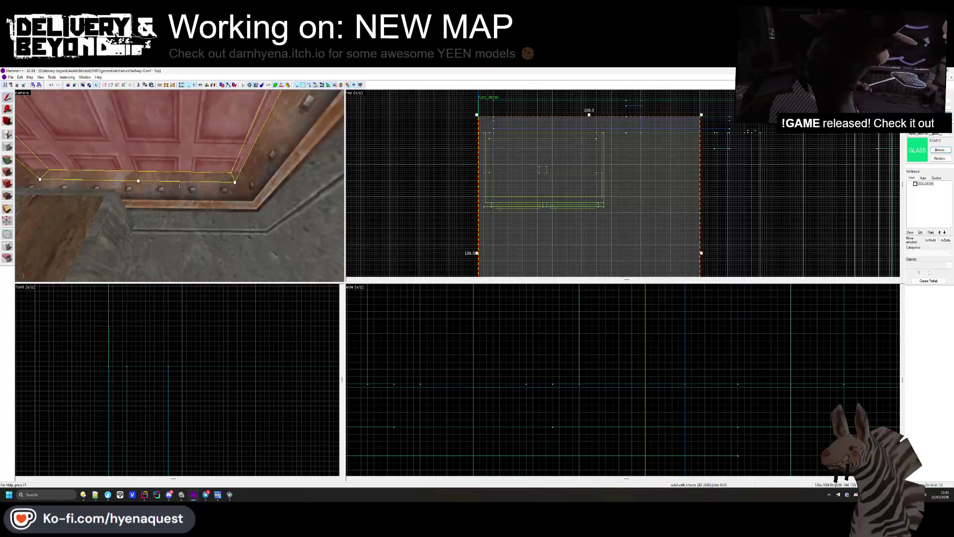
key(z)
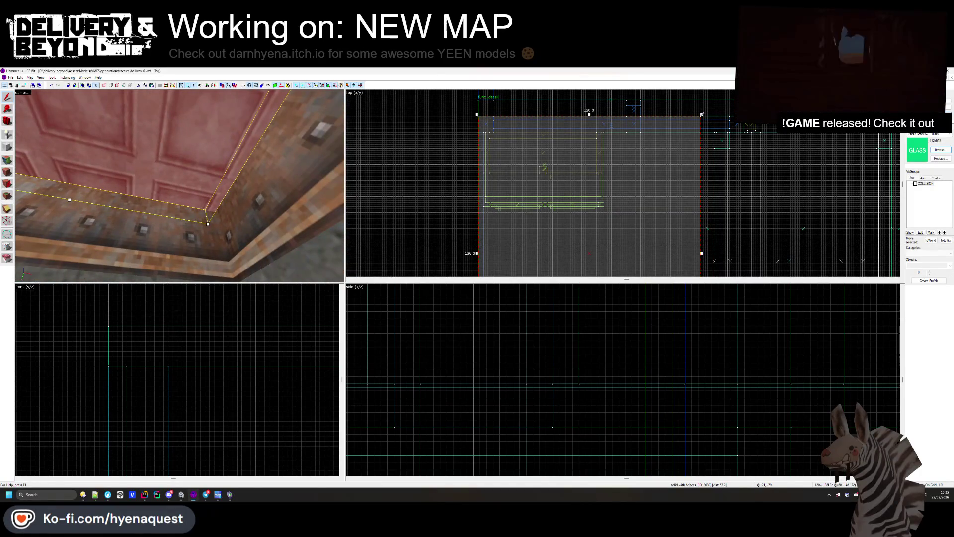
drag(701, 115, 731, 115)
key(z)
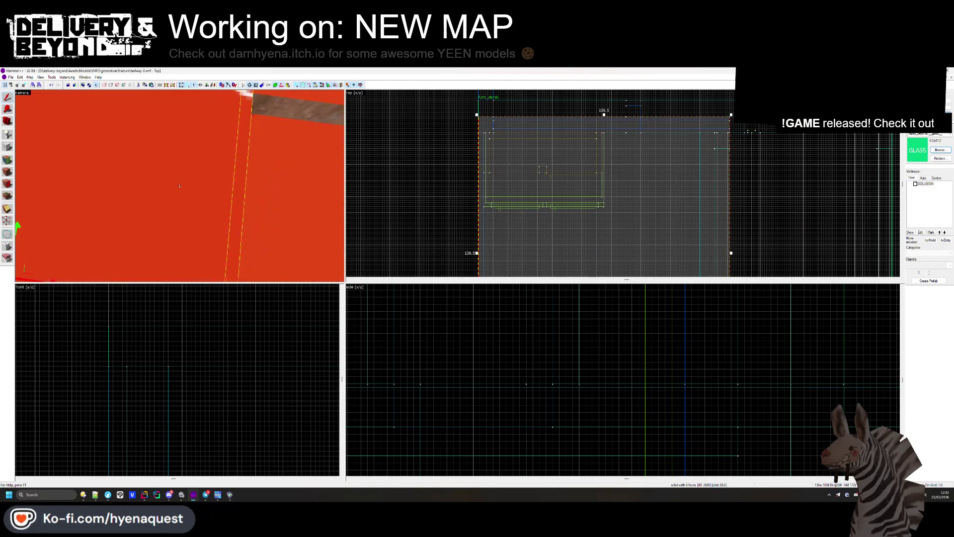
key(z)
scroll(595, 112, up, 3)
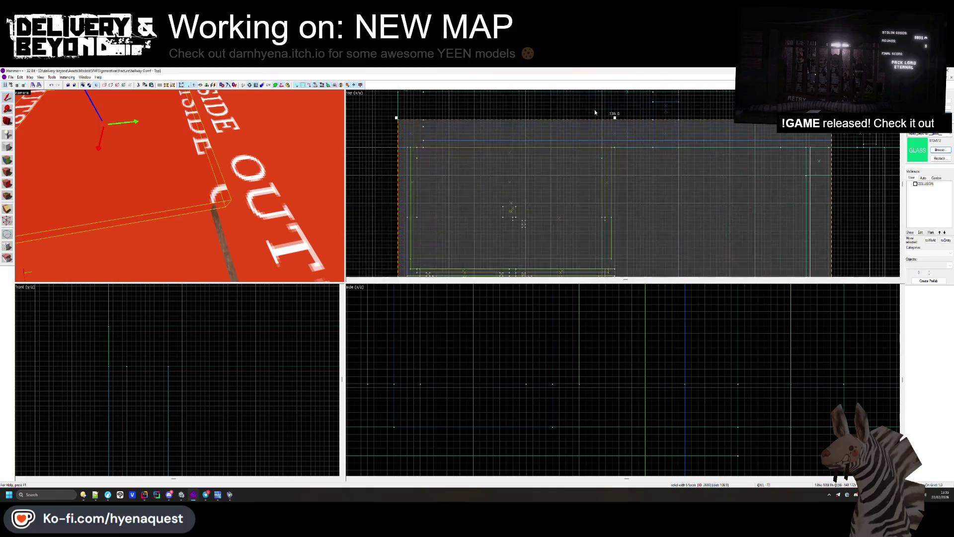
drag(604, 143, 614, 146)
key(z)
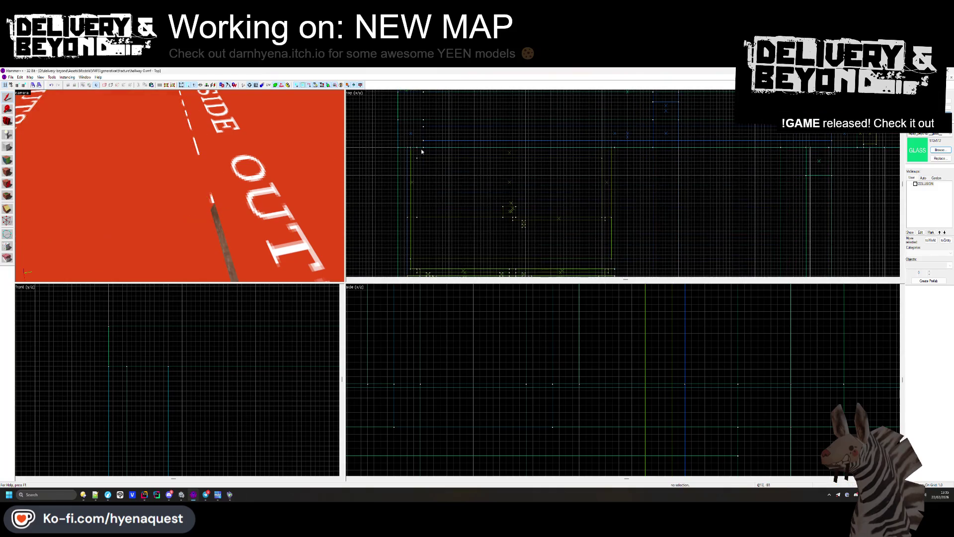
key(z)
key(z)
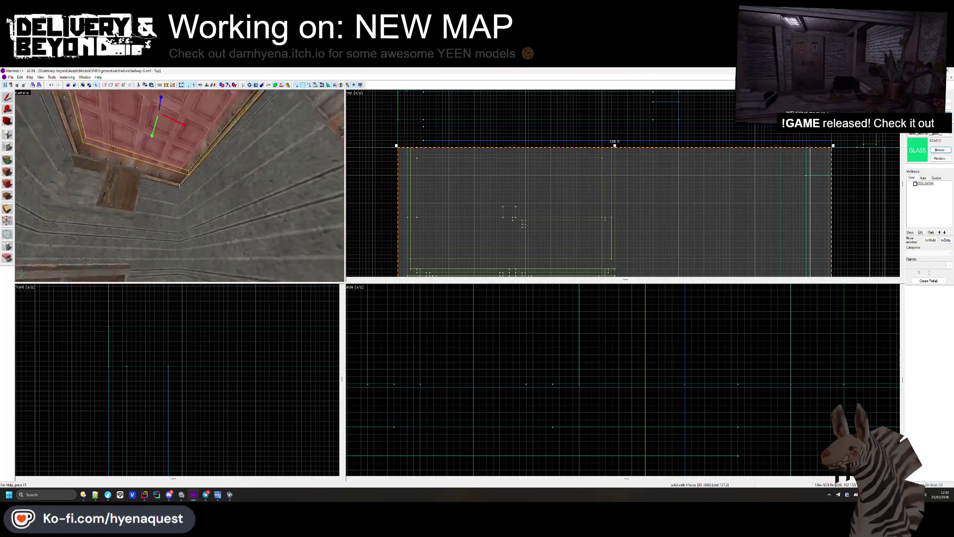
Step: Clear the selection and pick a single ceiling face in face-edit mode
key(z)
click(514, 121)
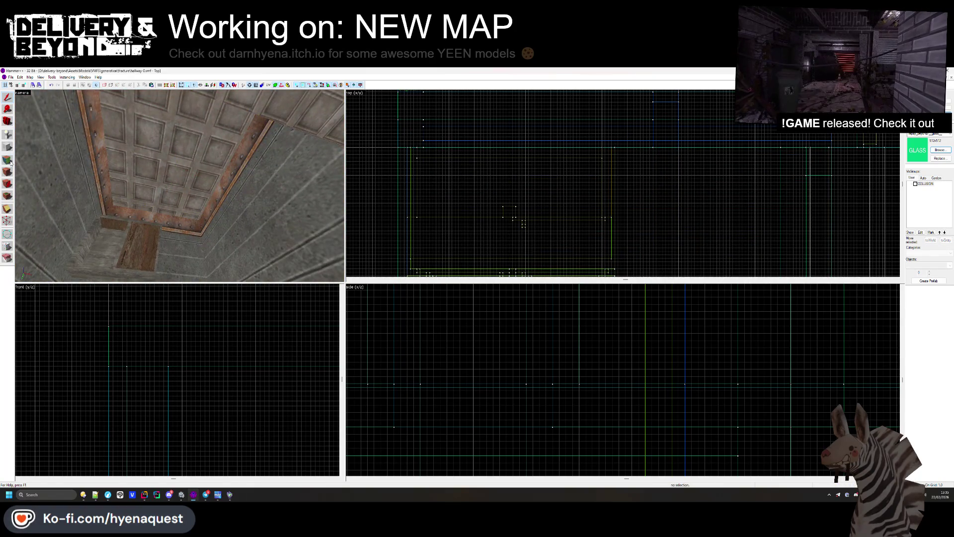
click(8, 160)
key(z)
click(181, 188)
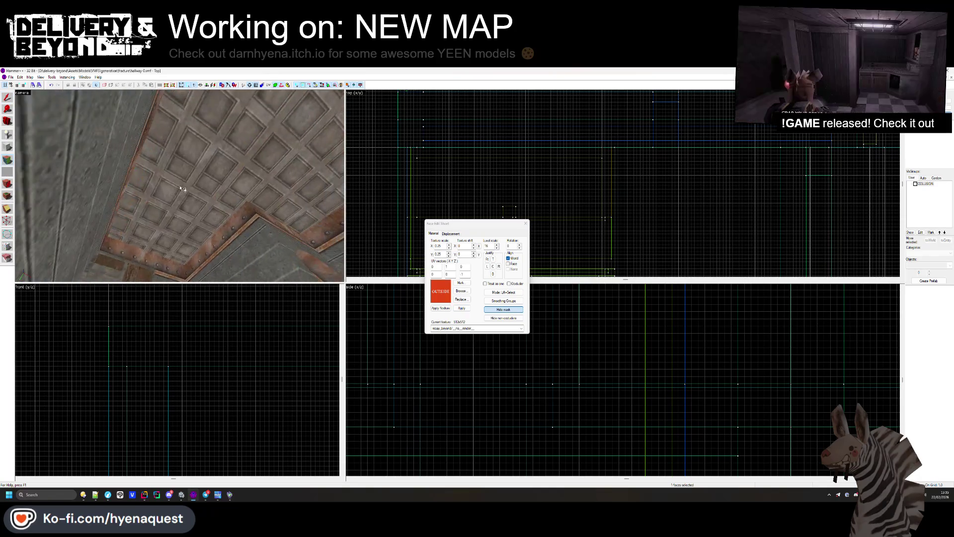
key(z)
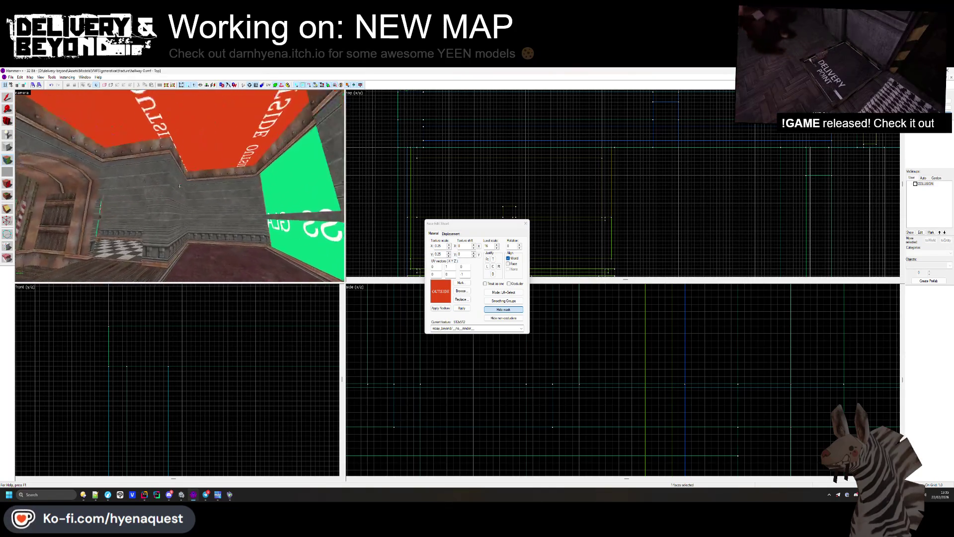
mouse_move(180, 186)
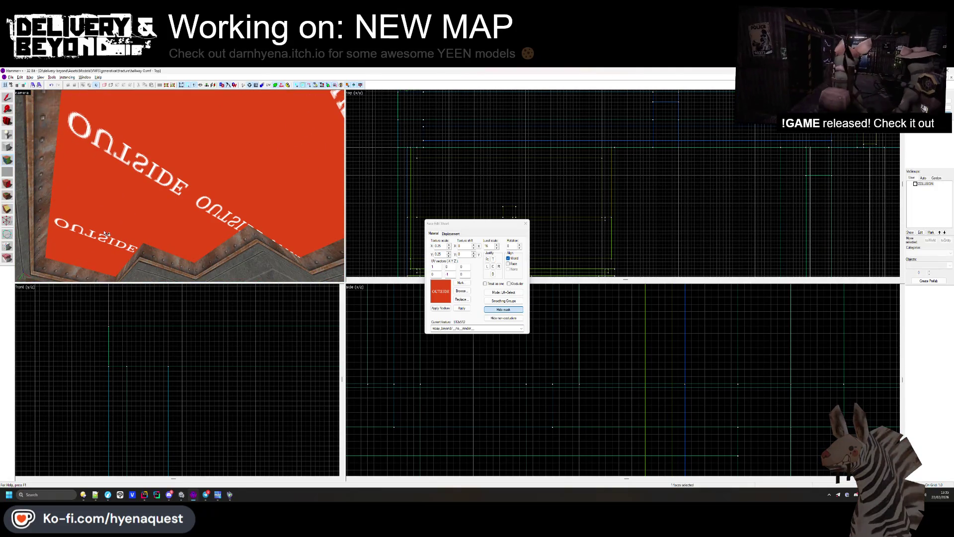
Step: Select the red OUTSIDE ceiling face and open the texture browser
key(shift+s)
key(z)
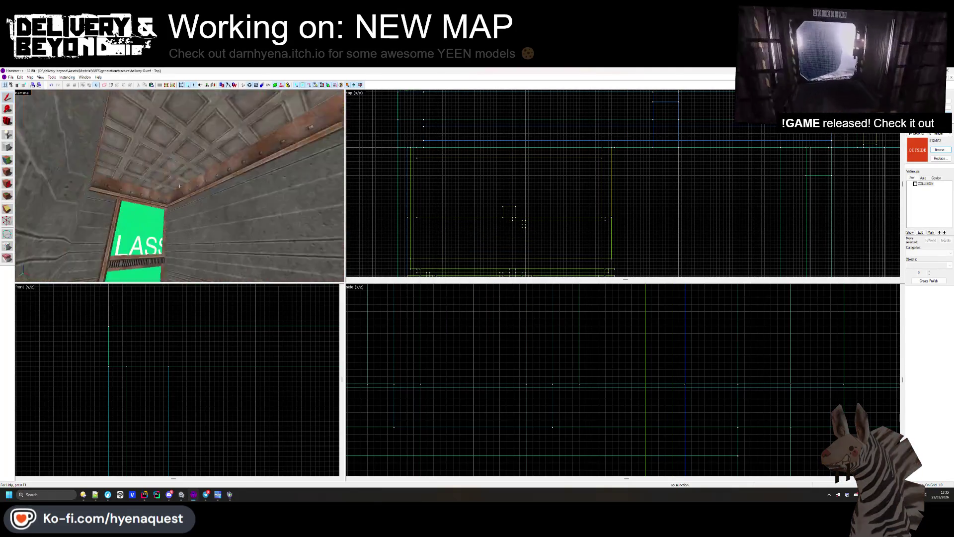
key(z)
key(shift+a)
click(153, 157)
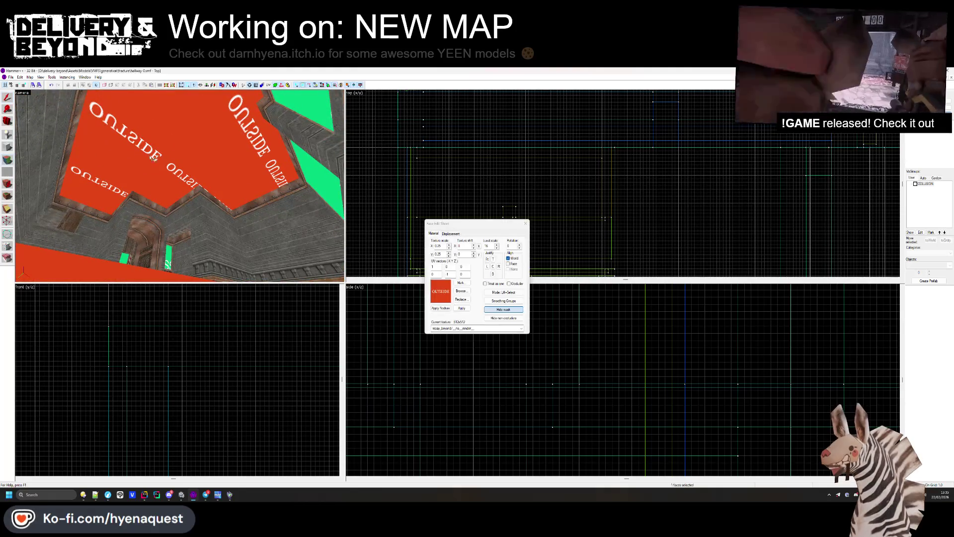
click(441, 284)
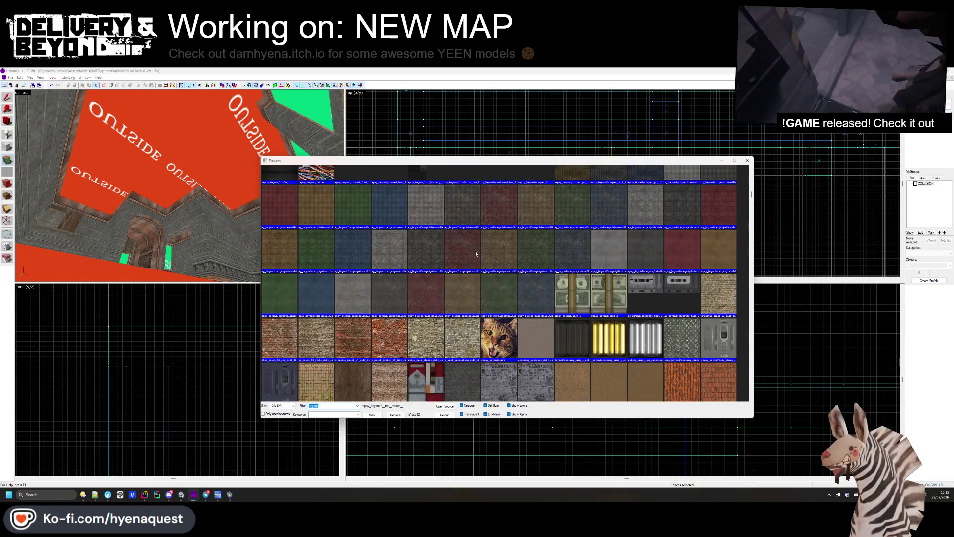
Step: Try ceiling_stars, then the concretehexagons2a hexagon concrete texture on the ceiling
double_click(683, 338)
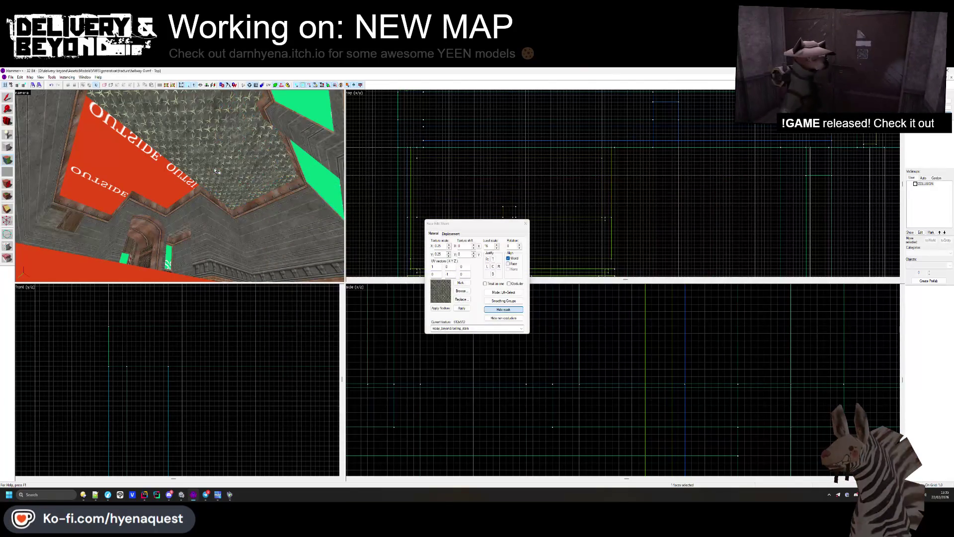
click(465, 292)
scroll(452, 286, down, 5)
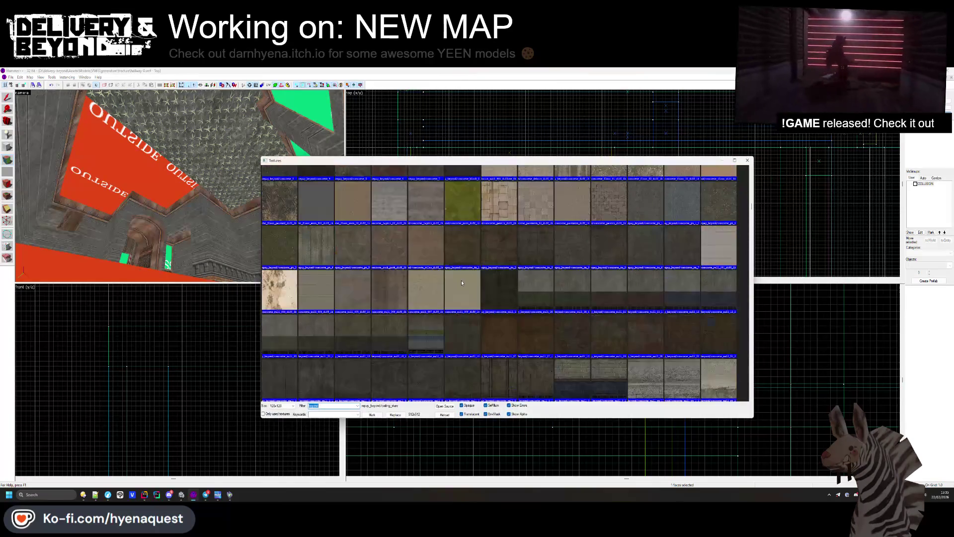
scroll(455, 274, down, 2)
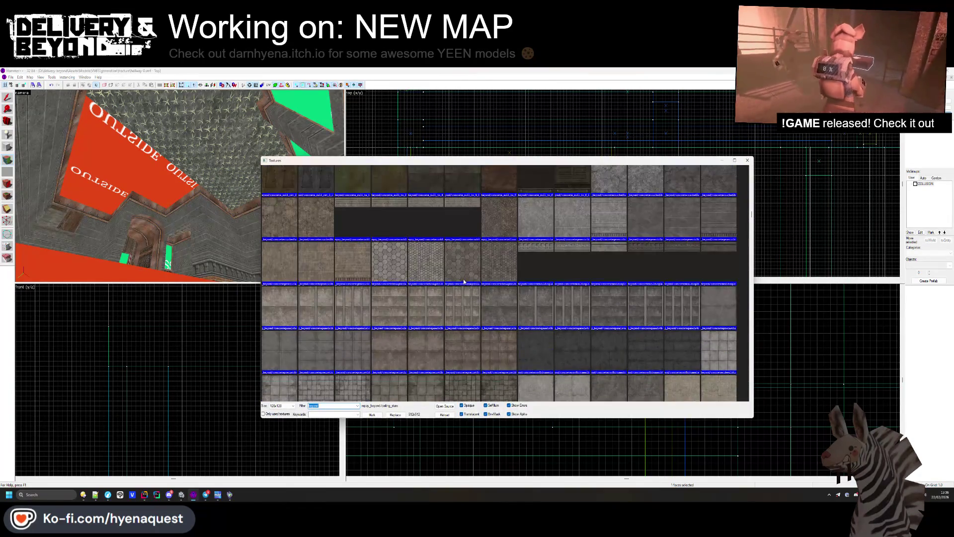
double_click(462, 226)
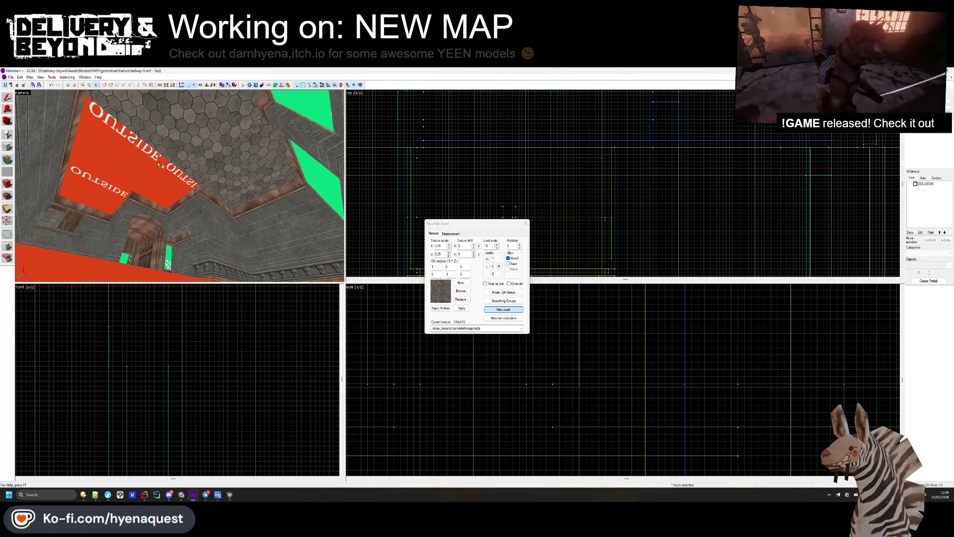
key(z)
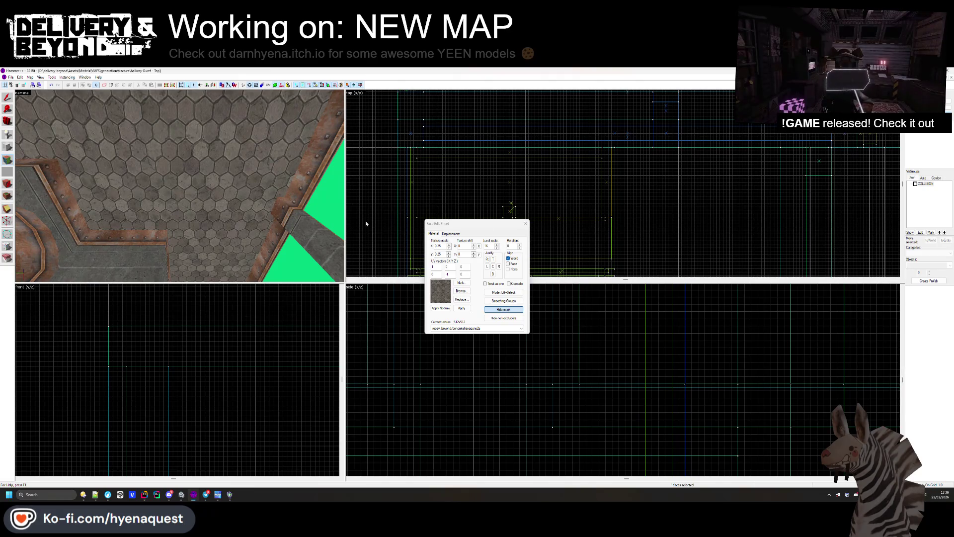
key(s)
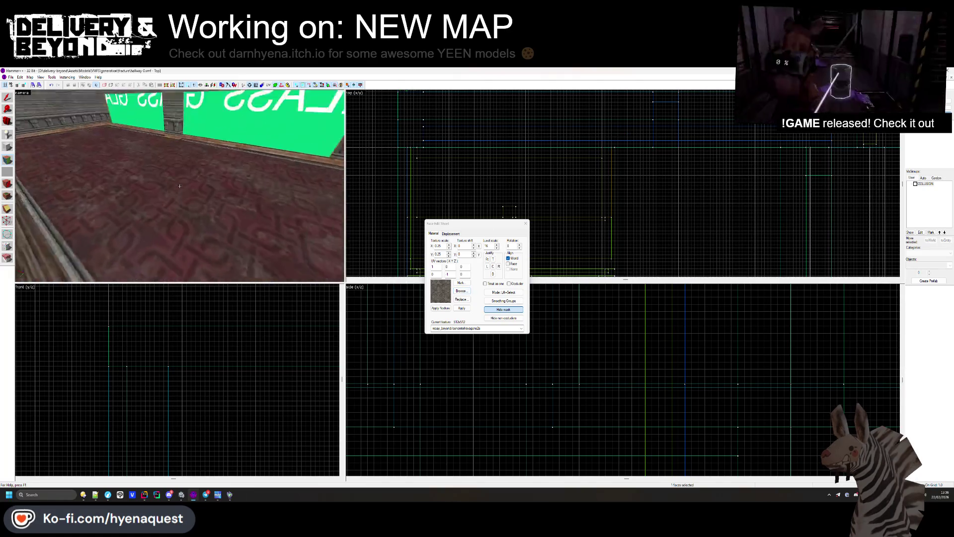
Step: Apply the orange-framed stone texture to the ceiling face
click(462, 291)
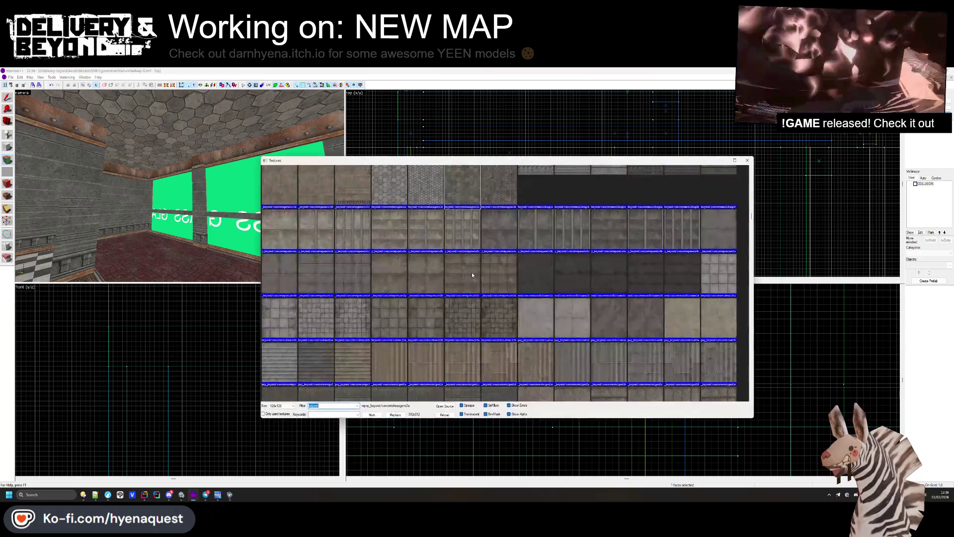
scroll(452, 193, down, 15)
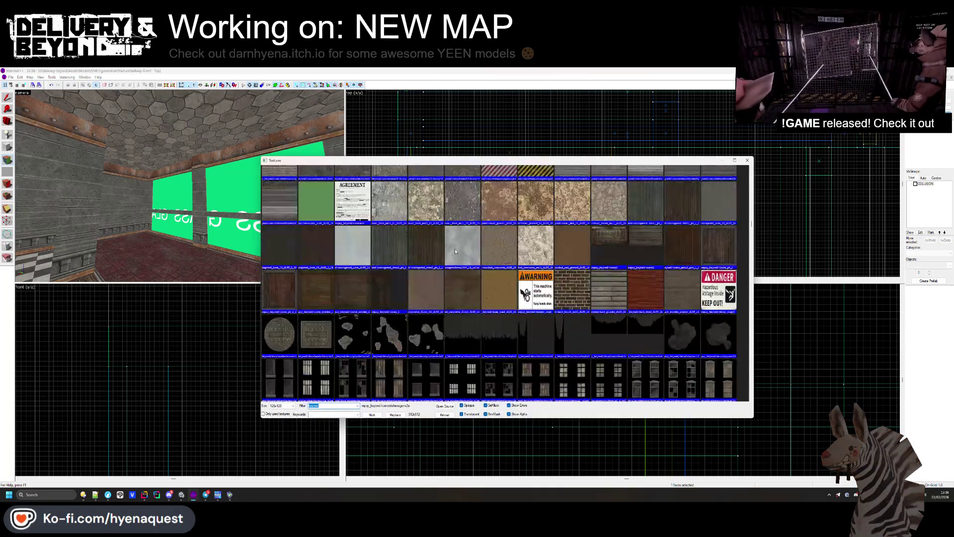
scroll(455, 254, down, 10)
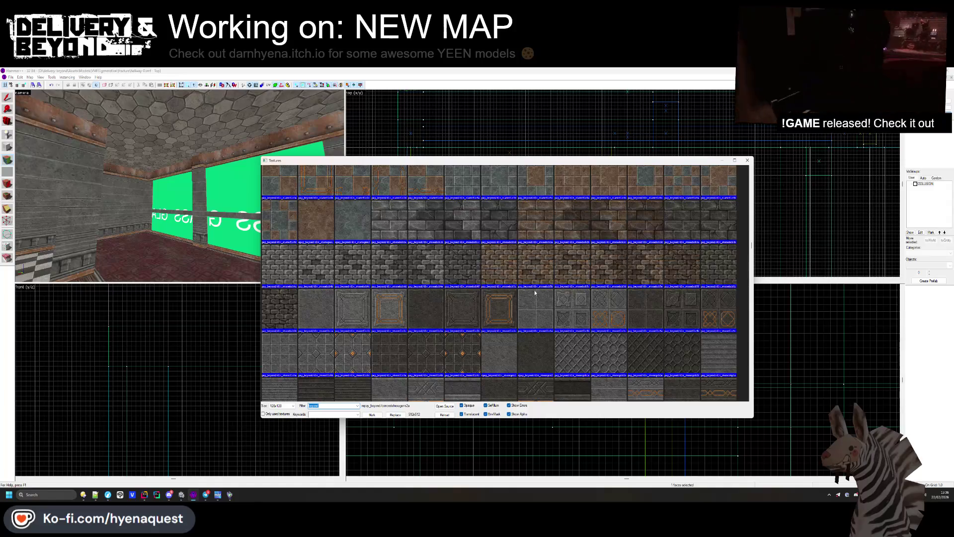
double_click(510, 314)
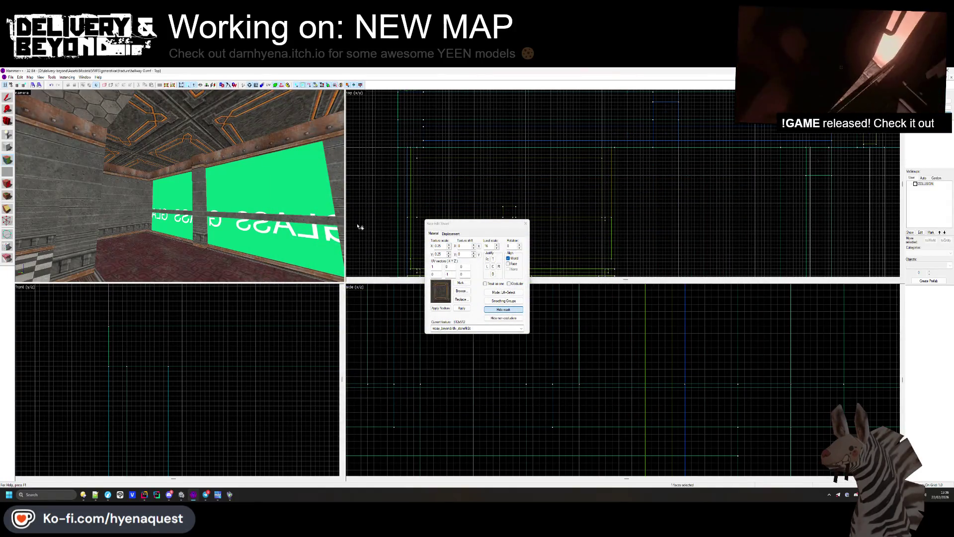
Step: Try the dark green office carpet, then the drop-ceiling tile texture on the ceiling
click(461, 291)
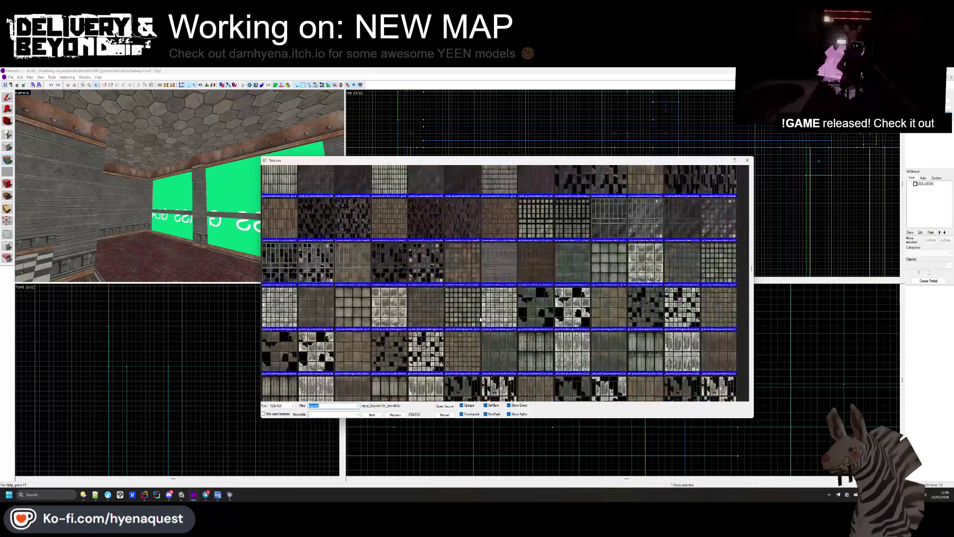
scroll(481, 320, down, 5)
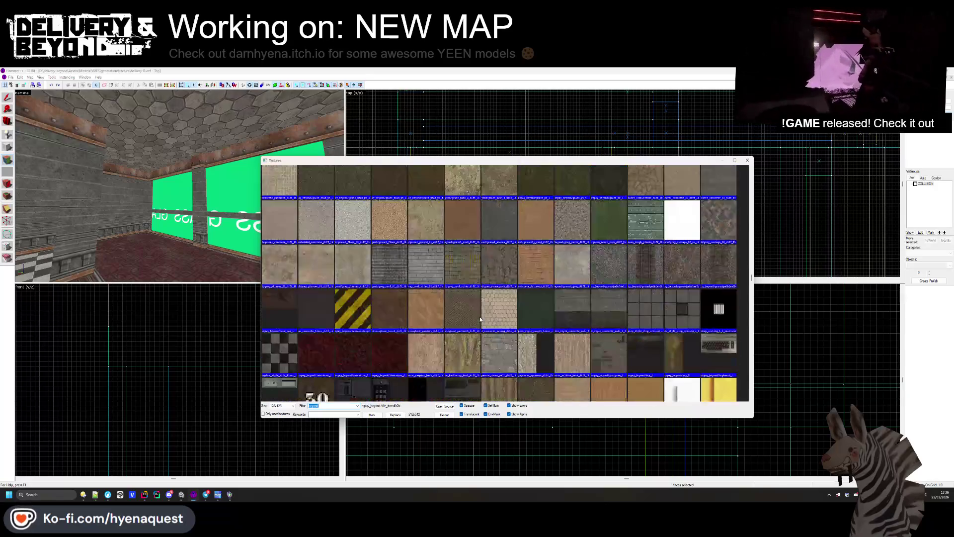
double_click(526, 312)
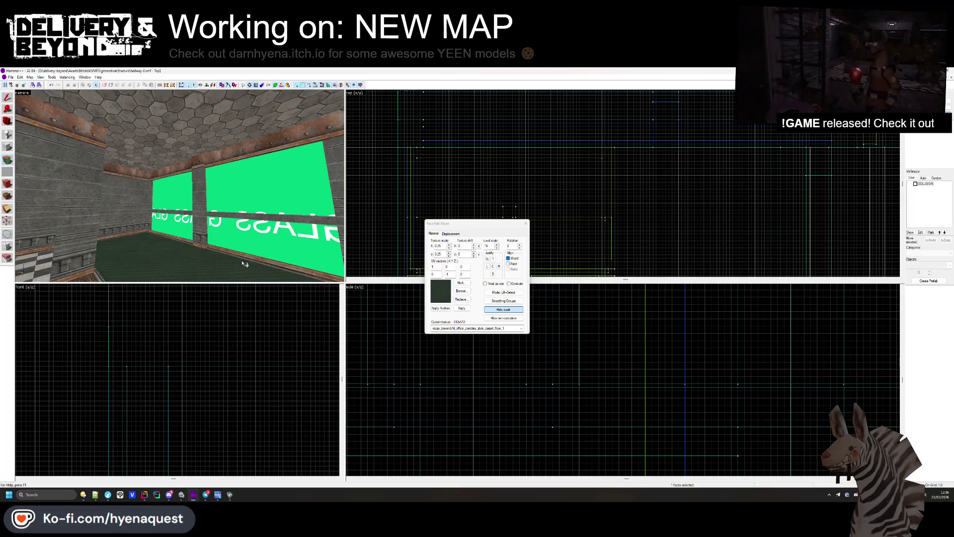
click(462, 293)
double_click(645, 185)
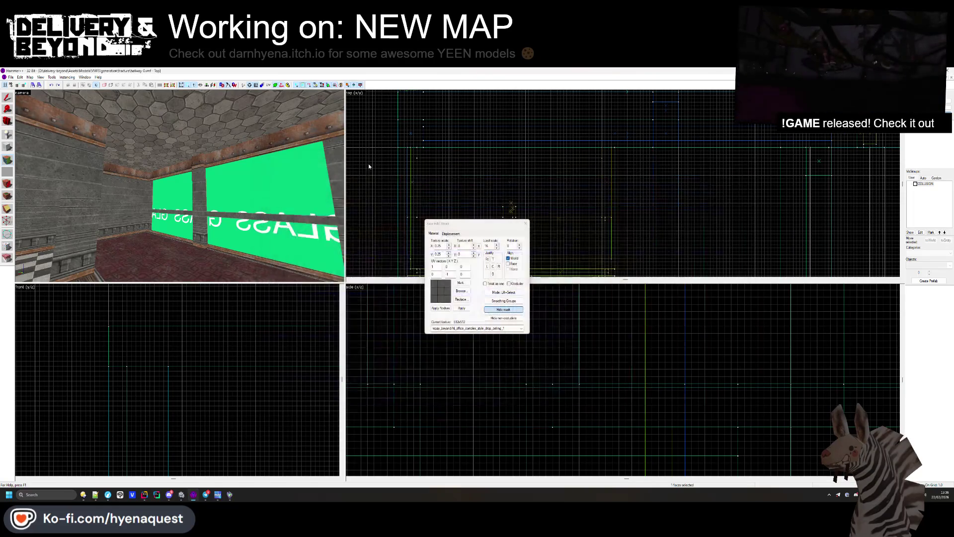
key(z)
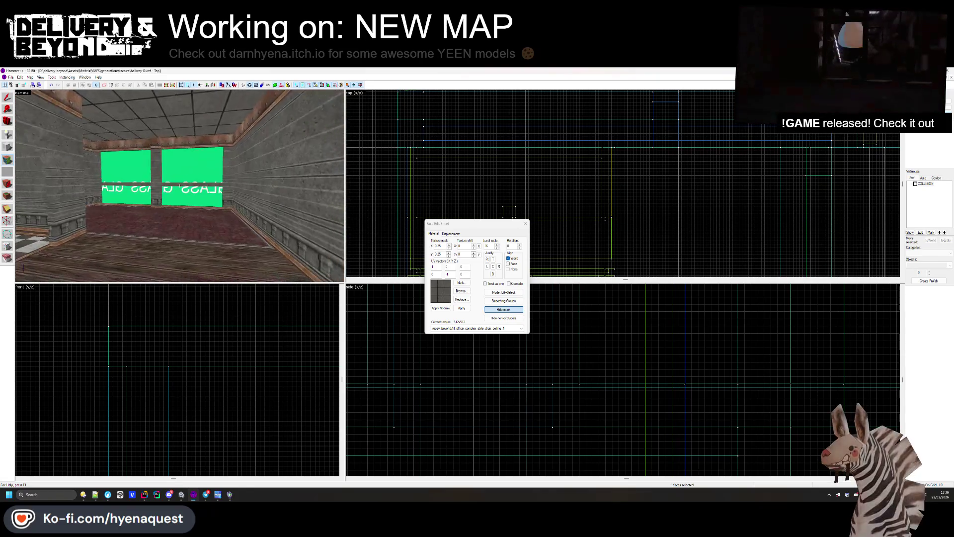
key(z)
Step: Try the checker tile, large_grey_tiles and patterned_concrete_pavers_02 textures on the ceiling
click(461, 293)
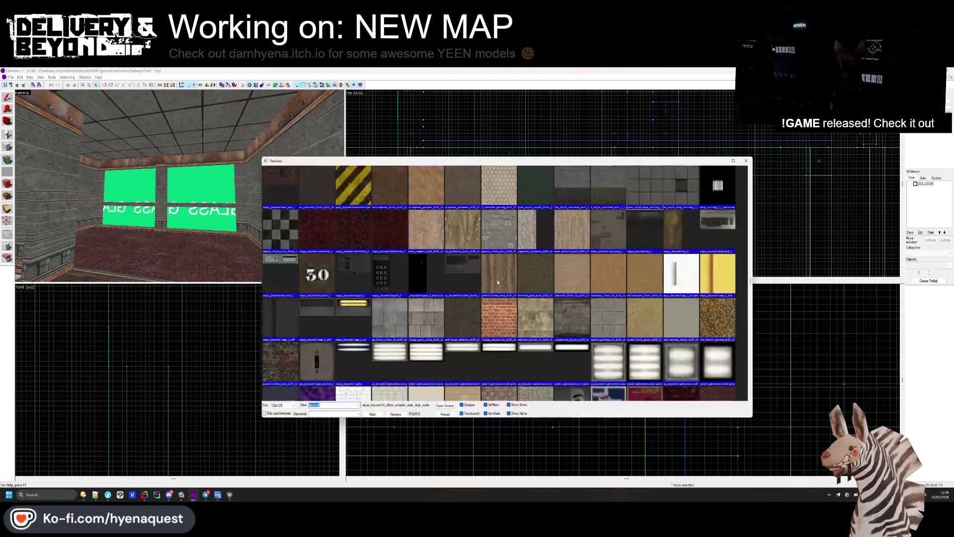
double_click(279, 229)
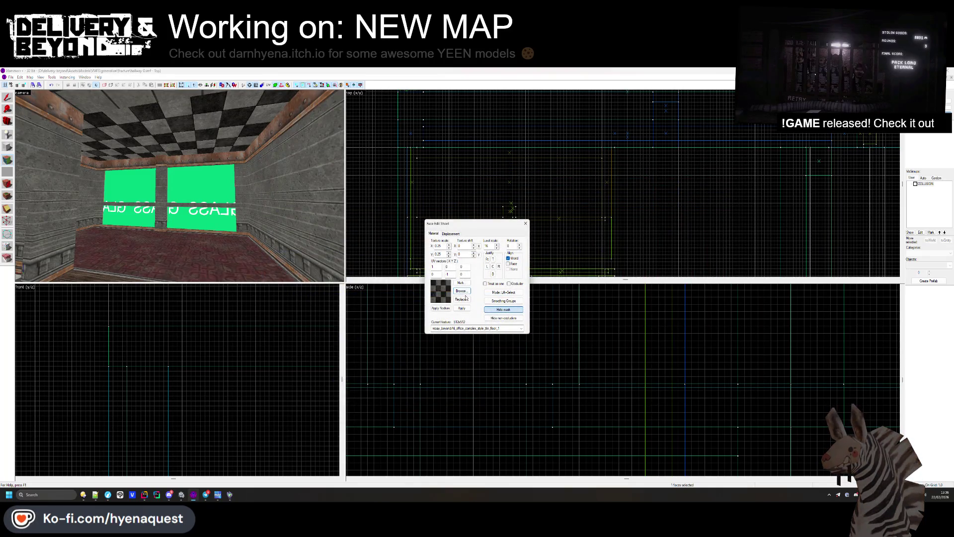
click(464, 292)
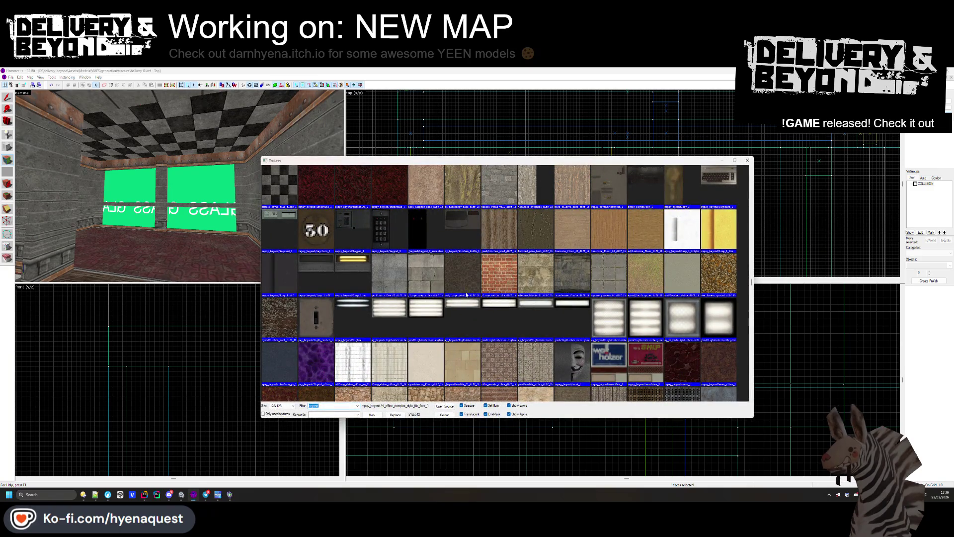
double_click(426, 276)
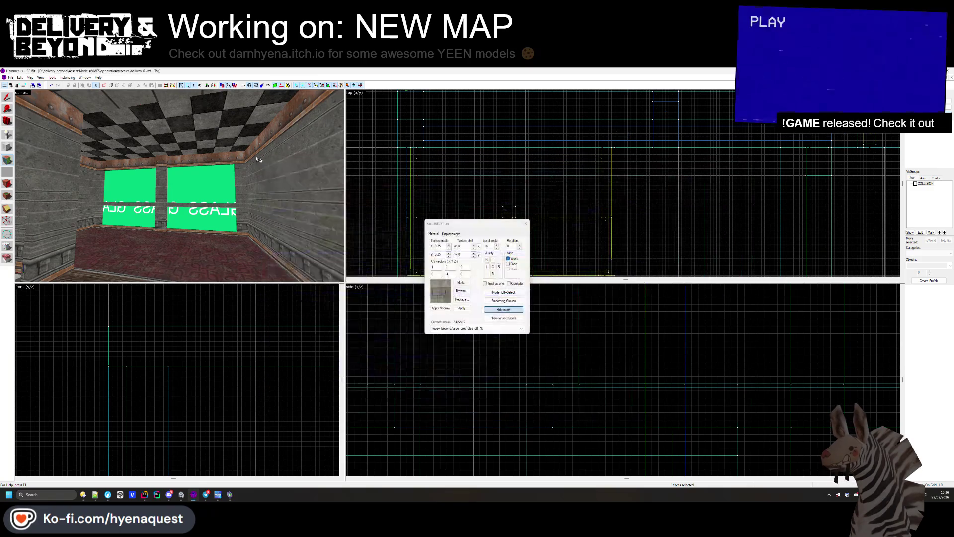
click(461, 291)
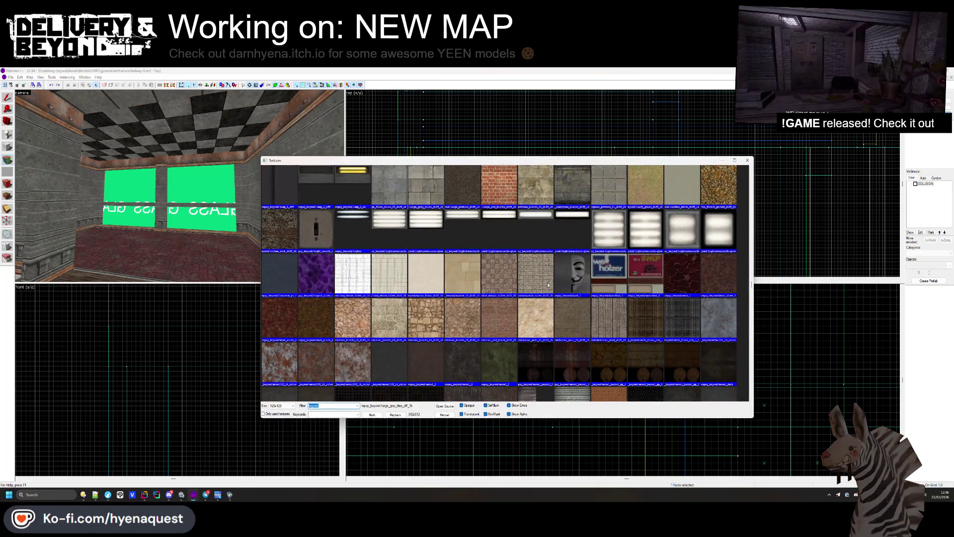
scroll(573, 293, down, 3)
scroll(557, 300, down, 15)
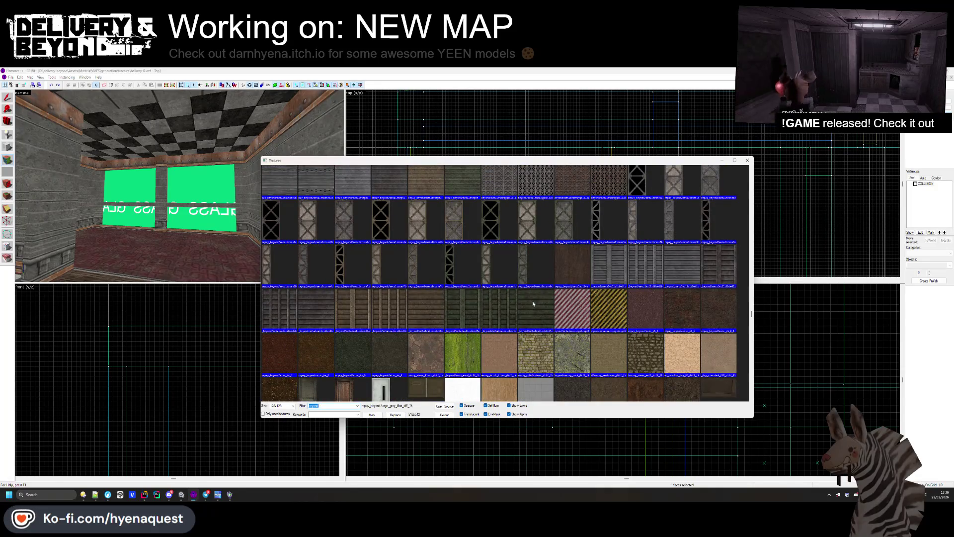
scroll(533, 300, down, 10)
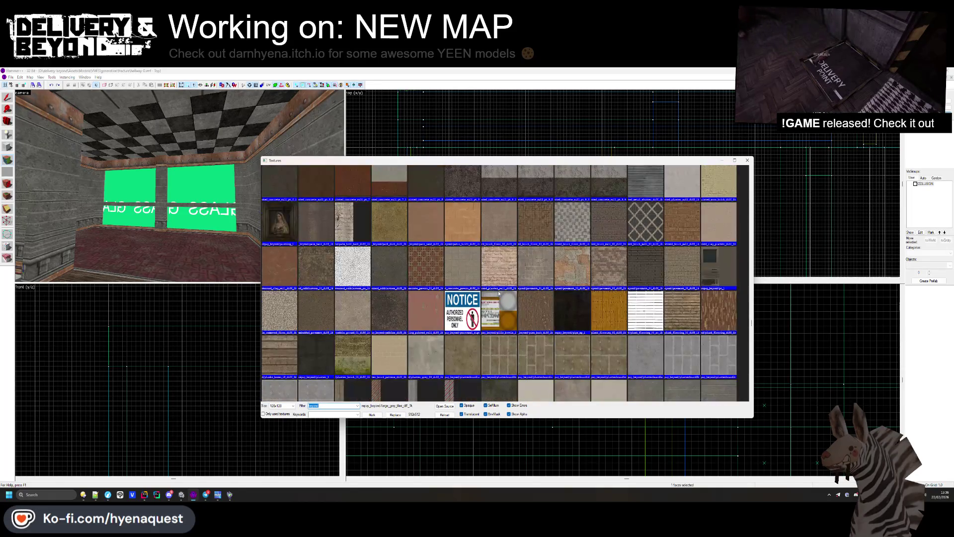
double_click(426, 265)
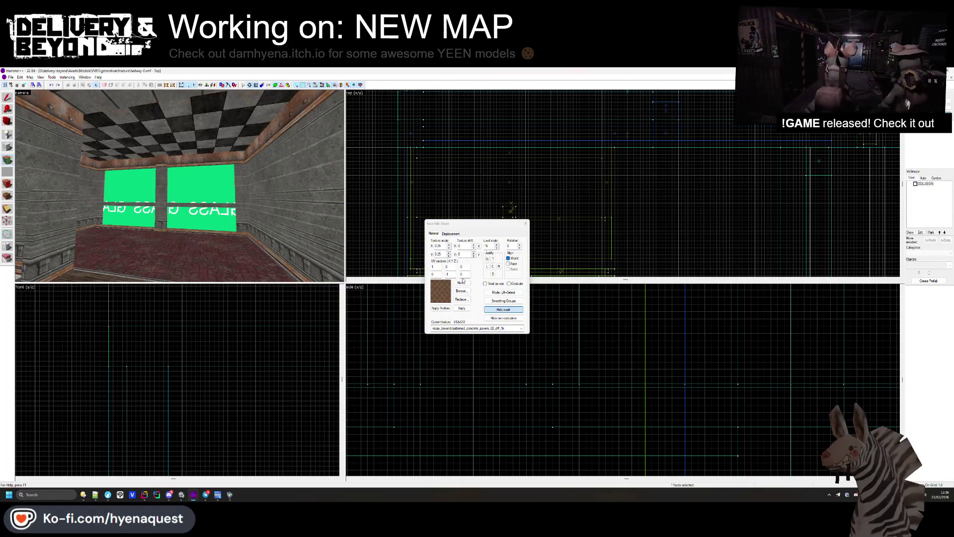
Step: Try pavement_01, then apply plastermasonry2g to the ceiling and inspect it
click(461, 291)
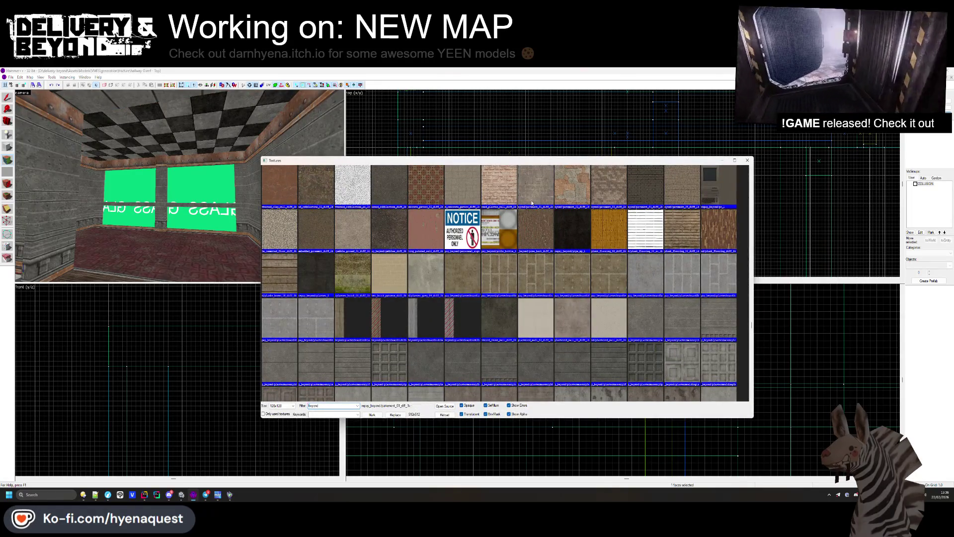
double_click(532, 202)
click(461, 291)
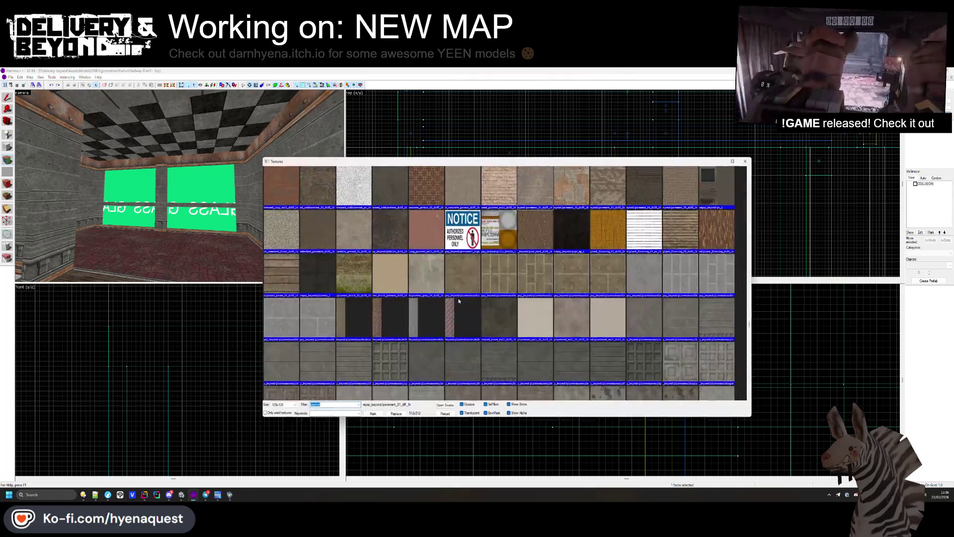
scroll(574, 320, down, 5)
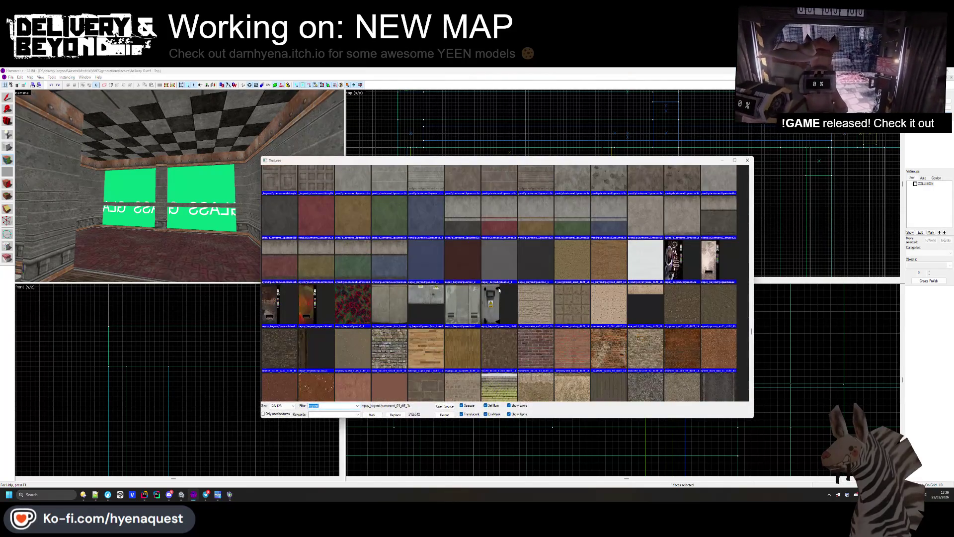
scroll(622, 244, up, 1)
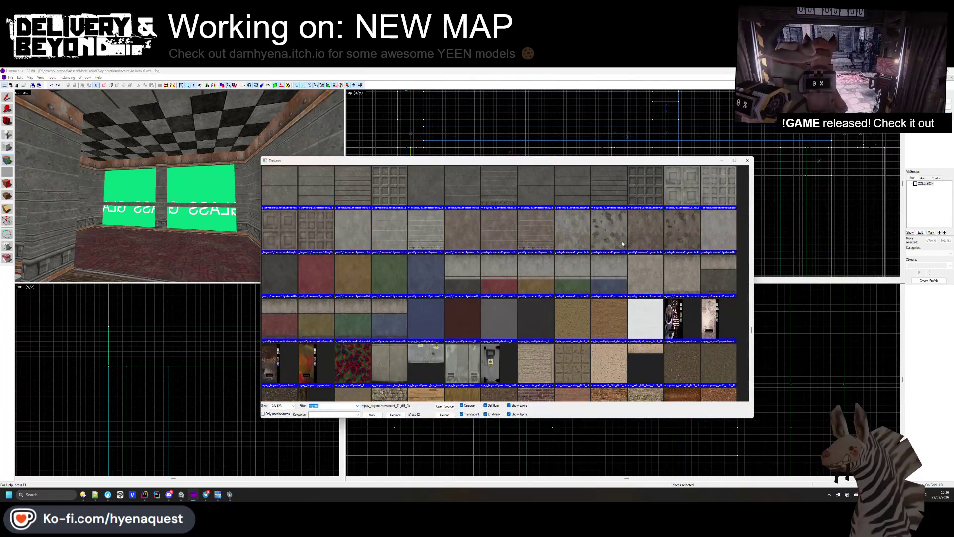
double_click(640, 200)
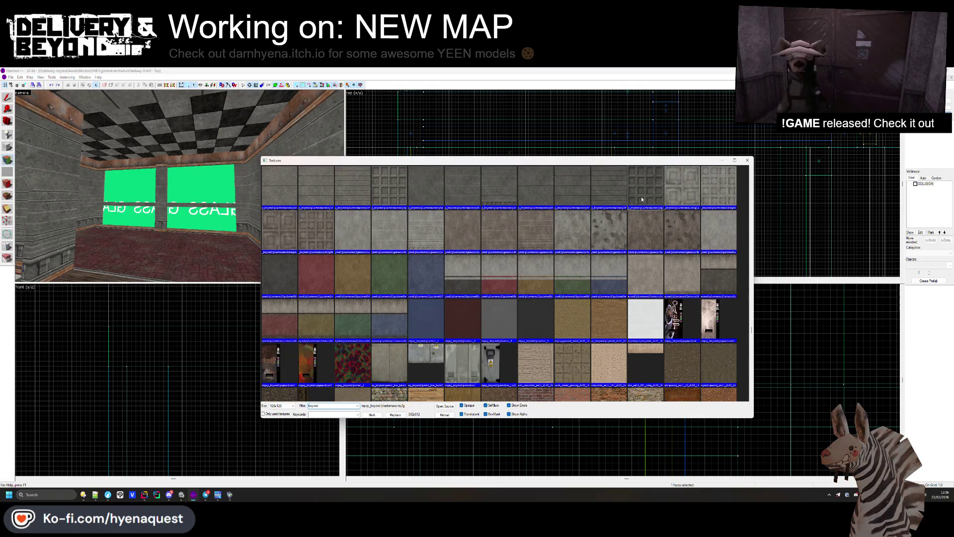
mouse_move(209, 189)
mouse_down()
mouse_move(180, 186)
mouse_move(213, 206)
mouse_move(179, 186)
mouse_up()
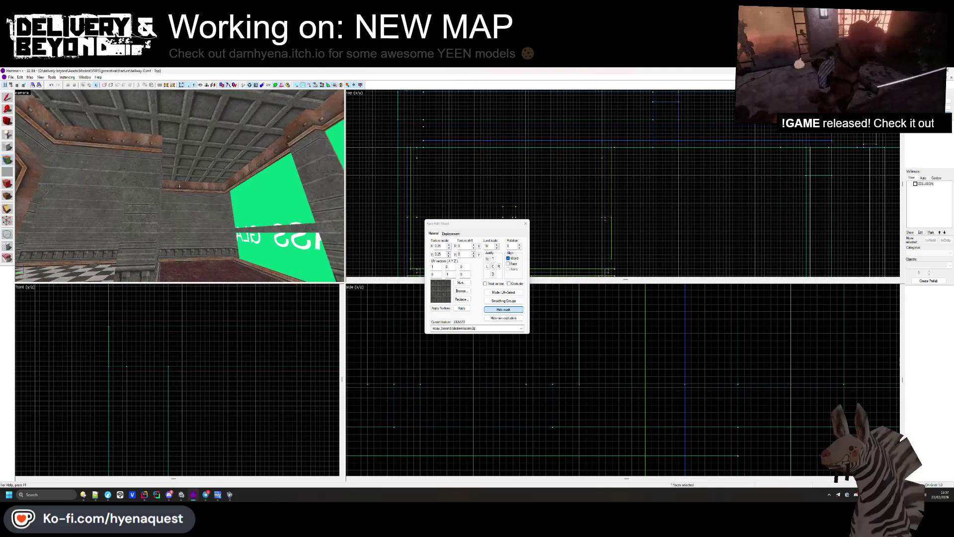
Step: Try the grid panel texture on the ceiling and look around the room
click(440, 298)
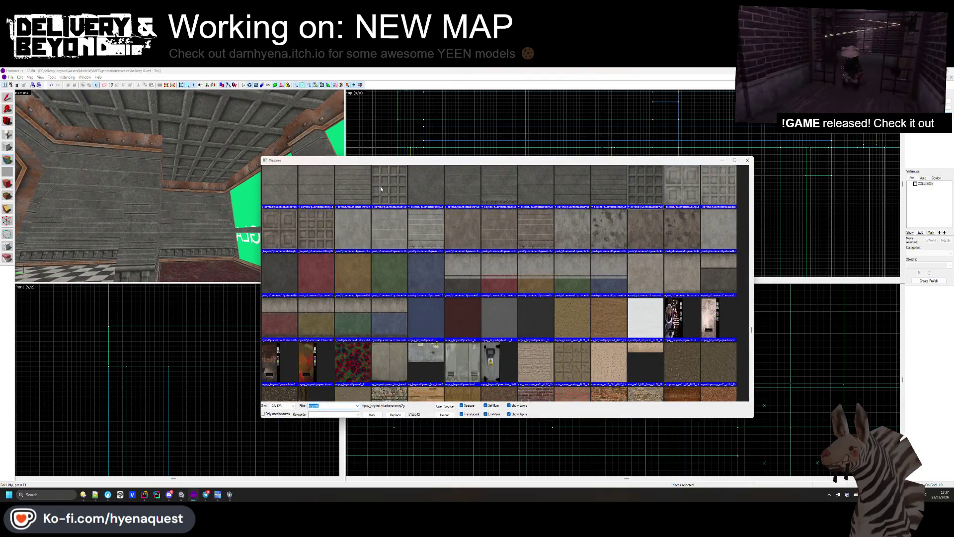
double_click(380, 186)
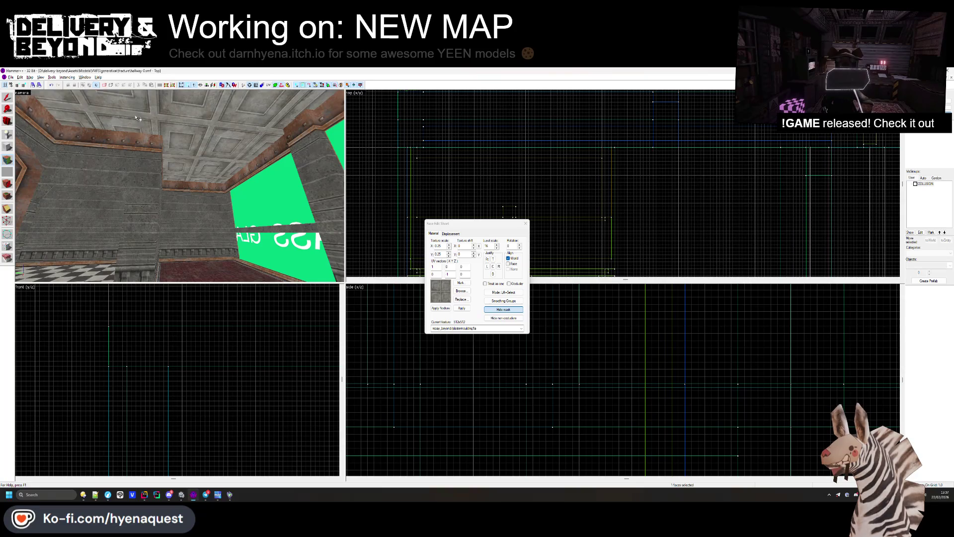
drag(138, 118, 180, 186)
Step: Apply the precast_stone_paving texture to the ceiling face
click(469, 292)
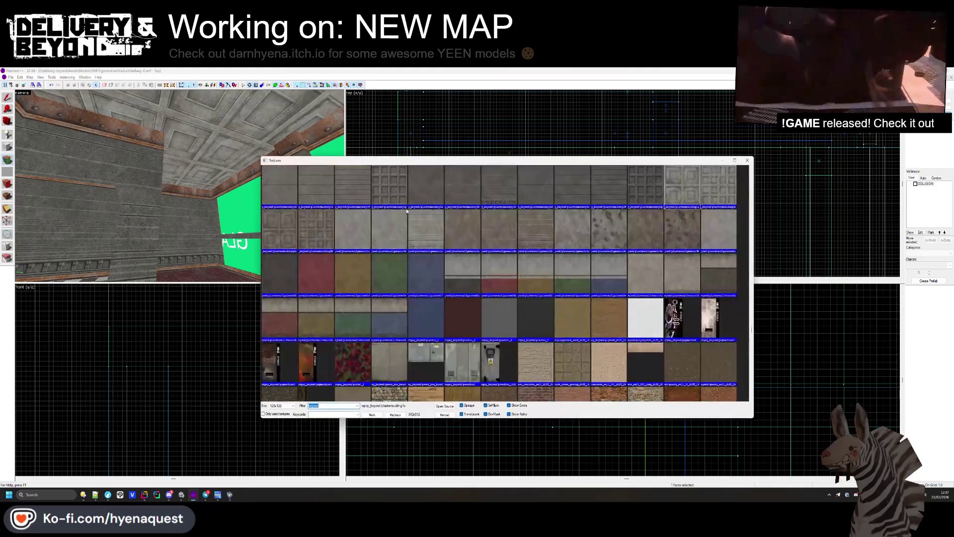
scroll(370, 300, down, 5)
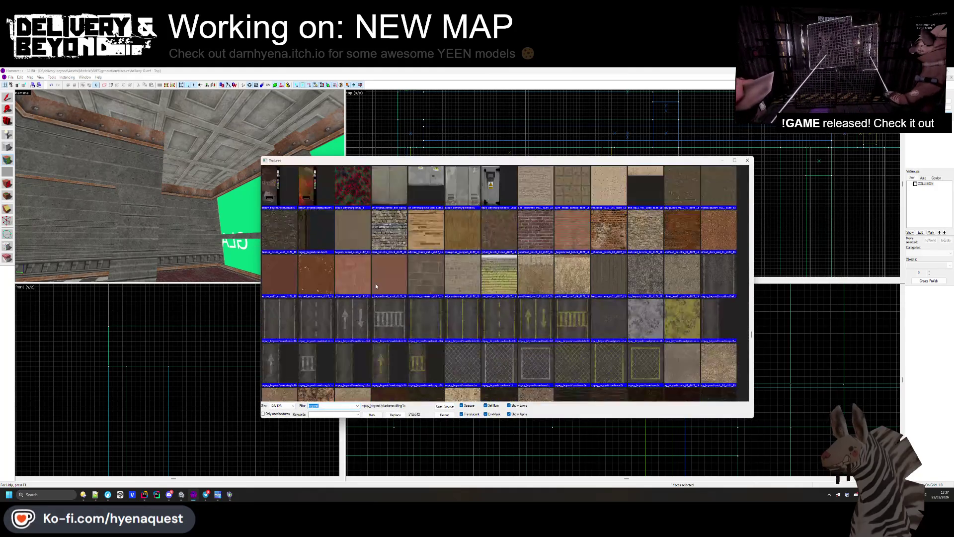
scroll(466, 255, down, 10)
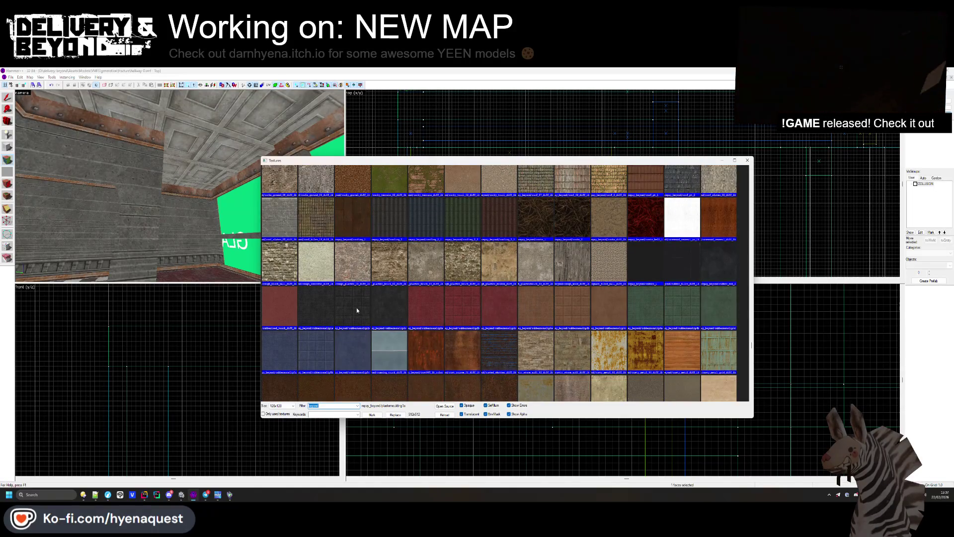
scroll(675, 283, up, 1)
scroll(496, 269, up, 8)
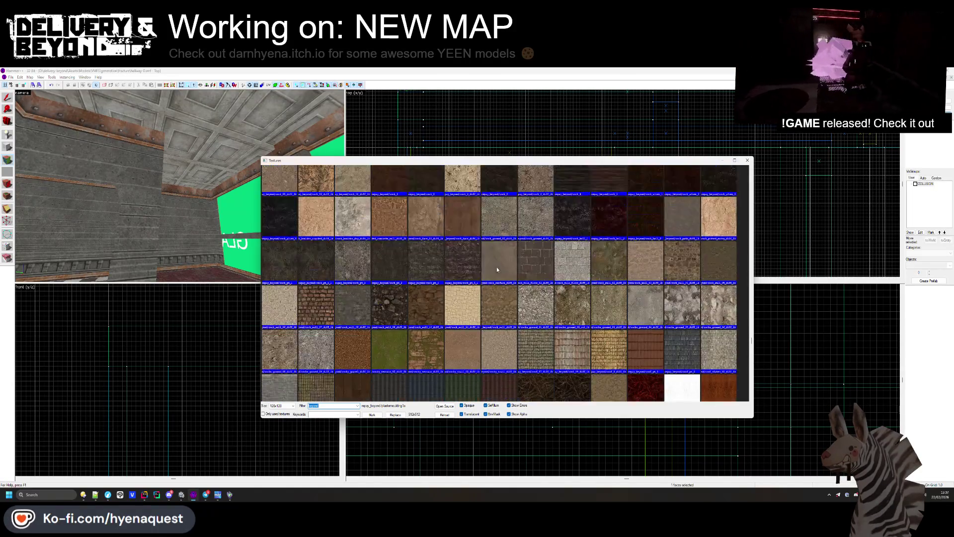
scroll(505, 275, up, 1)
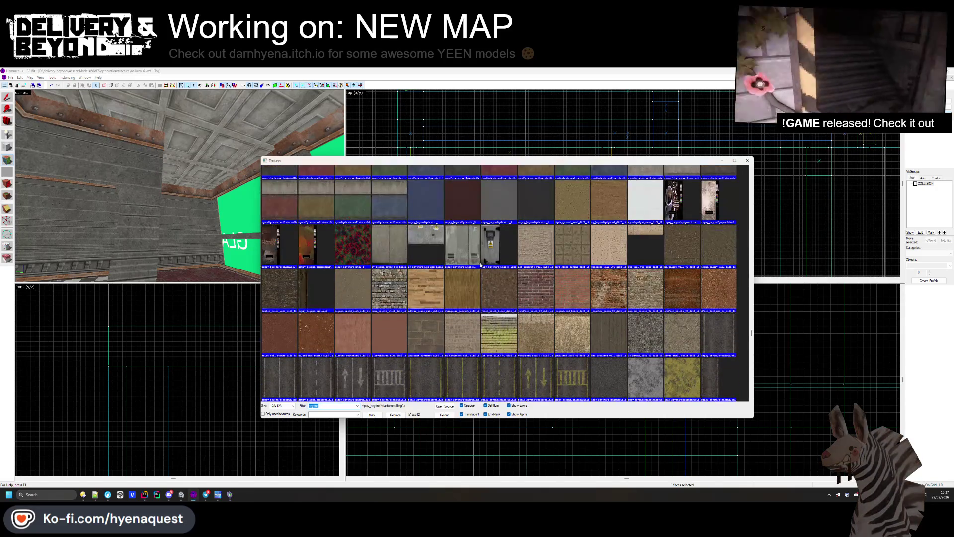
scroll(486, 261, up, 2)
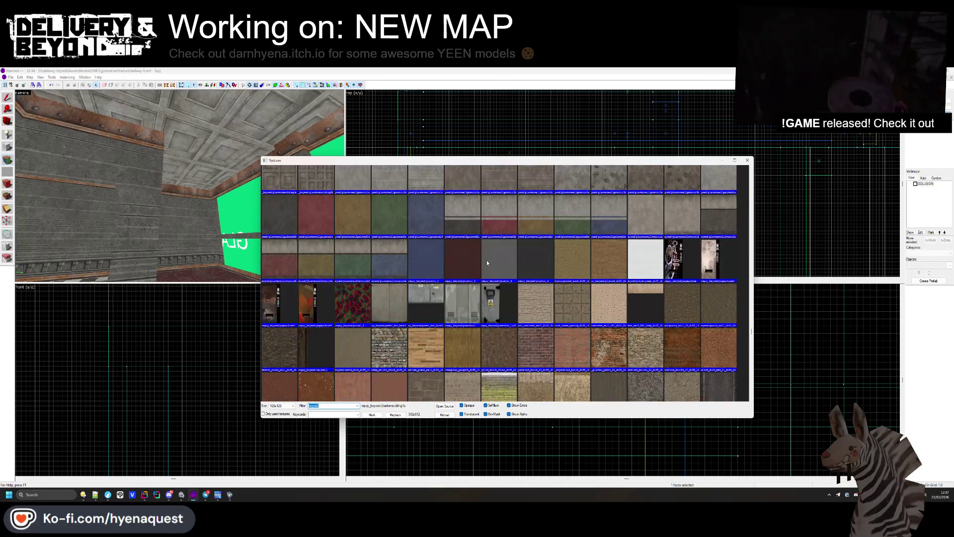
double_click(589, 306)
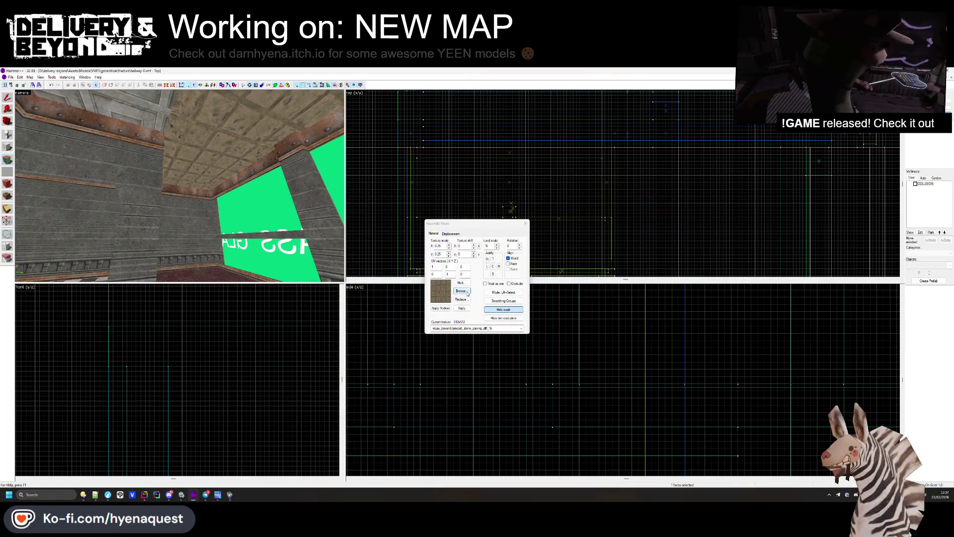
Step: Try the patterned_brick_floor texture on the ceiling
click(467, 293)
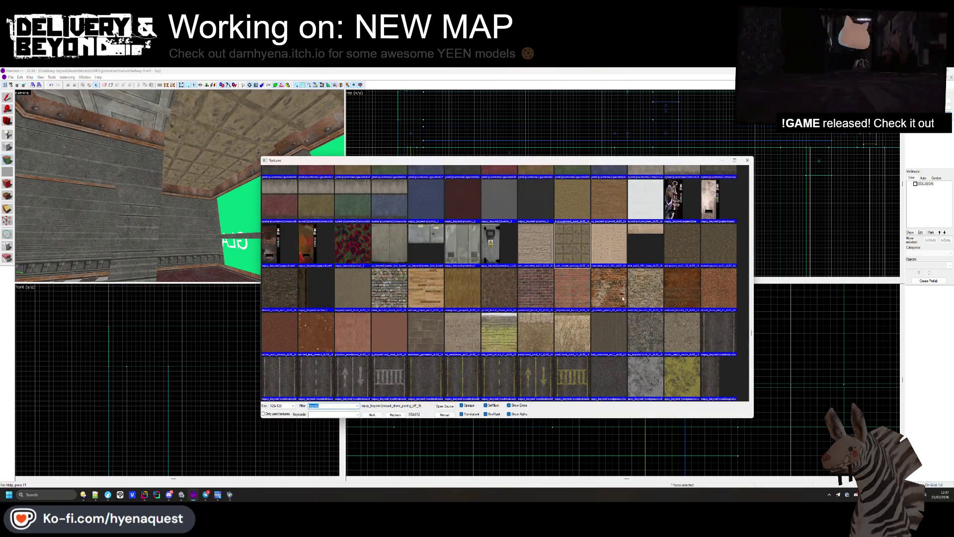
scroll(624, 298, up, 8)
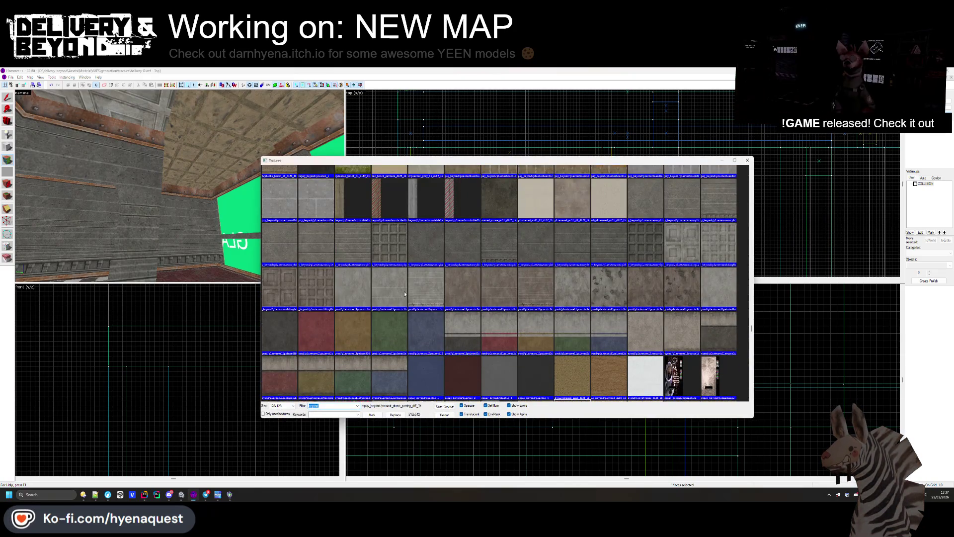
scroll(404, 293, up, 6)
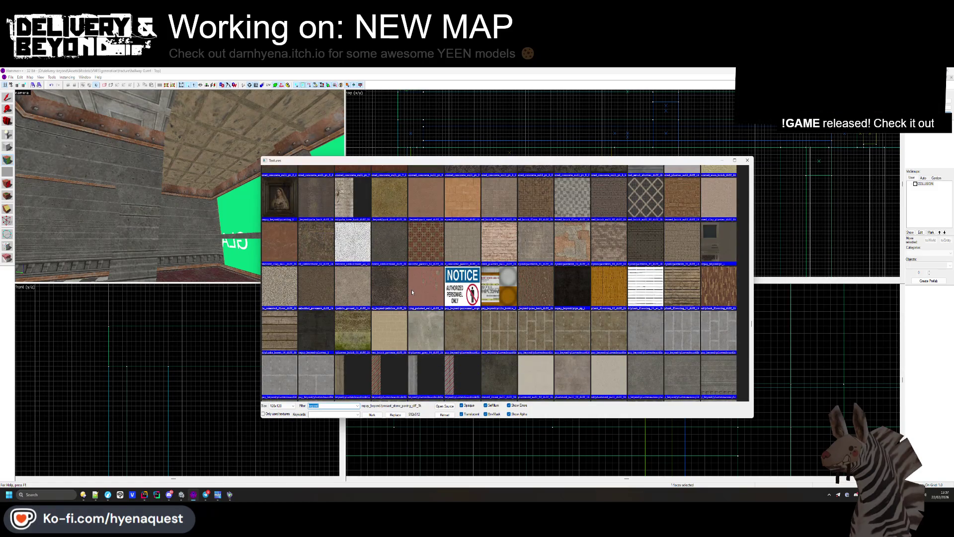
scroll(411, 291, up, 2)
double_click(572, 258)
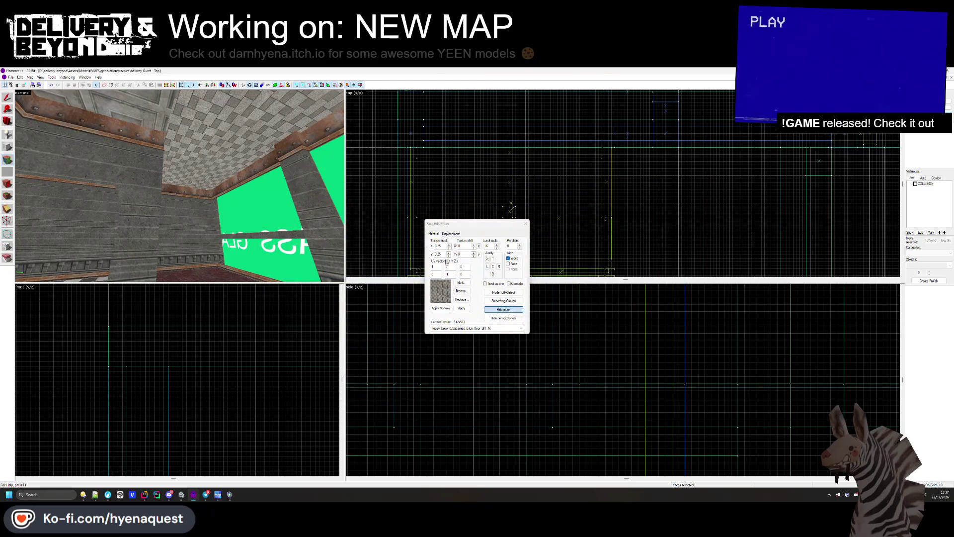
Step: Apply the str_stonefl3 stone tile texture to the ceiling face
click(462, 291)
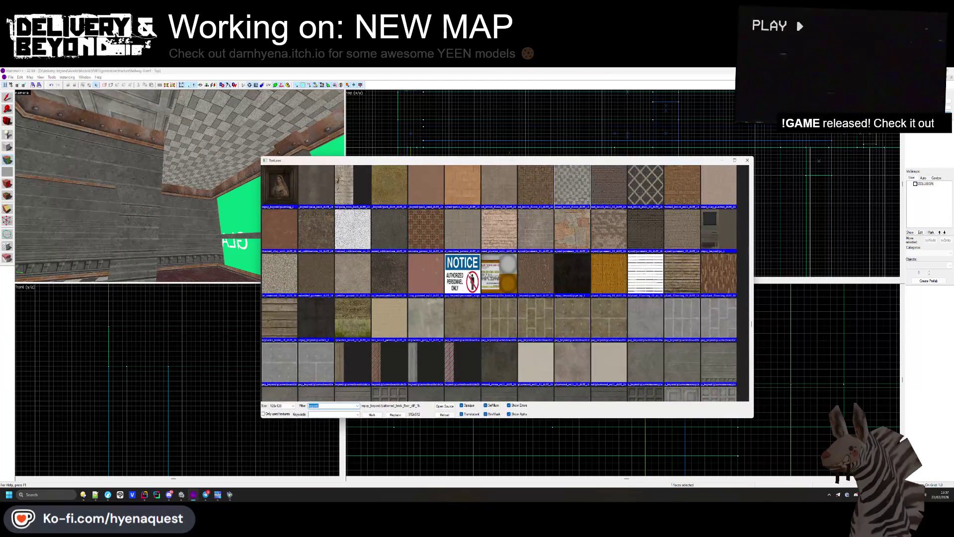
scroll(467, 289, up, 2)
scroll(472, 278, down, 1)
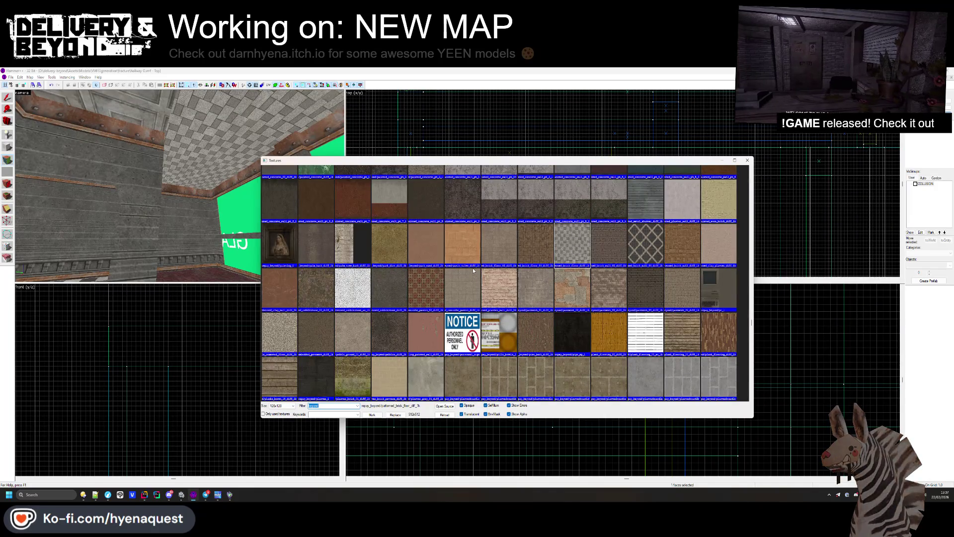
scroll(473, 276, down, 10)
scroll(474, 271, down, 15)
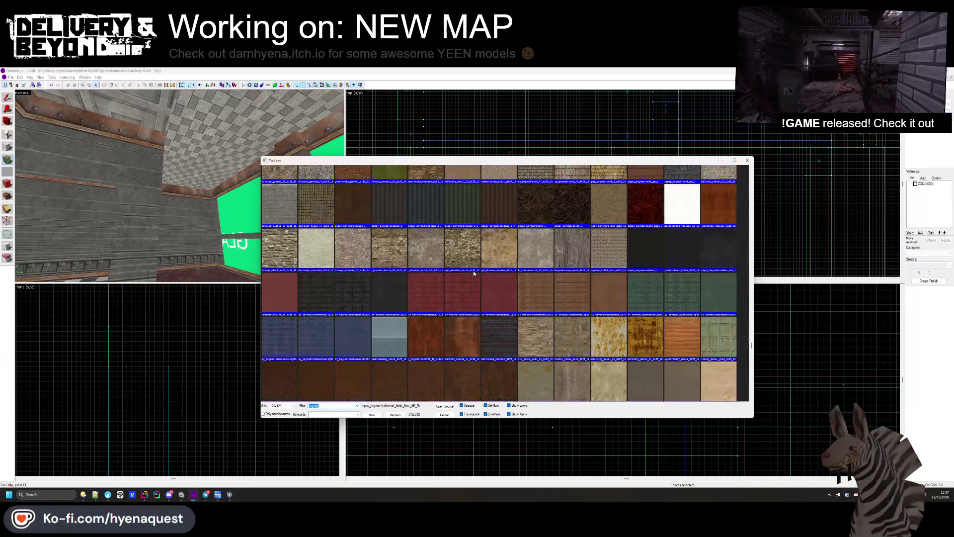
scroll(472, 270, down, 10)
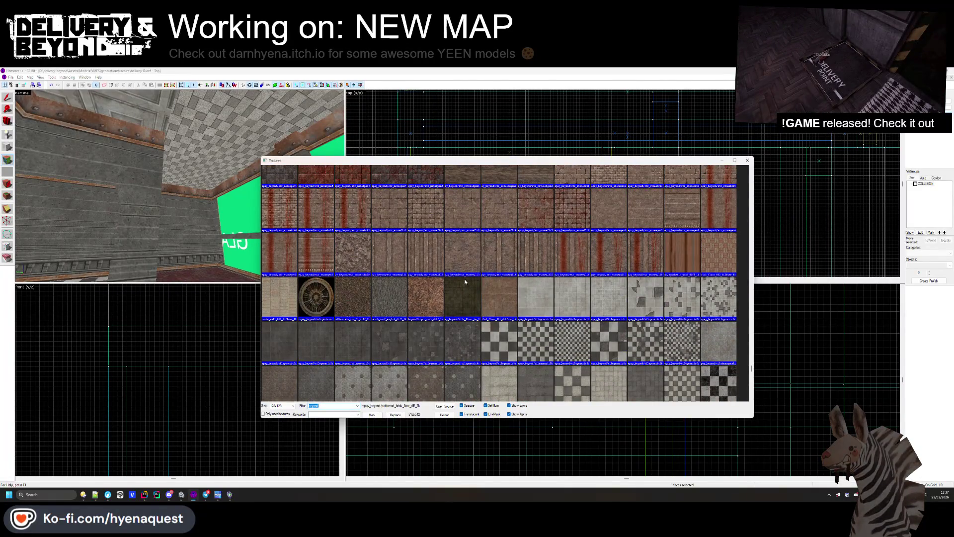
click(476, 219)
double_click(476, 219)
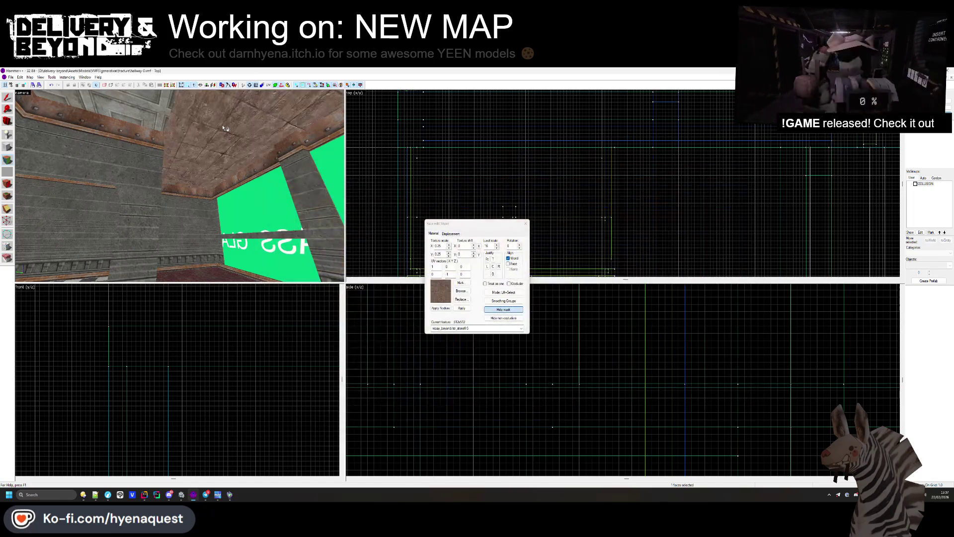
Step: Apply the str_stonefl2 diamond stone tiles to the ceiling and inspect them
key(z)
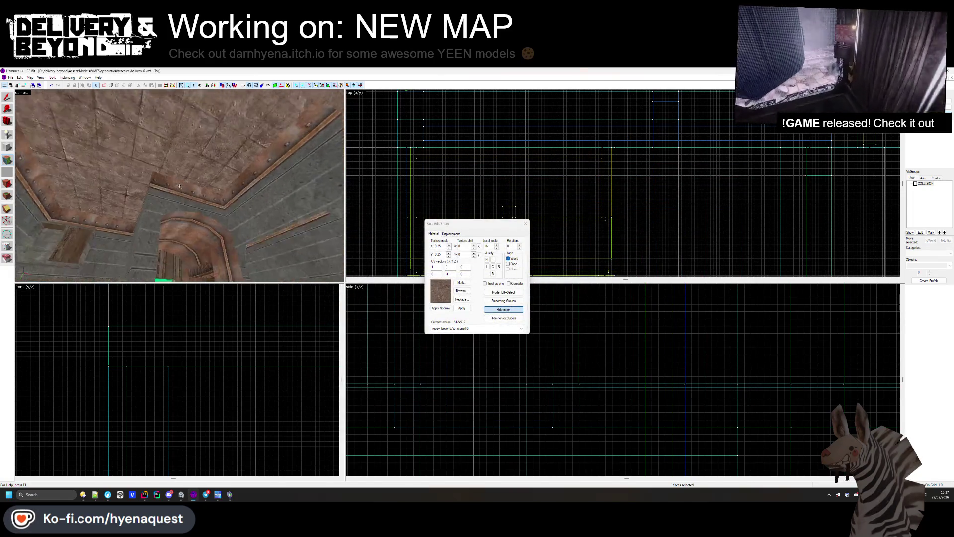
key(z)
click(459, 291)
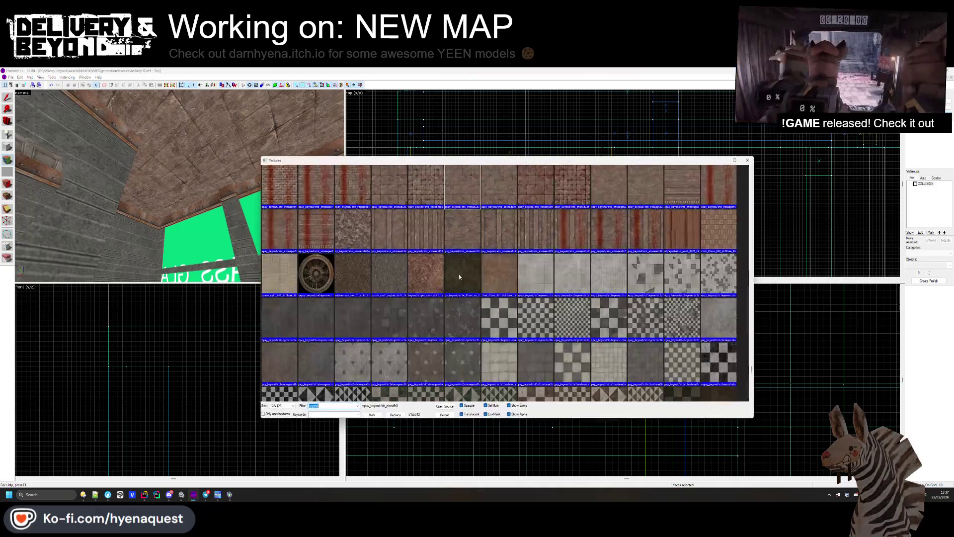
double_click(430, 219)
key(z)
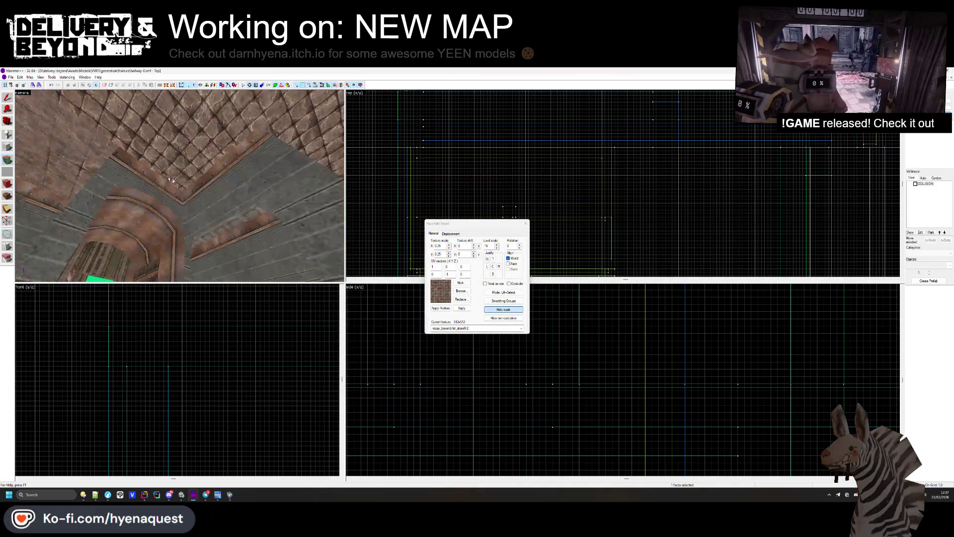
key(s)
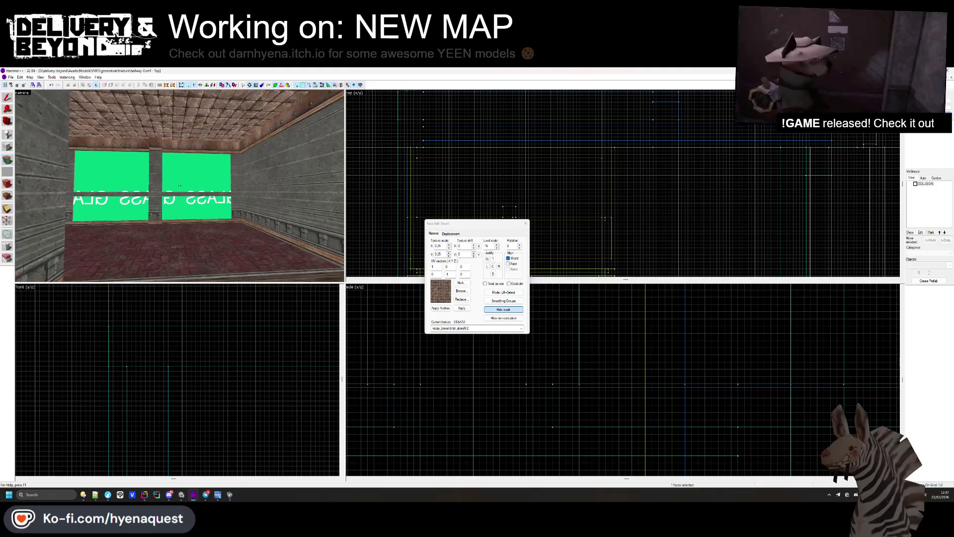
Step: Try tilehexagons2a, then tilehexagons3a on the ceiling
click(461, 290)
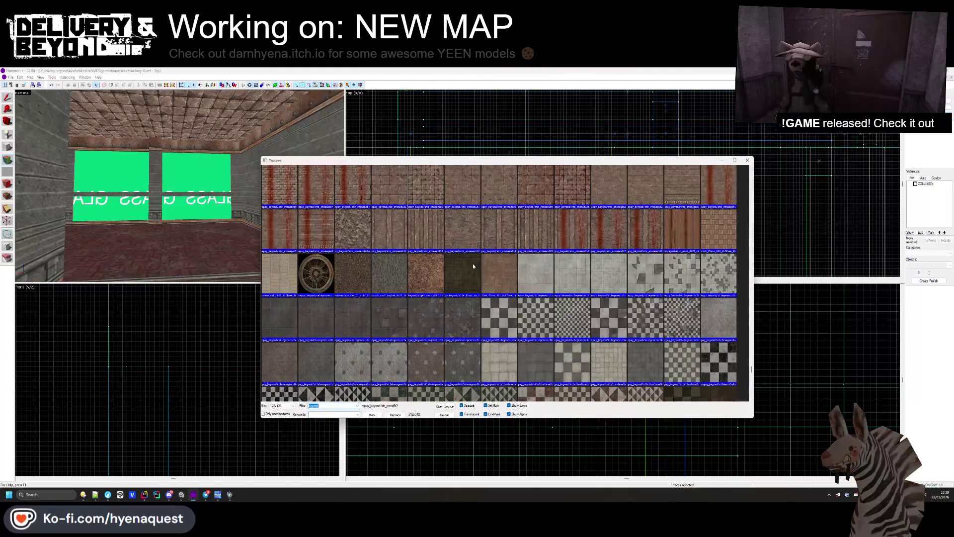
scroll(459, 326, down, 5)
double_click(458, 326)
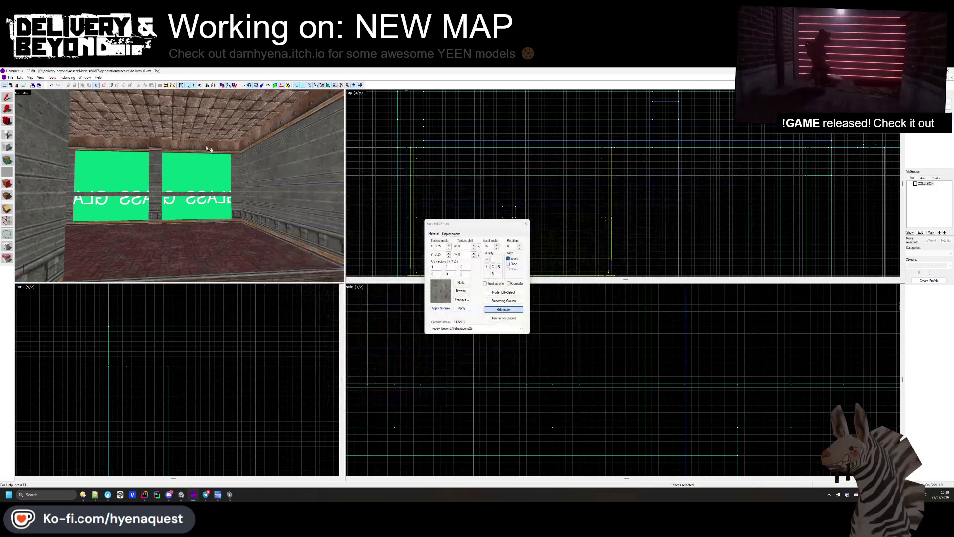
click(461, 290)
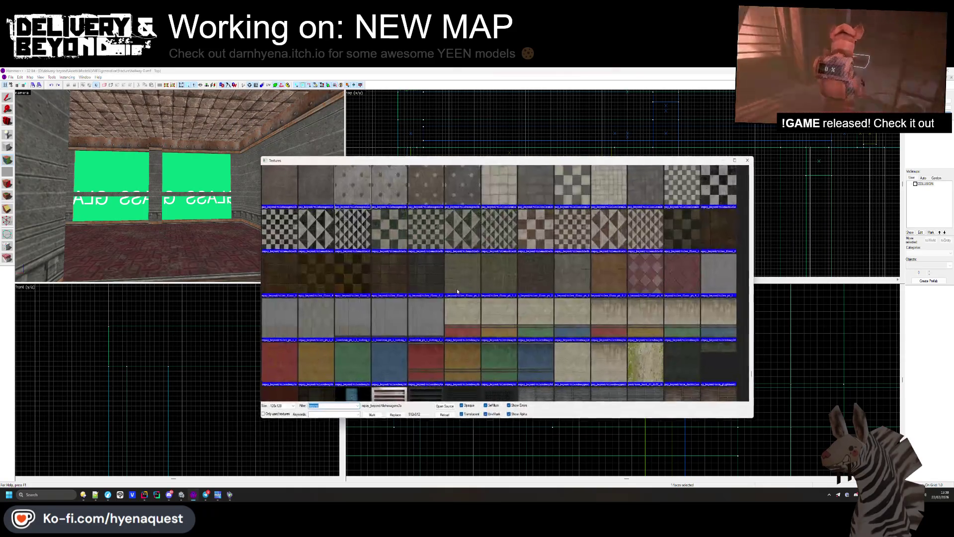
double_click(406, 208)
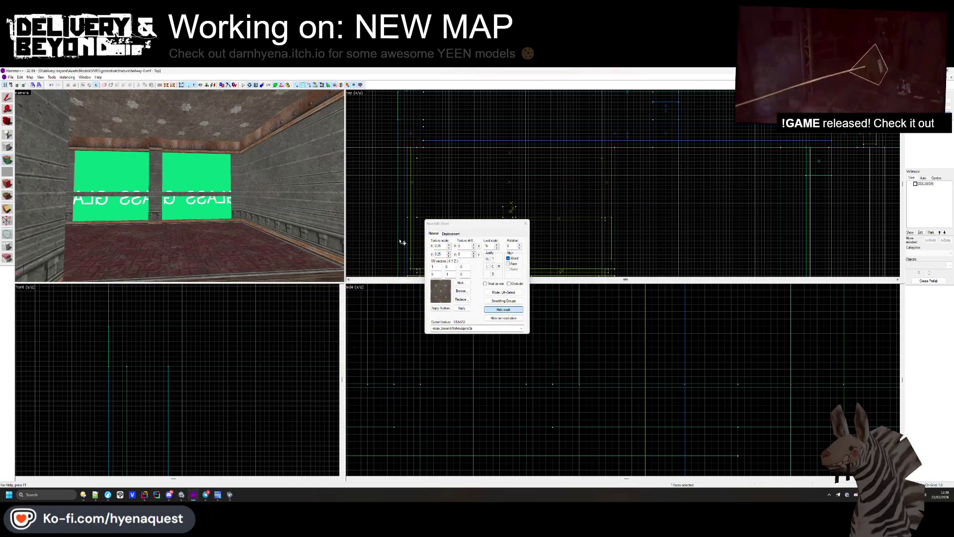
Step: Apply tilemarble3c triangular marble tiles and fly the camera close to the ceiling corner
click(461, 291)
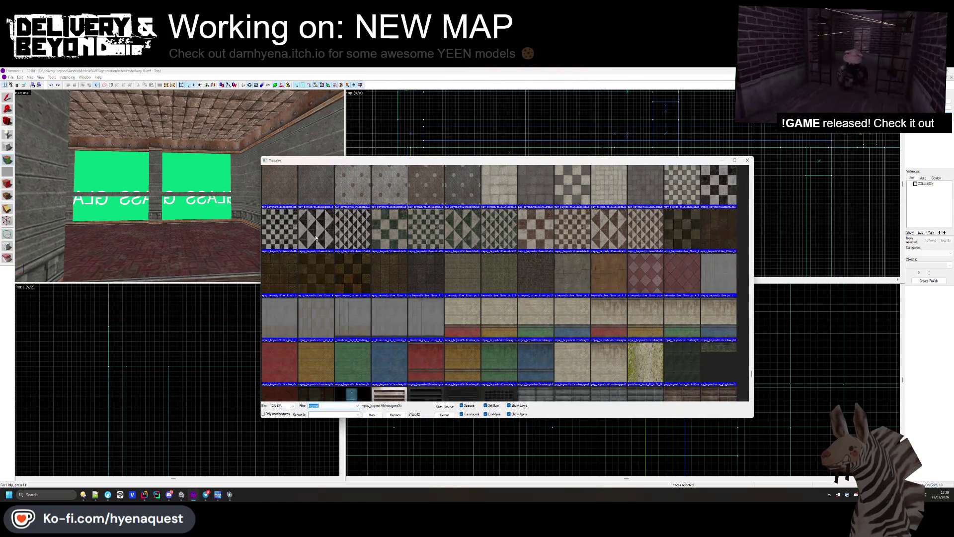
scroll(533, 283, up, 2)
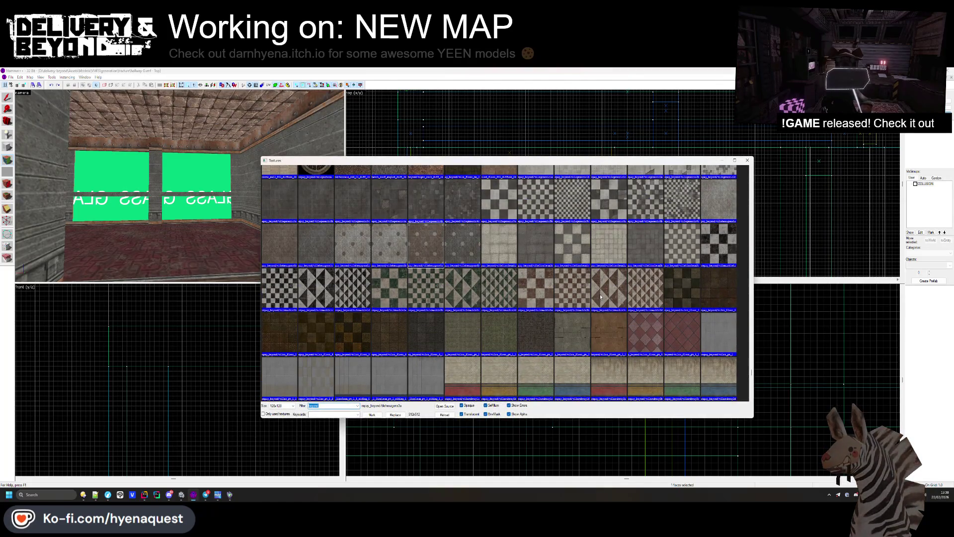
double_click(583, 293)
drag(202, 119, 190, 182)
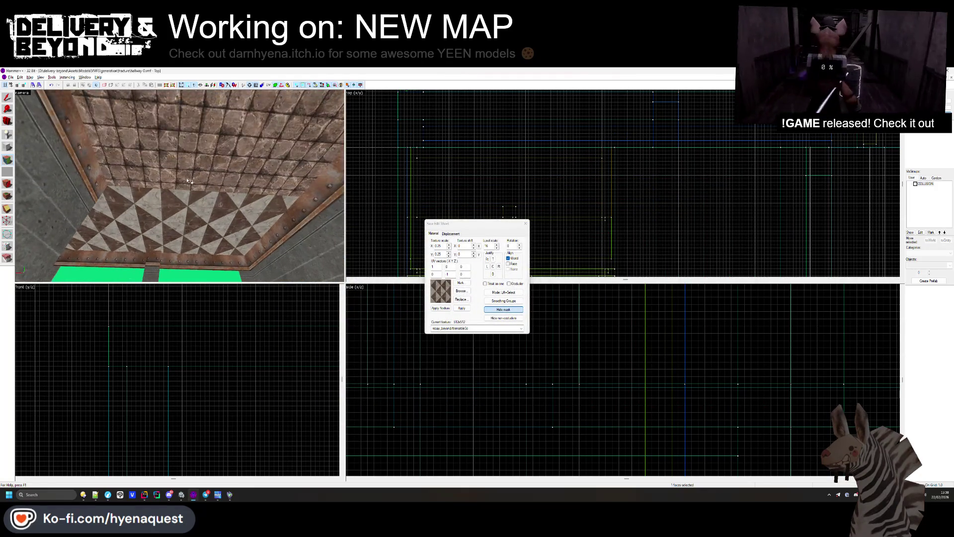
key(z)
mouse_move(179, 185)
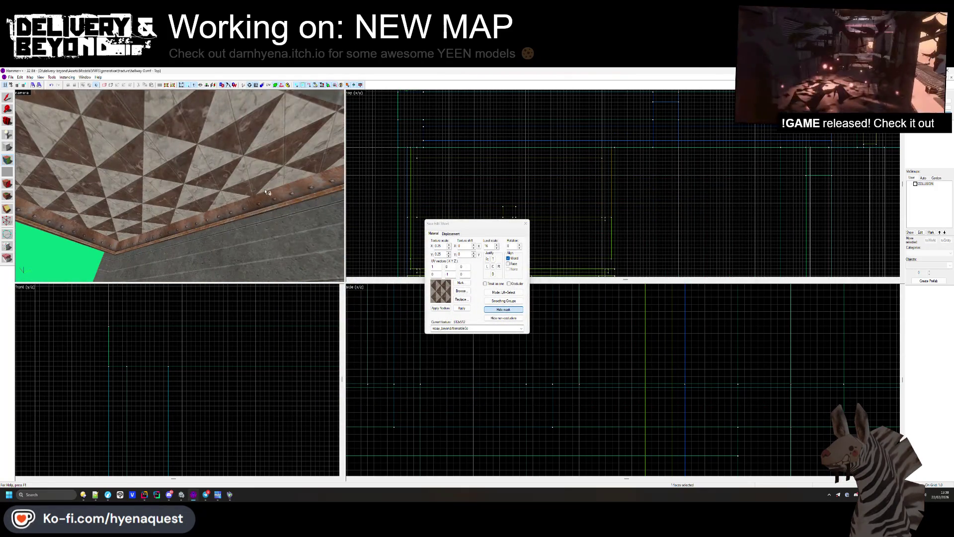
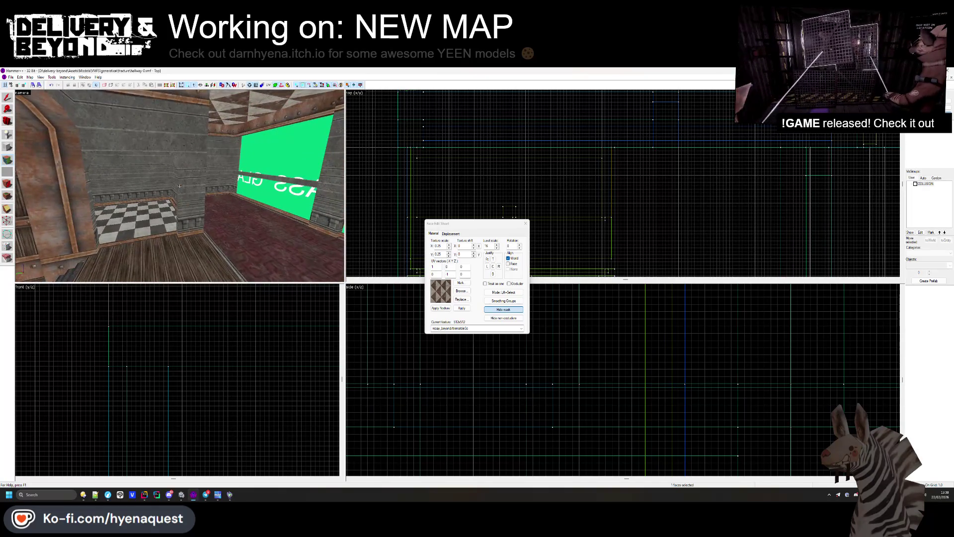
Step: Apply the dark tiles_floor_6_1 texture to the room's ceiling
click(462, 291)
double_click(456, 235)
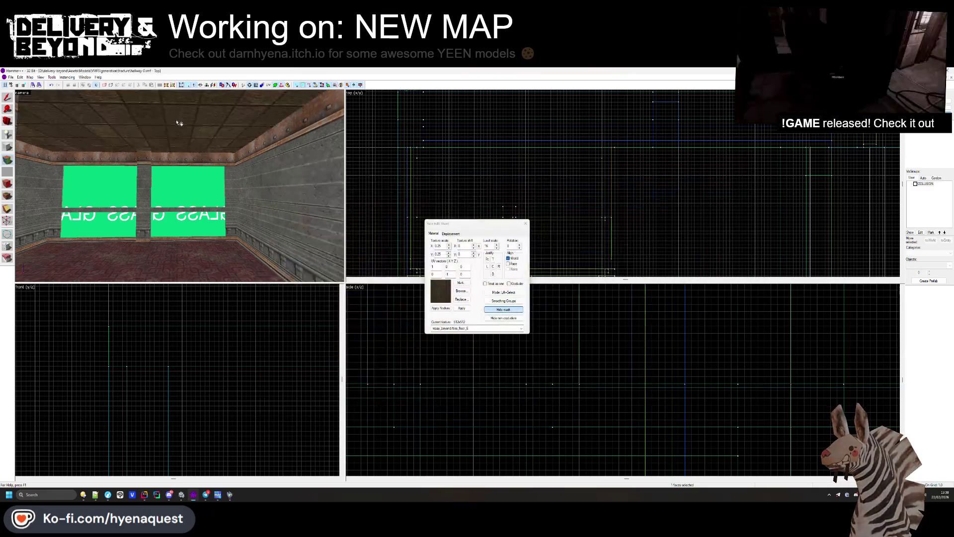
click(461, 291)
double_click(644, 354)
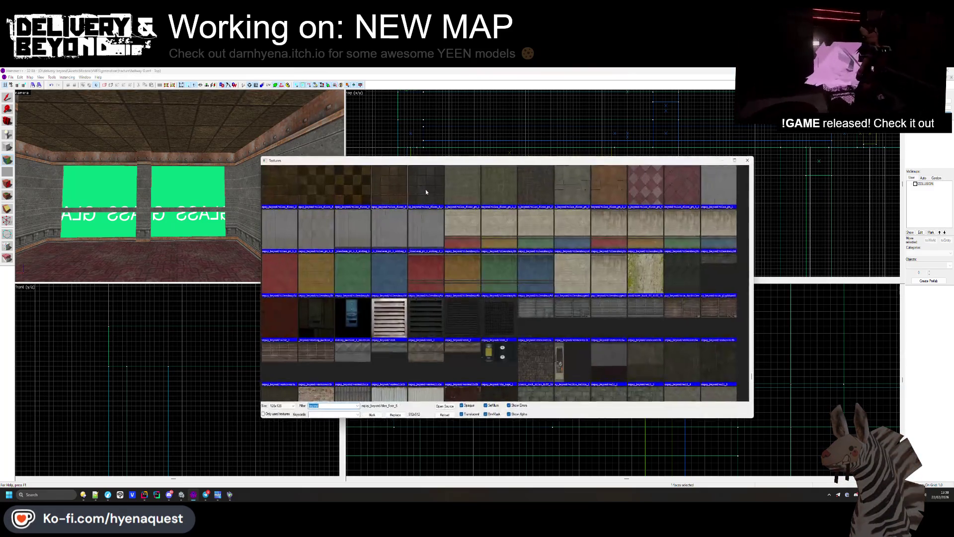
mouse_move(226, 140)
mouse_down()
mouse_move(209, 199)
mouse_move(151, 209)
mouse_move(283, 226)
mouse_move(179, 186)
mouse_up()
key(w)
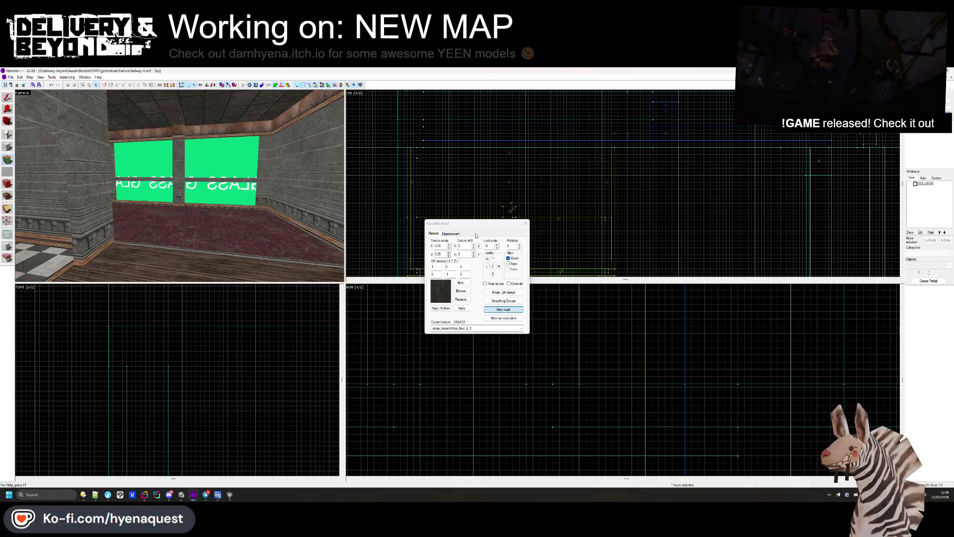
Step: Select the orange OUTSIDE block and make OUTSIDE the current texture
key(z)
key(shift+s)
drag(243, 206, 170, 189)
click(170, 189)
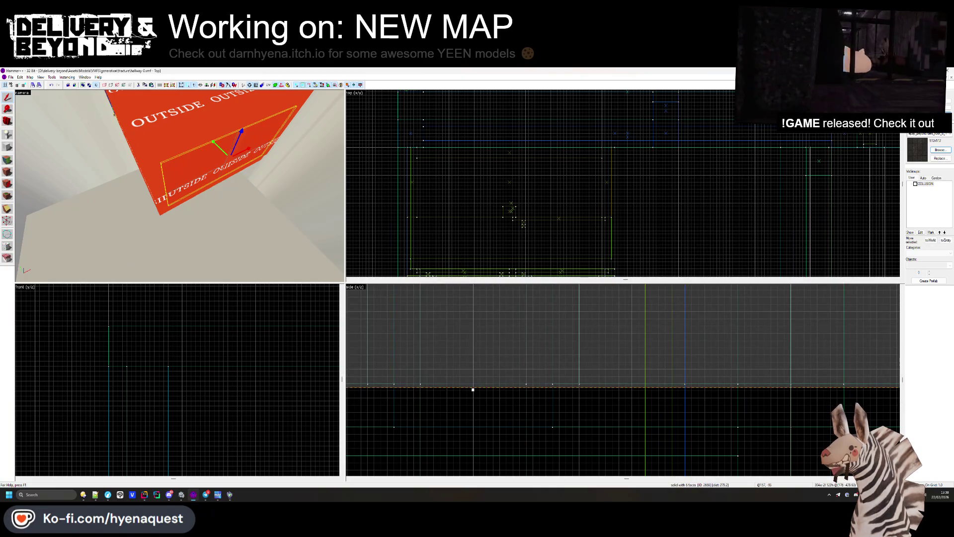
click(939, 150)
scroll(468, 270, down, 10)
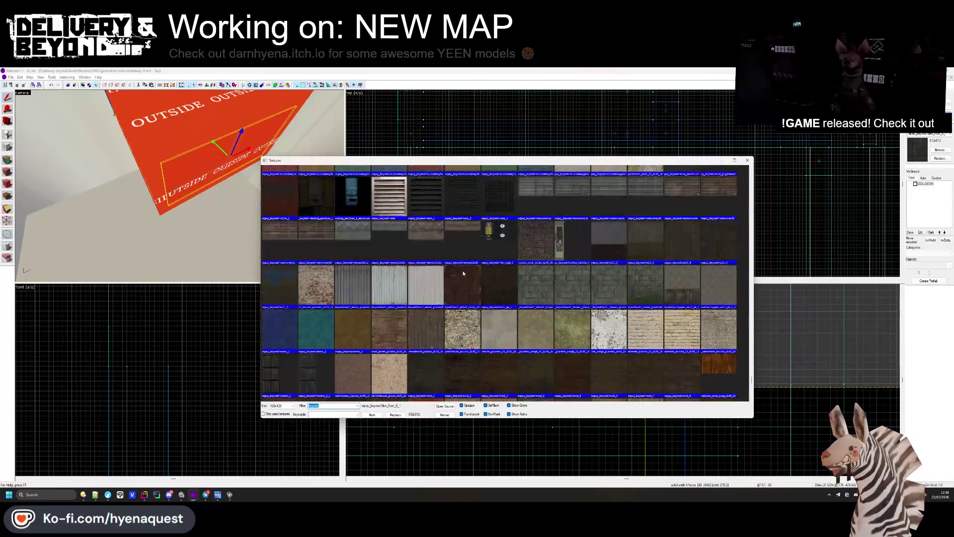
scroll(469, 270, up, 15)
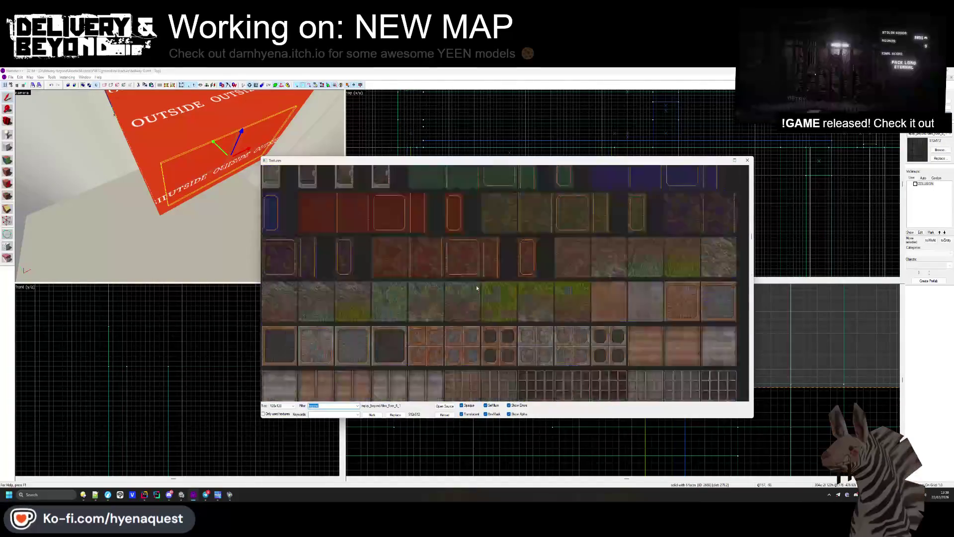
double_click(535, 185)
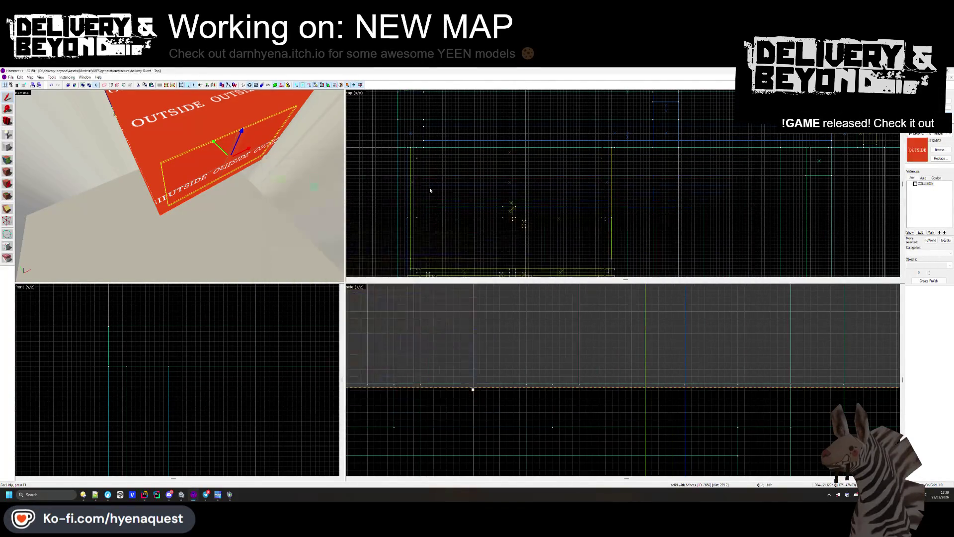
scroll(576, 209, up, 6)
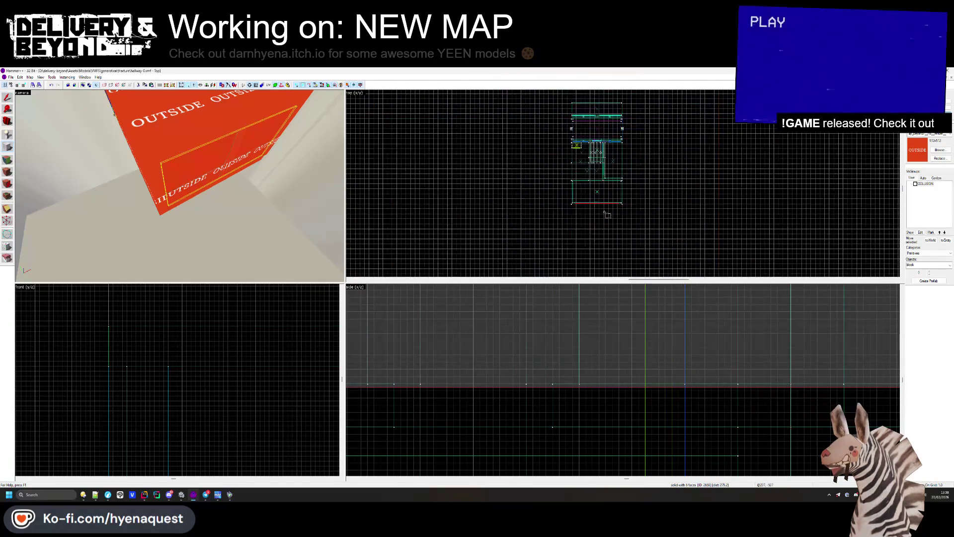
Step: Build a new thin wall-strip block and raise its top edge to 190 units
scroll(577, 208, up, 2)
drag(566, 166, 580, 214)
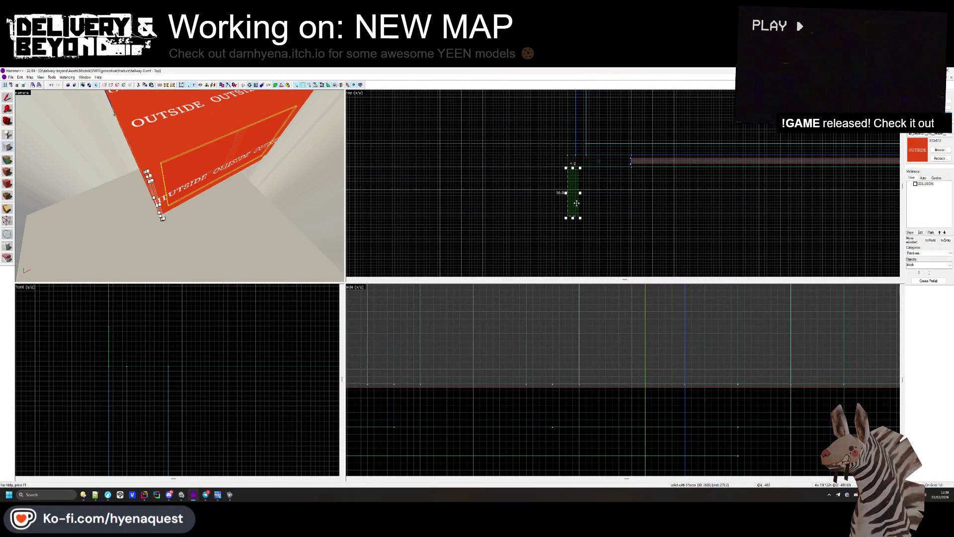
scroll(579, 189, down, 3)
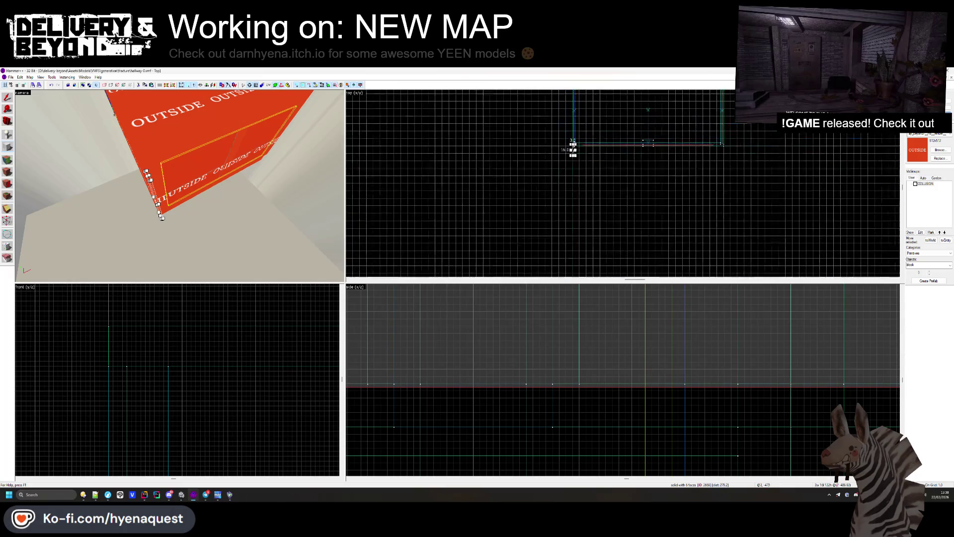
drag(573, 155, 572, 214)
scroll(569, 219, up, 4)
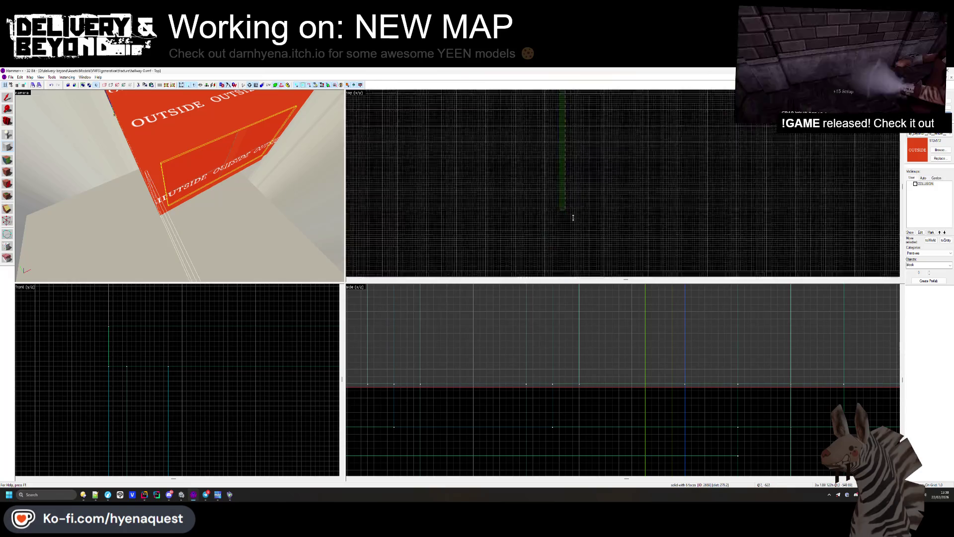
key(Return)
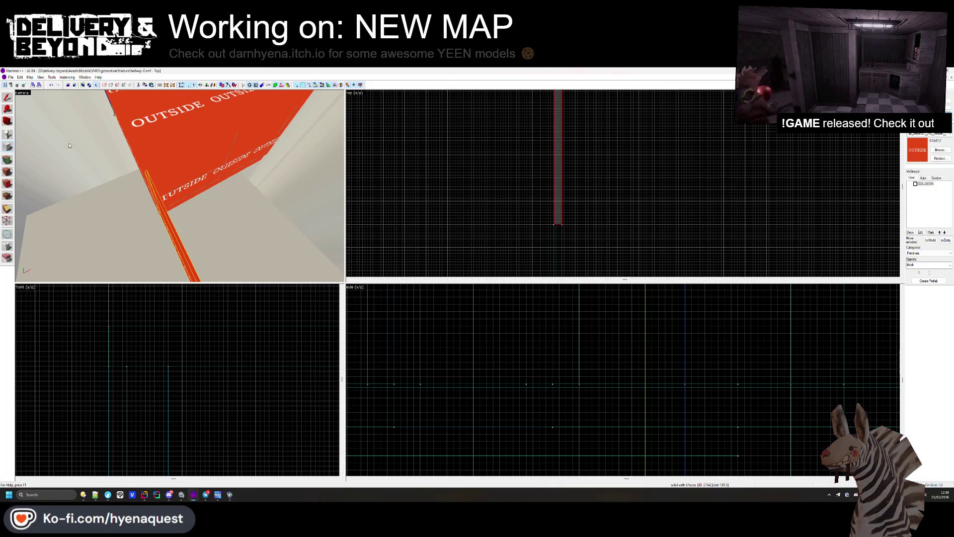
scroll(161, 370, down, 2)
scroll(162, 370, down, 2)
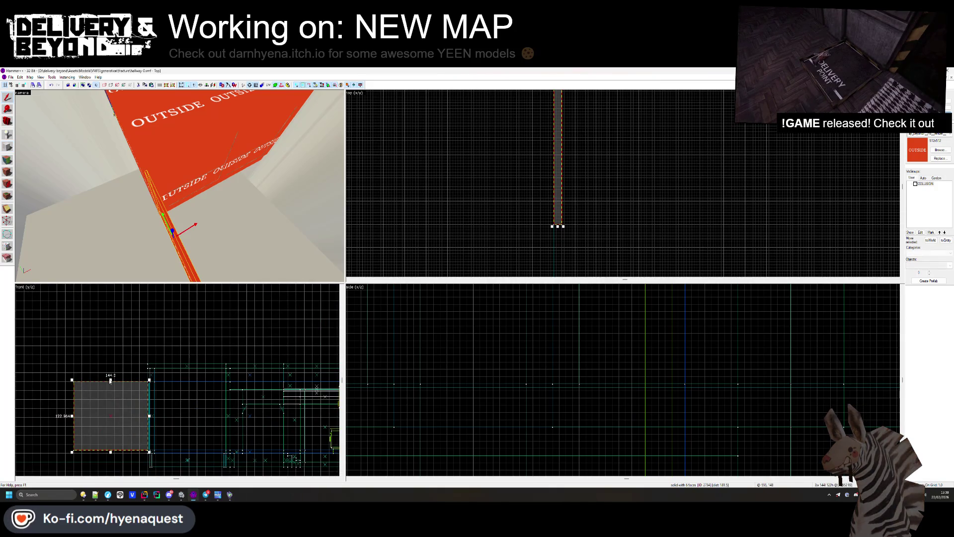
mouse_move(110, 379)
mouse_down()
mouse_move(80, 351)
mouse_move(113, 366)
mouse_move(115, 356)
mouse_move(167, 426)
mouse_move(164, 405)
mouse_up()
scroll(108, 368, up, 2)
scroll(79, 352, up, 2)
scroll(115, 356, down, 2)
scroll(124, 378, up, 3)
scroll(167, 426, up, 2)
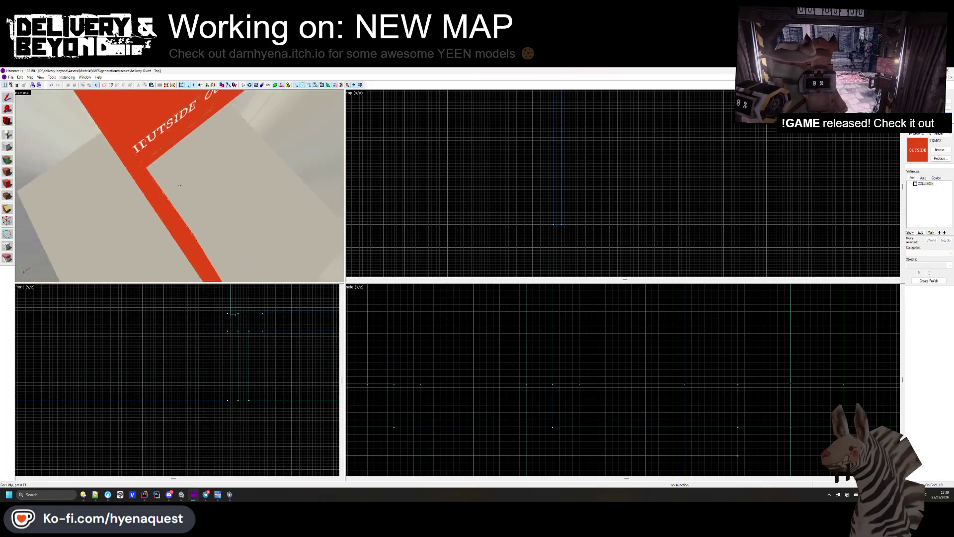
Step: Delete the beam and stretch the neighbouring panel to 352 units long
click(187, 162)
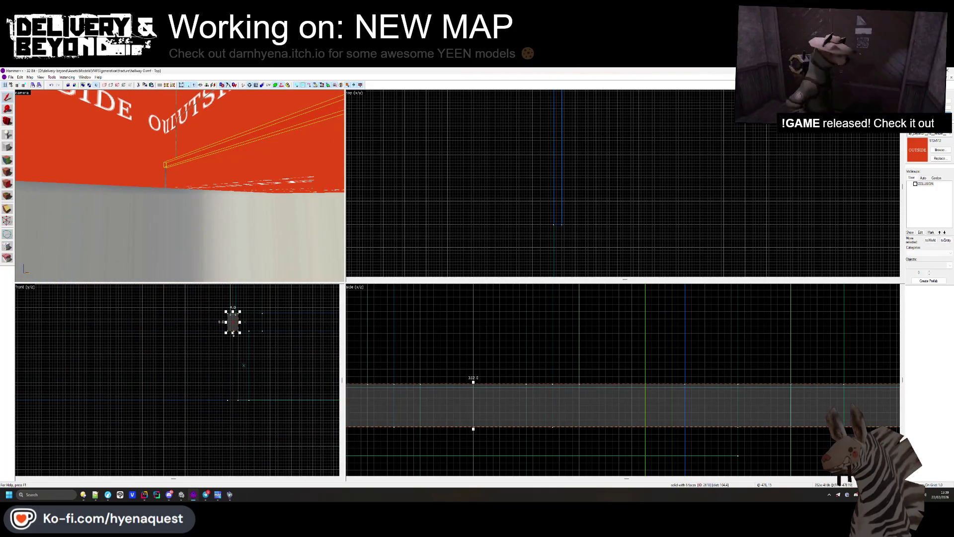
key(Delete)
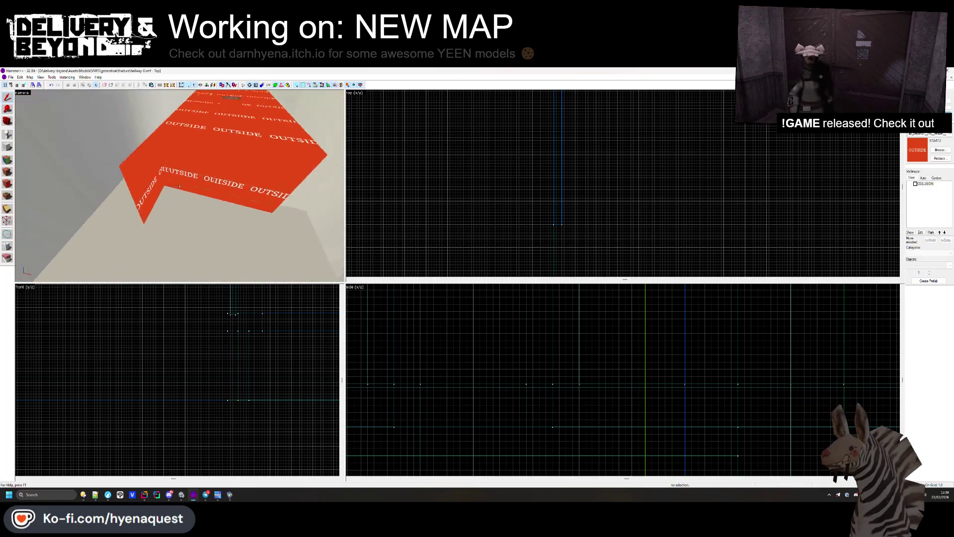
click(184, 184)
scroll(542, 208, up, 3)
scroll(541, 208, down, 3)
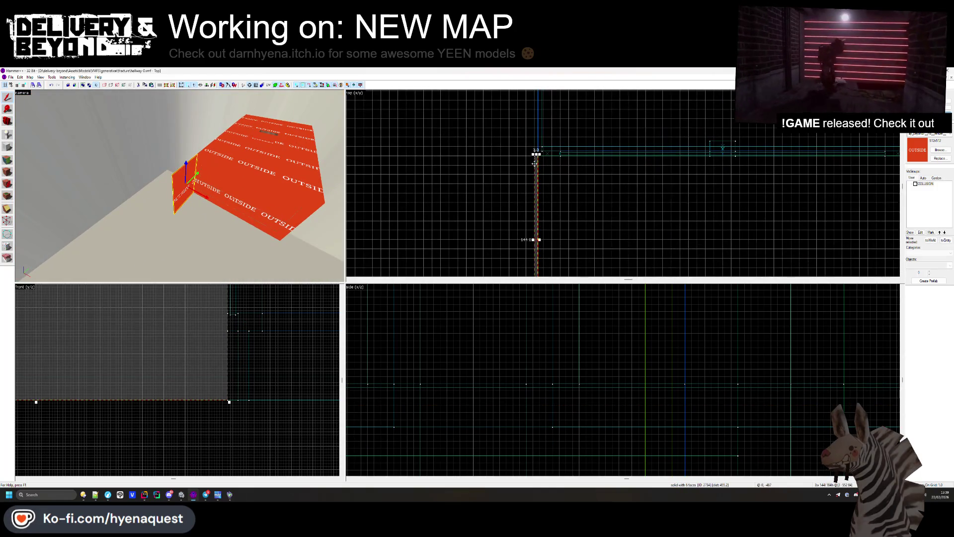
scroll(727, 162, up, 2)
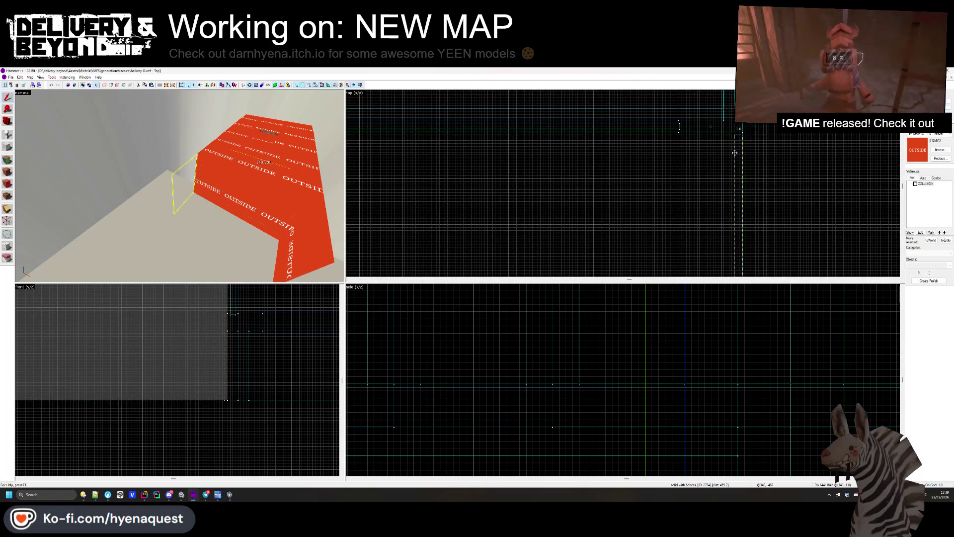
click(738, 130)
click(599, 218)
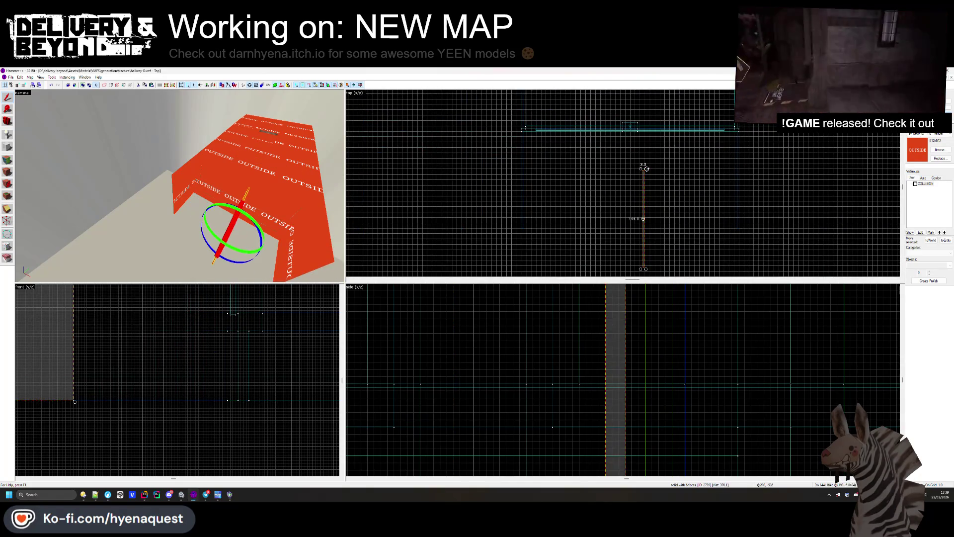
mouse_move(600, 218)
mouse_down()
mouse_move(561, 234)
mouse_move(494, 221)
mouse_move(855, 228)
mouse_up()
scroll(575, 223, up, 2)
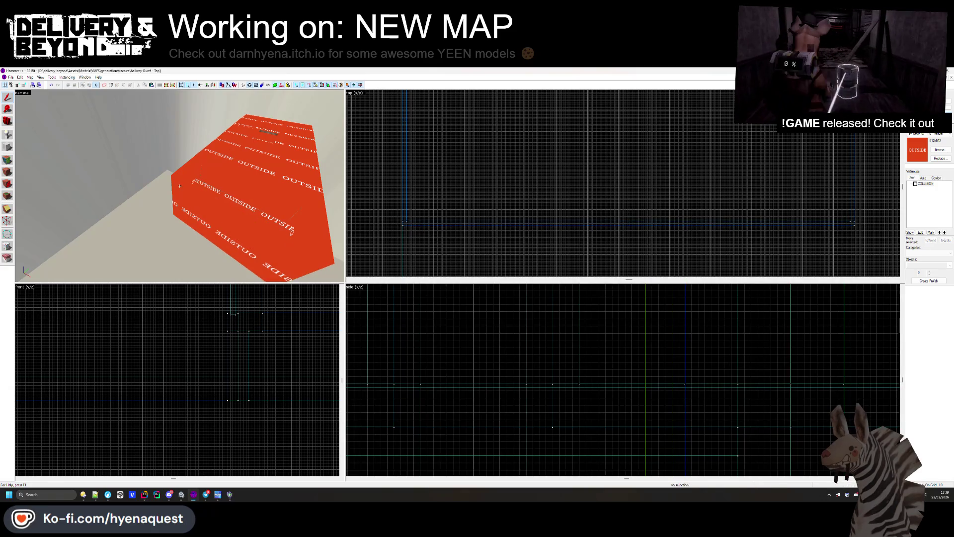
drag(189, 194, 163, 184)
scroll(130, 377, up, 5)
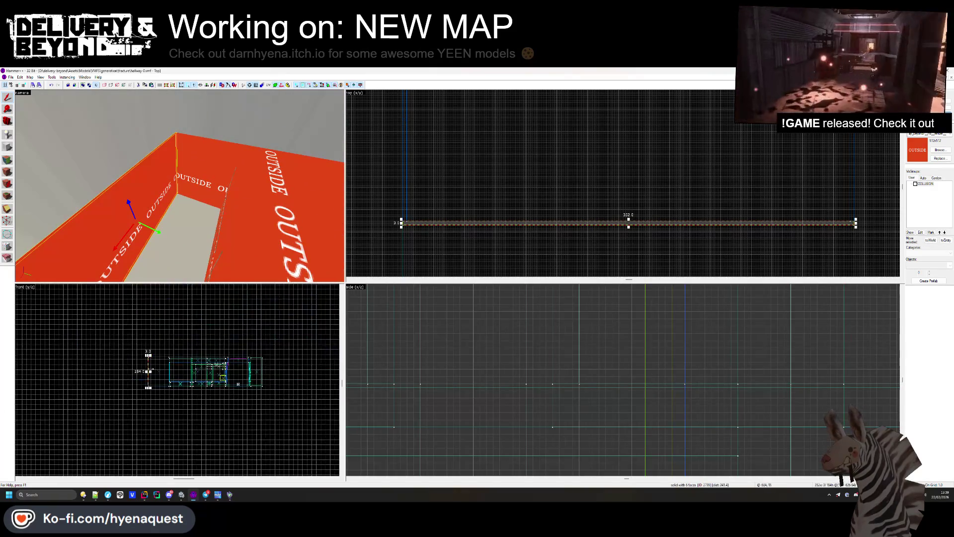
Step: Outline a new thin block 20 units wide and 2 units high beside the strip
key(shift+b)
scroll(125, 358, up, 3)
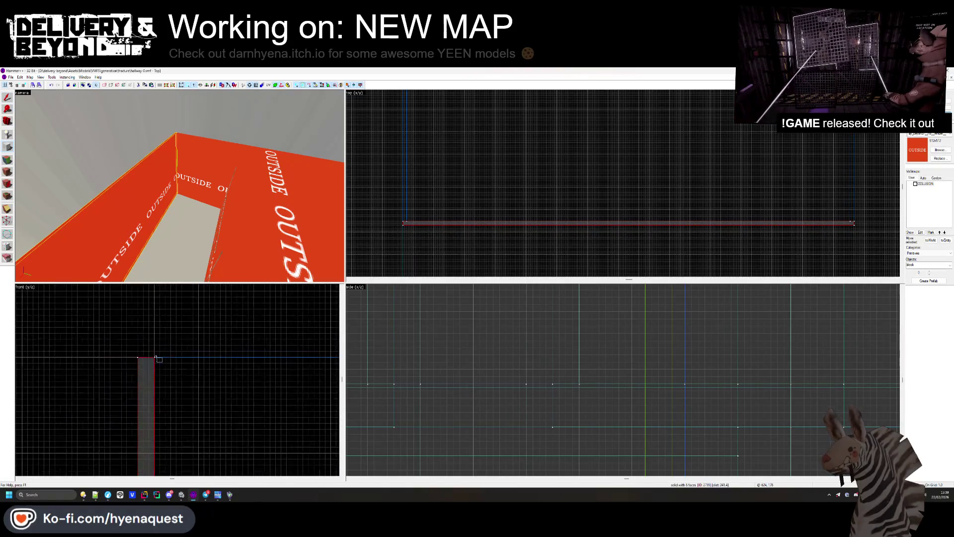
drag(160, 356, 270, 393)
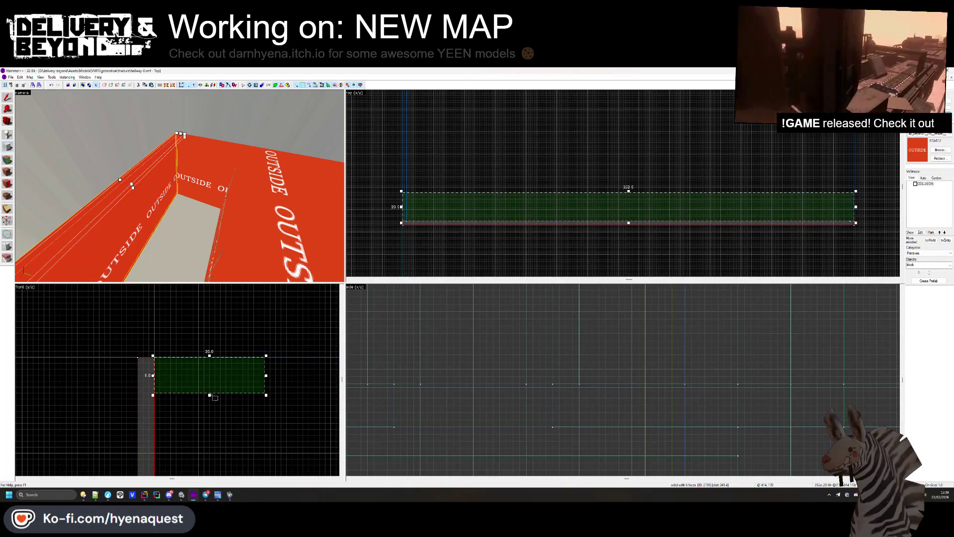
drag(212, 393, 211, 373)
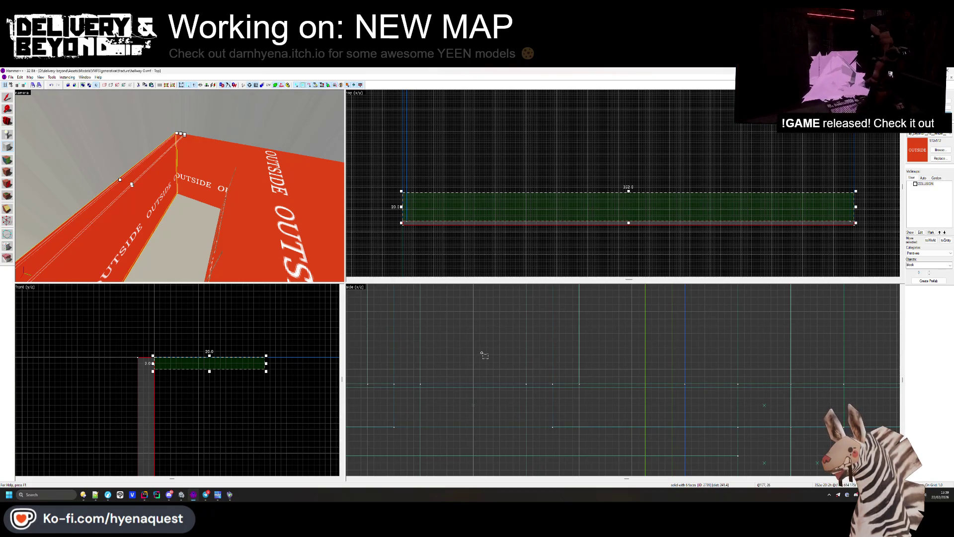
key(z)
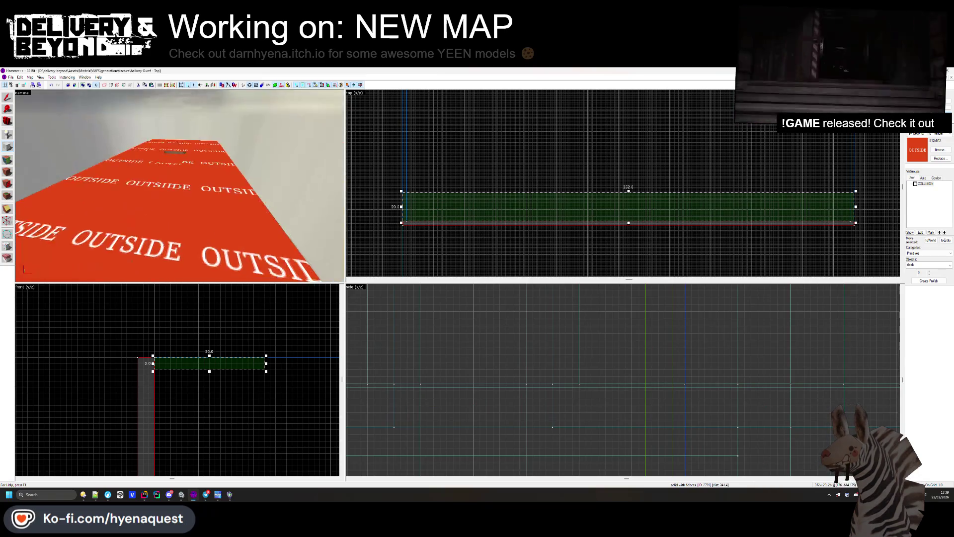
key(s)
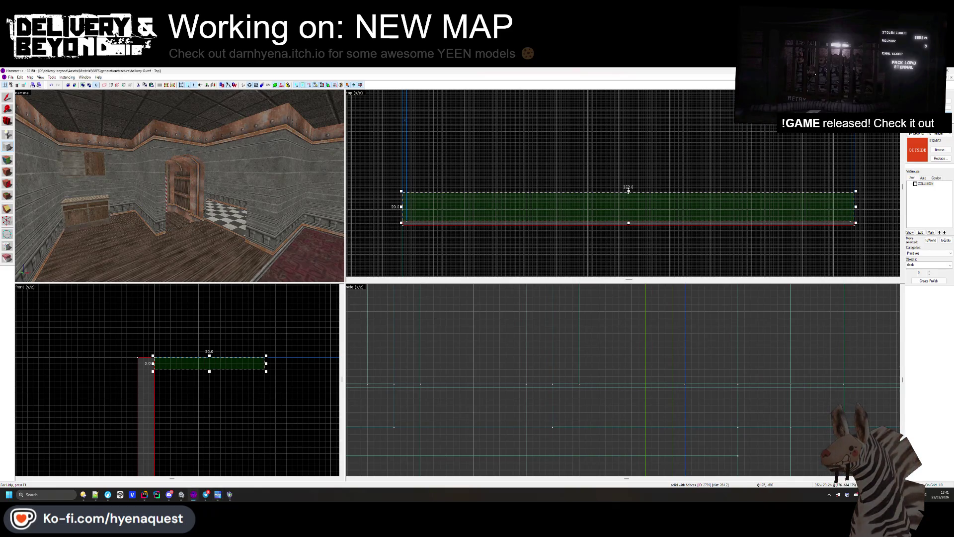
Step: Stretch the thin outline to 145 units, make it a solid, and lower it near the floor
scroll(598, 214, down, 2)
drag(599, 214, 599, 105)
scroll(599, 105, up, 2)
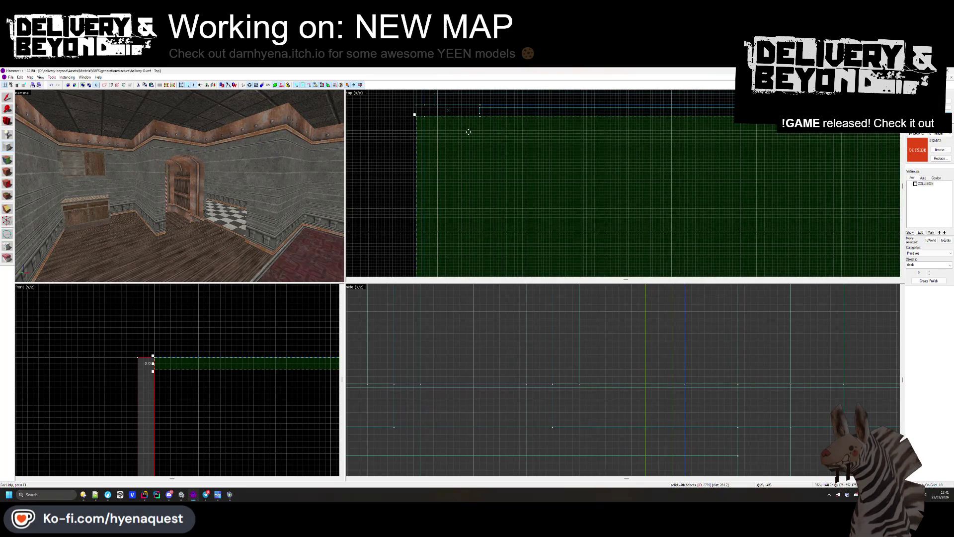
key(Return)
click(10, 102)
key(ctrl+shift+e)
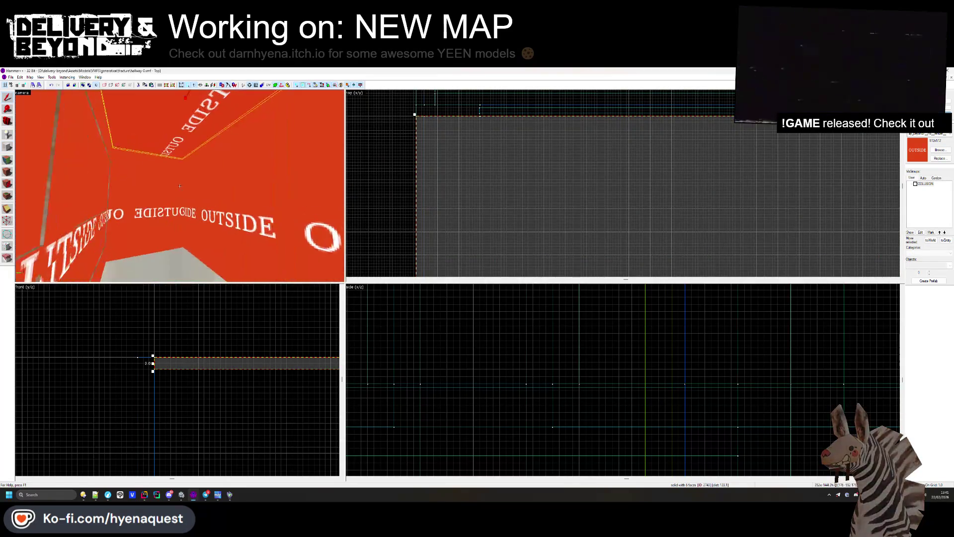
scroll(195, 362, down, 3)
mouse_move(189, 326)
mouse_down()
mouse_move(214, 343)
mouse_move(174, 454)
mouse_move(197, 453)
mouse_up()
scroll(198, 453, up, 3)
Step: Start editing the texture of an OUTSIDE-textured face in the 3D view
key(z)
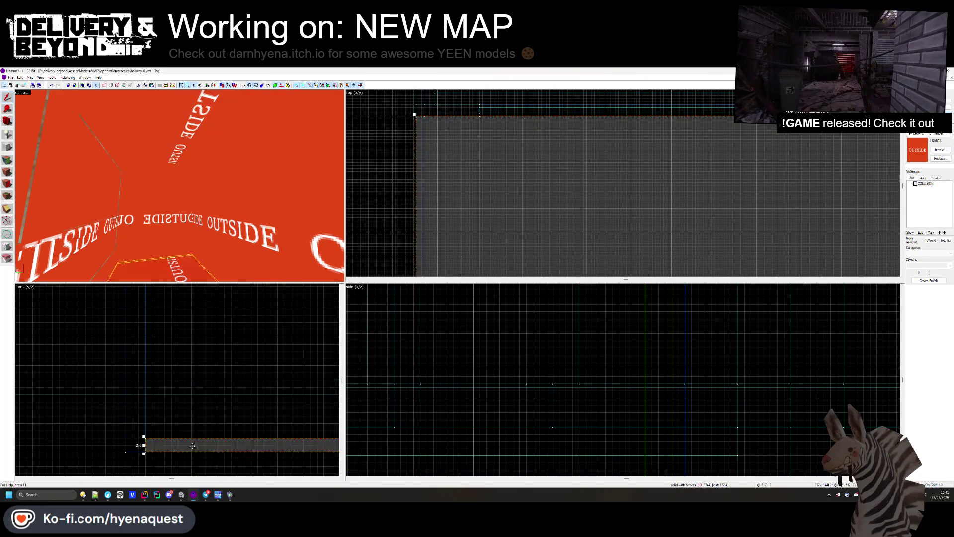
key(Escape)
key(w)
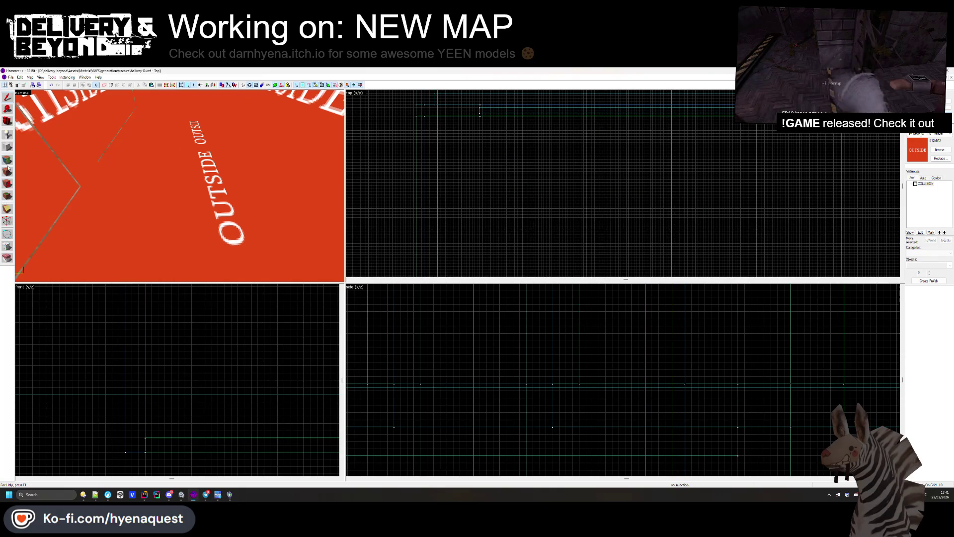
click(8, 170)
click(182, 188)
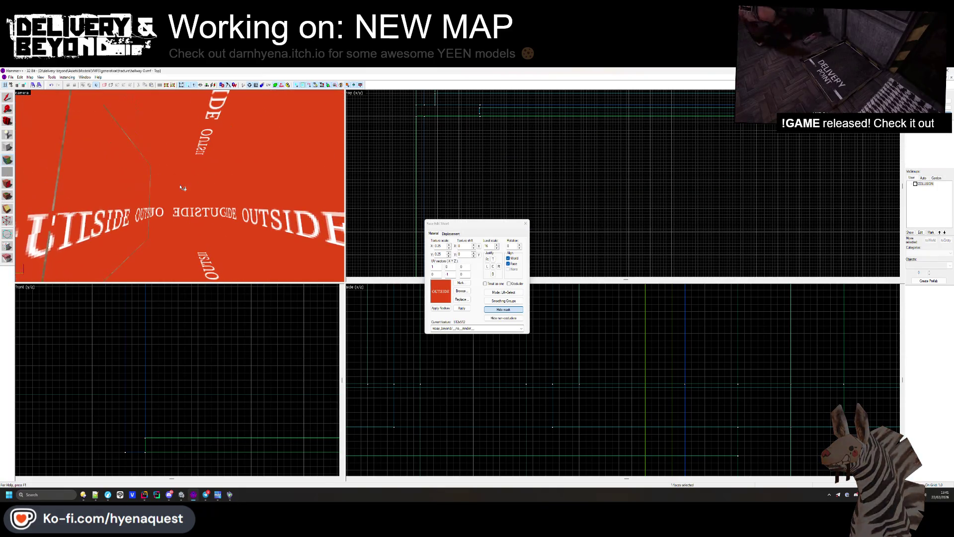
Step: Apply the teal SKYBOX texture to two faces
click(461, 291)
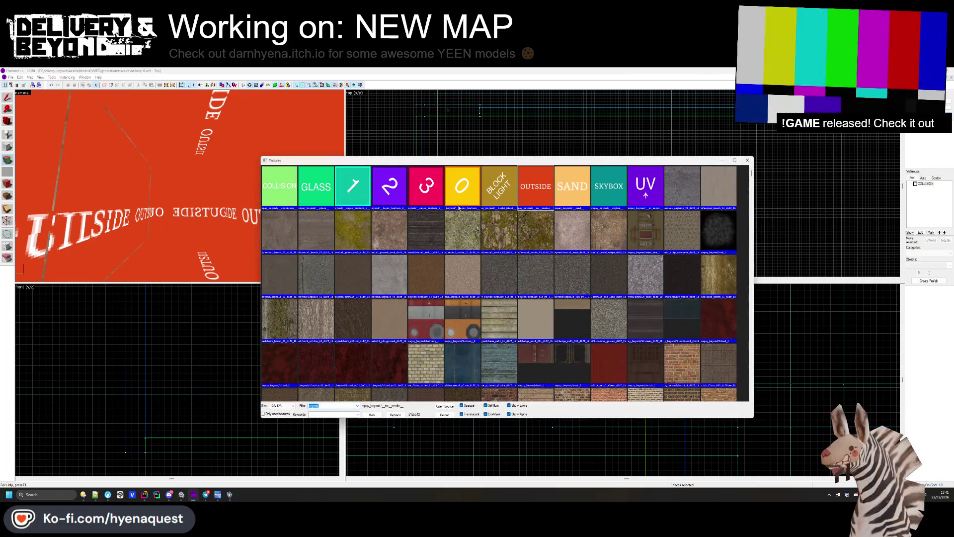
double_click(609, 186)
right_click(194, 209)
right_click(231, 208)
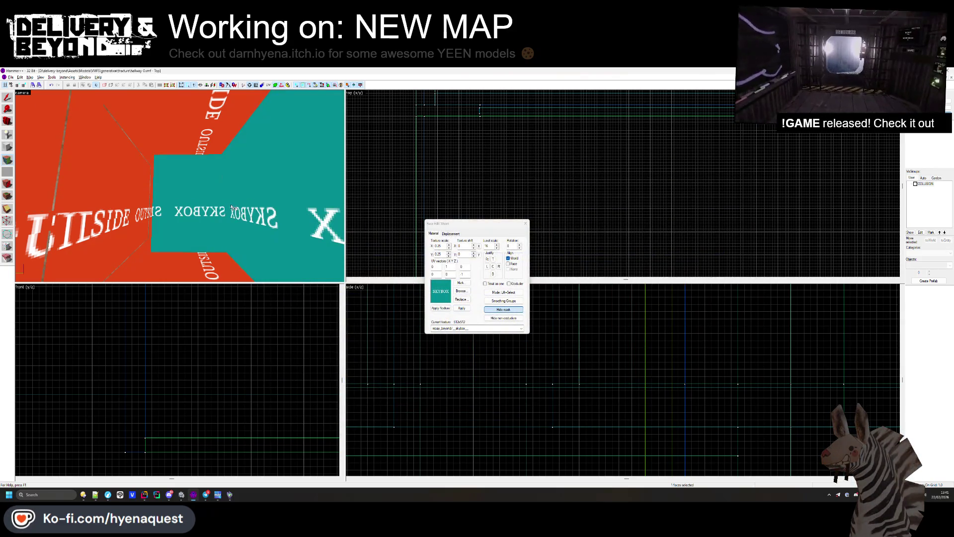
mouse_move(232, 208)
mouse_down()
mouse_move(184, 199)
mouse_move(183, 189)
mouse_up()
Step: Apply the rock_pt_4_1 texture to the floor face
click(192, 217)
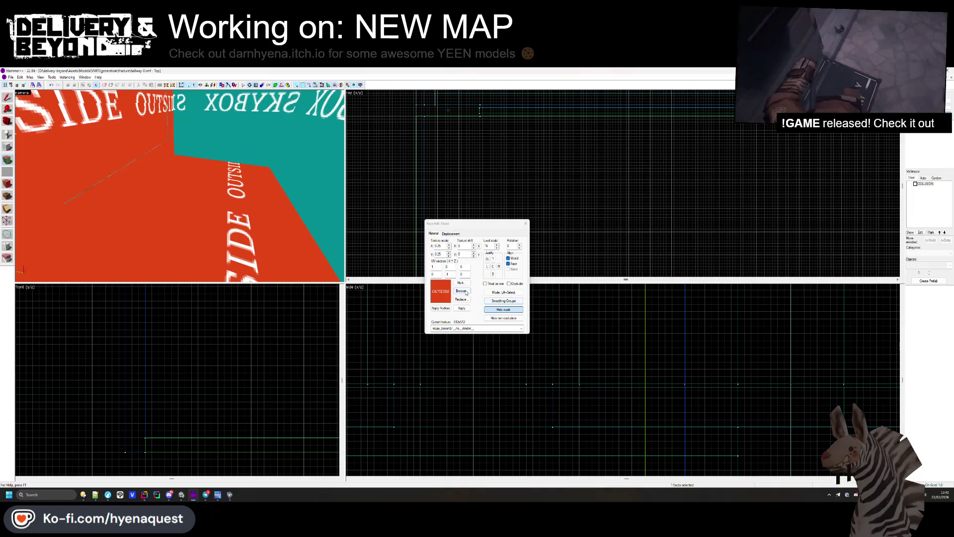
click(461, 290)
scroll(473, 273, down, 10)
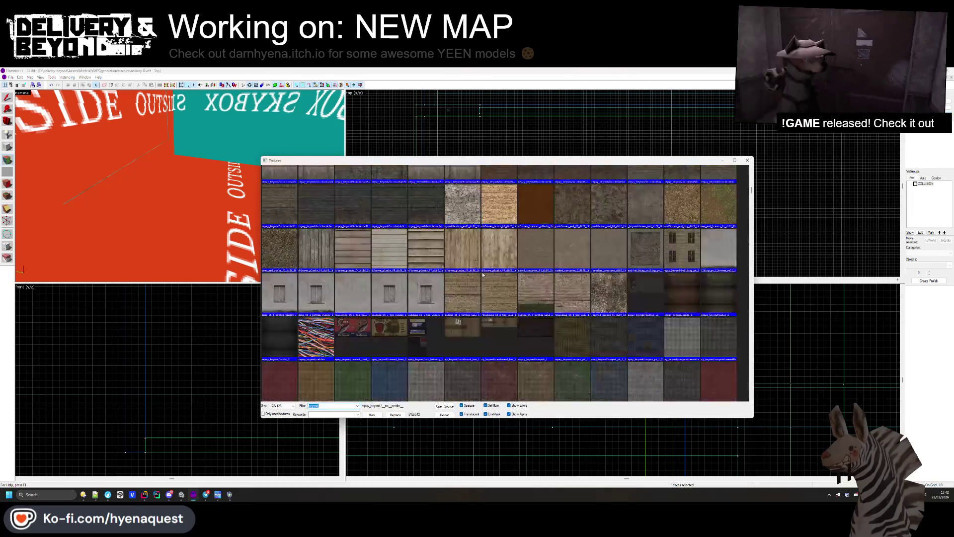
scroll(483, 275, down, 4)
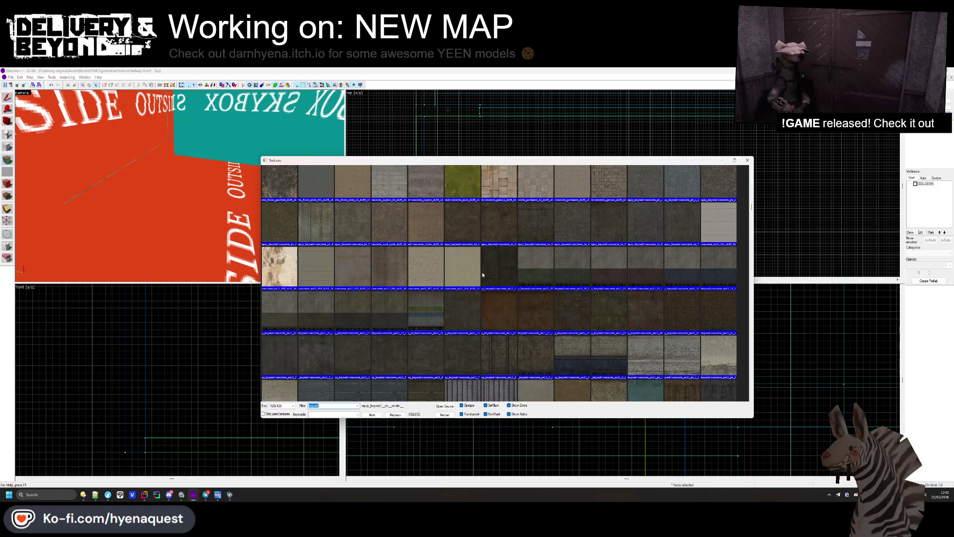
scroll(537, 238, down, 4)
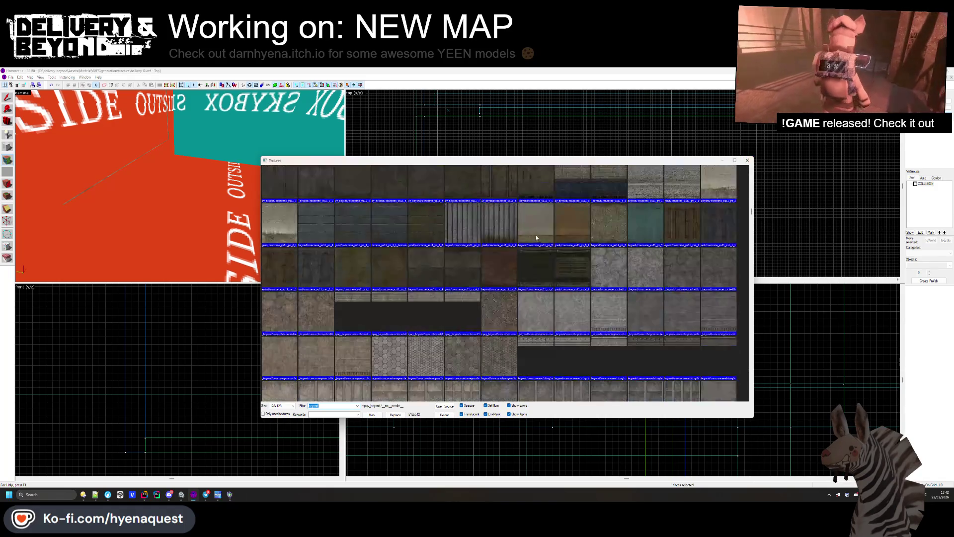
key(Escape)
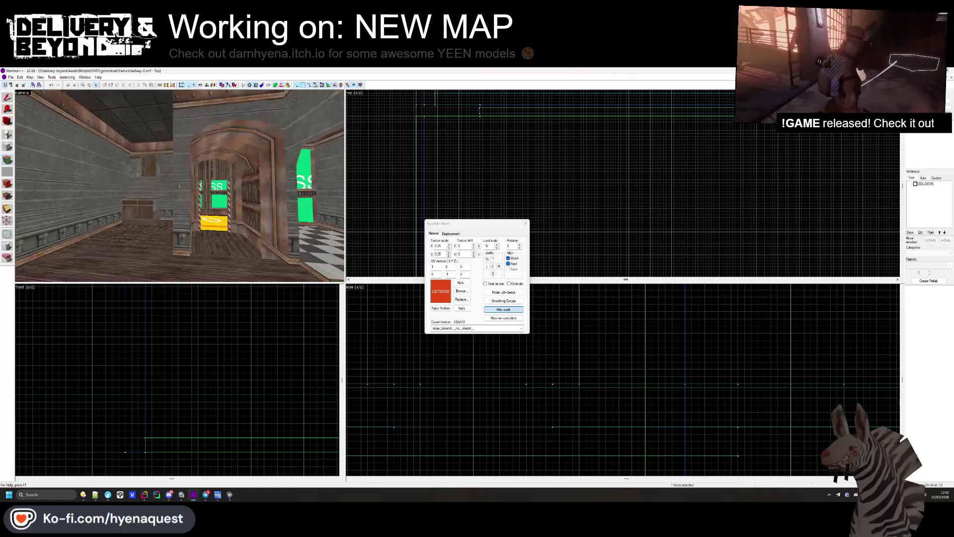
key(w)
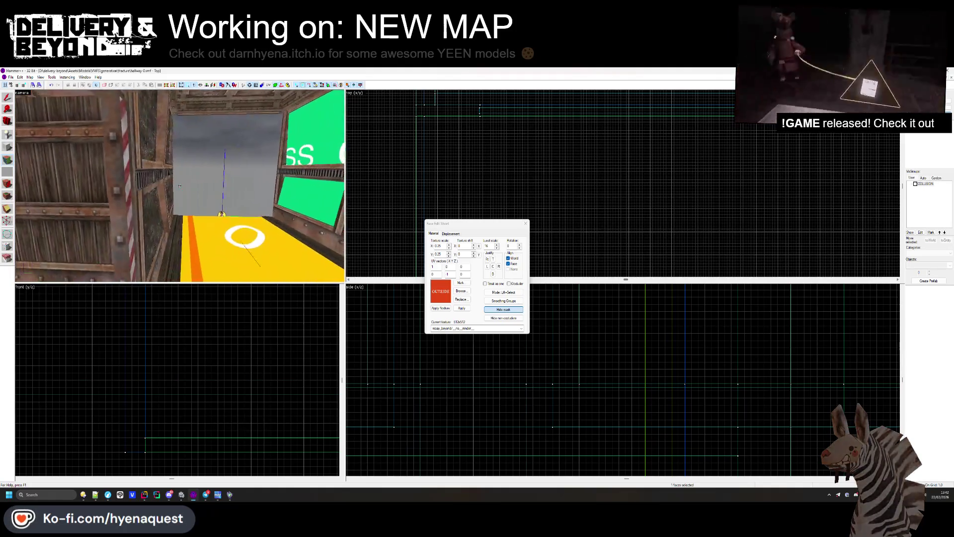
click(179, 185)
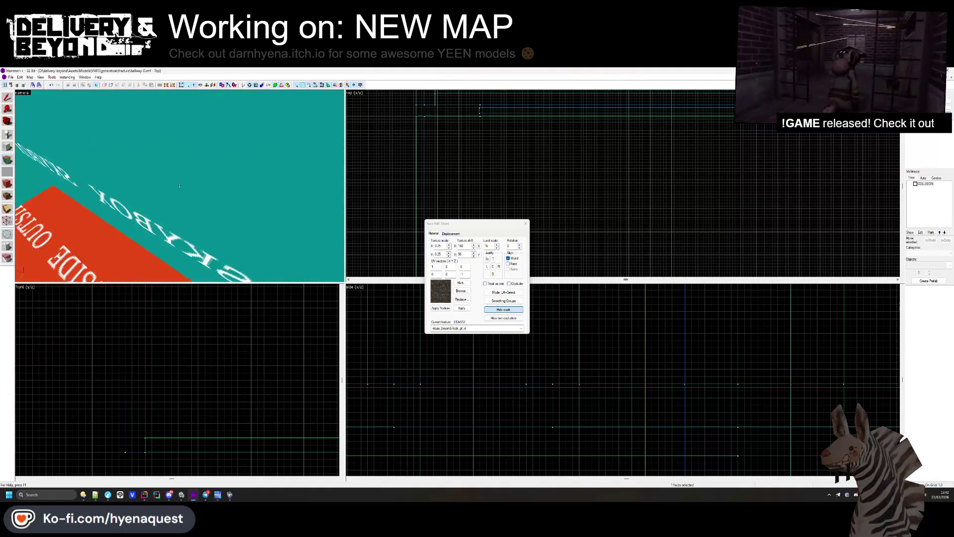
click(461, 291)
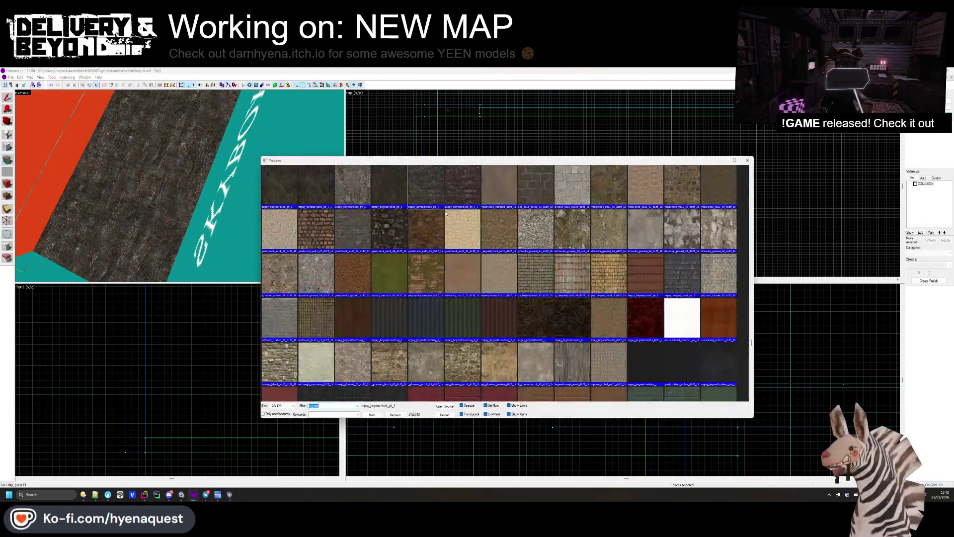
double_click(445, 190)
Step: Nudge the whole floor solid slightly upward
key(s)
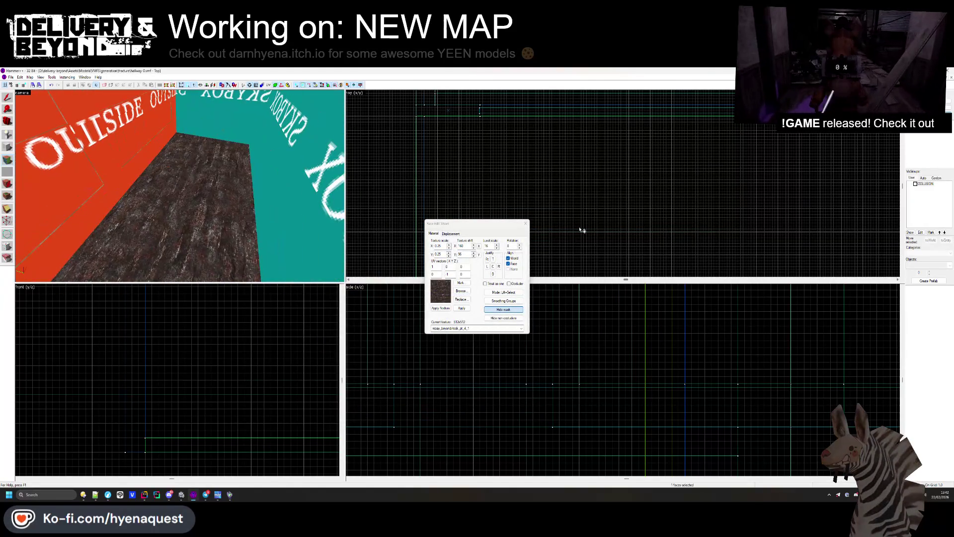
key(shift+s)
key(Up)
key(Up)
key(Up)
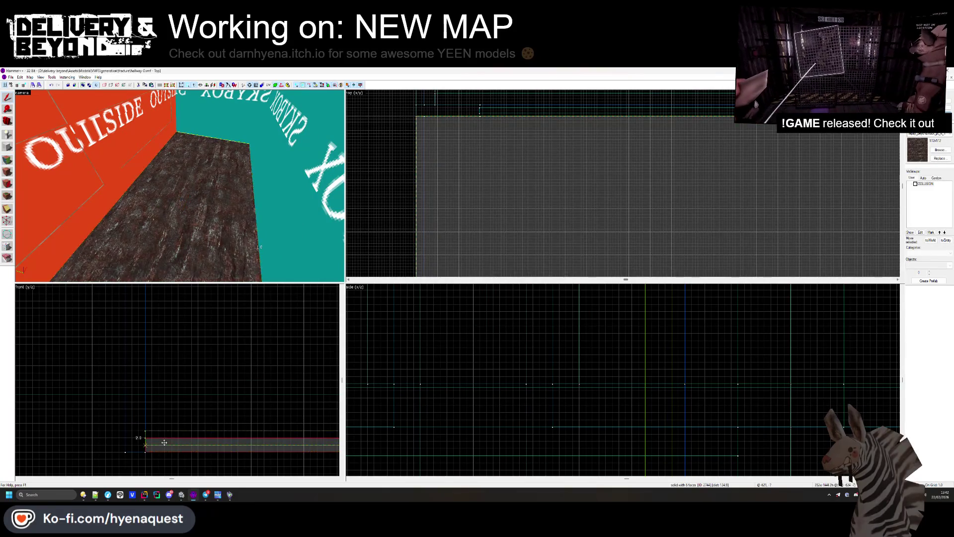
click(197, 369)
key(shift+a)
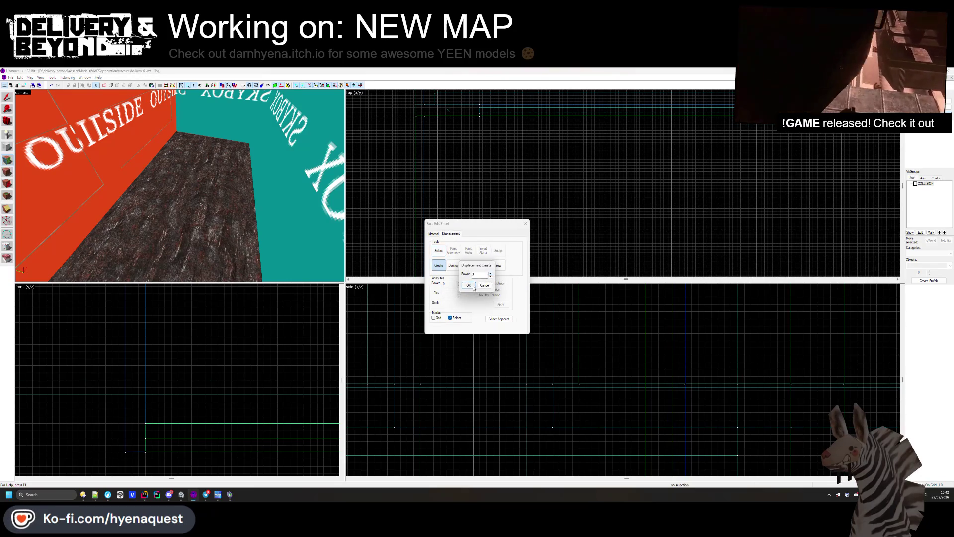
Step: Paint the floor displacement upward into bumps with radius 48 along the Z-Axis
click(451, 250)
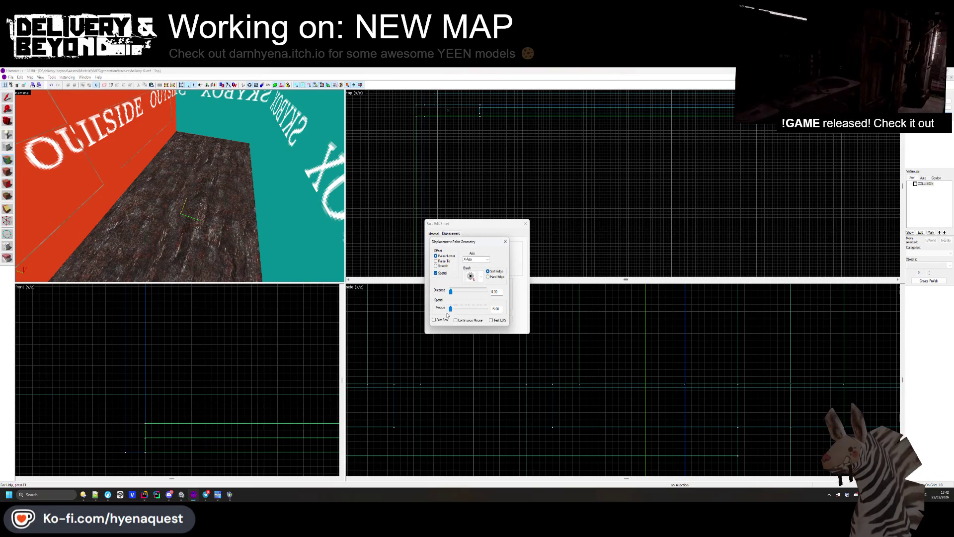
drag(451, 310, 452, 310)
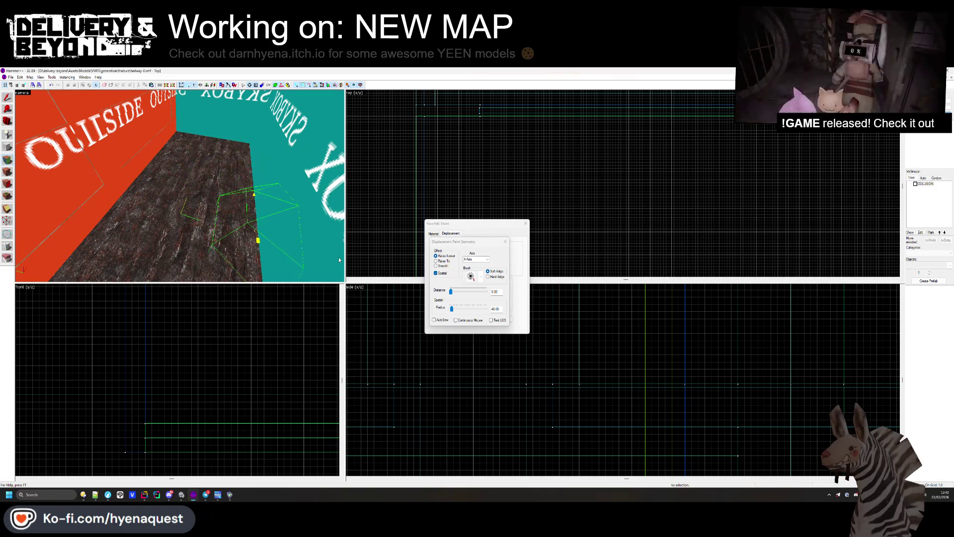
click(488, 260)
click(487, 264)
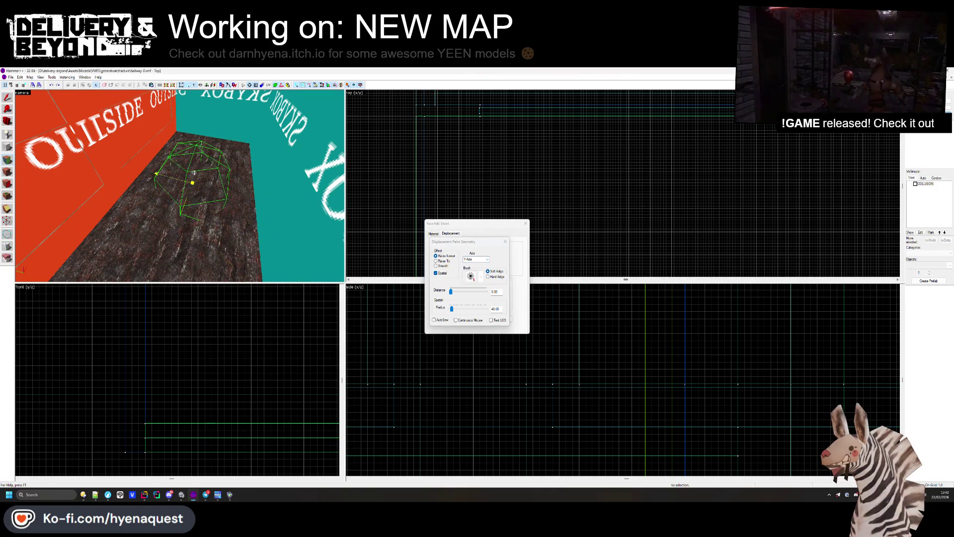
click(488, 260)
click(472, 268)
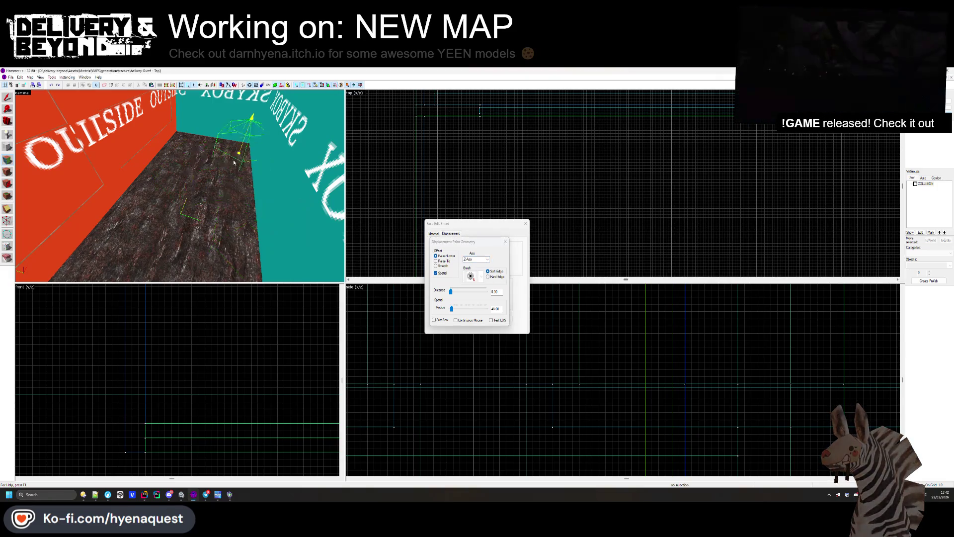
mouse_move(249, 137)
mouse_down()
mouse_move(251, 147)
mouse_move(178, 131)
mouse_move(112, 225)
mouse_move(149, 209)
mouse_move(80, 199)
mouse_move(187, 139)
mouse_move(156, 168)
mouse_up()
key(Escape)
Step: Try selecting the vertical brush and brick-ledge pieces, then clear the selection
key(z)
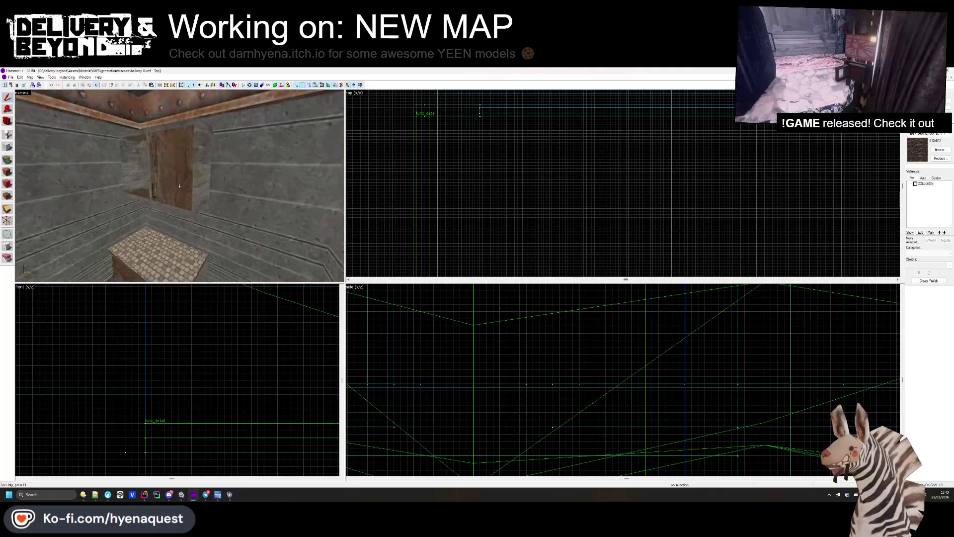
key(z)
click(134, 184)
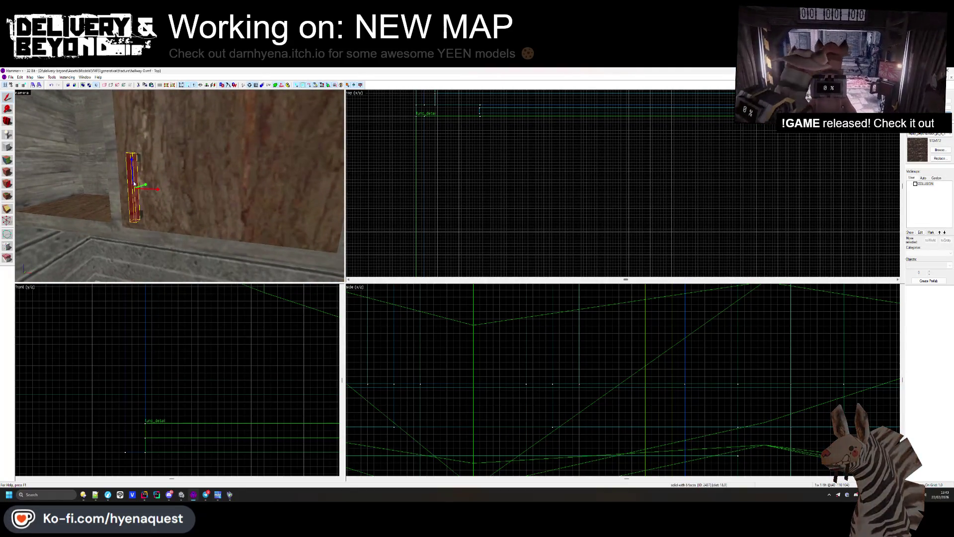
ctrl+click(142, 213)
key(z)
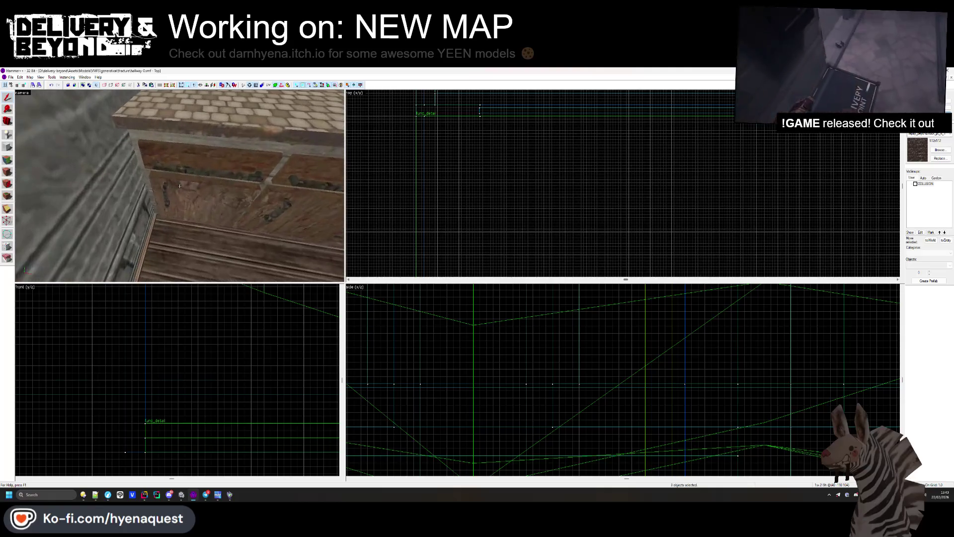
ctrl+click(173, 173)
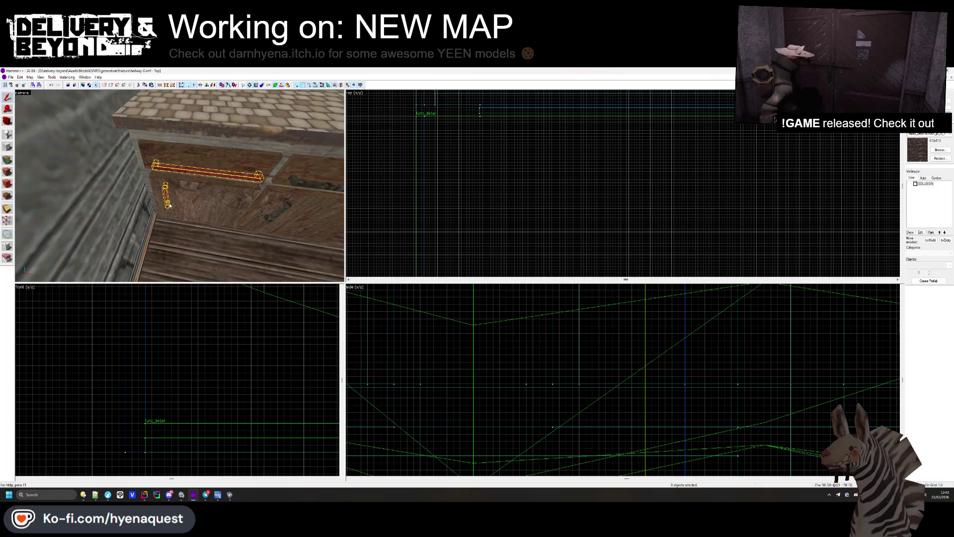
ctrl+click(296, 180)
key(z)
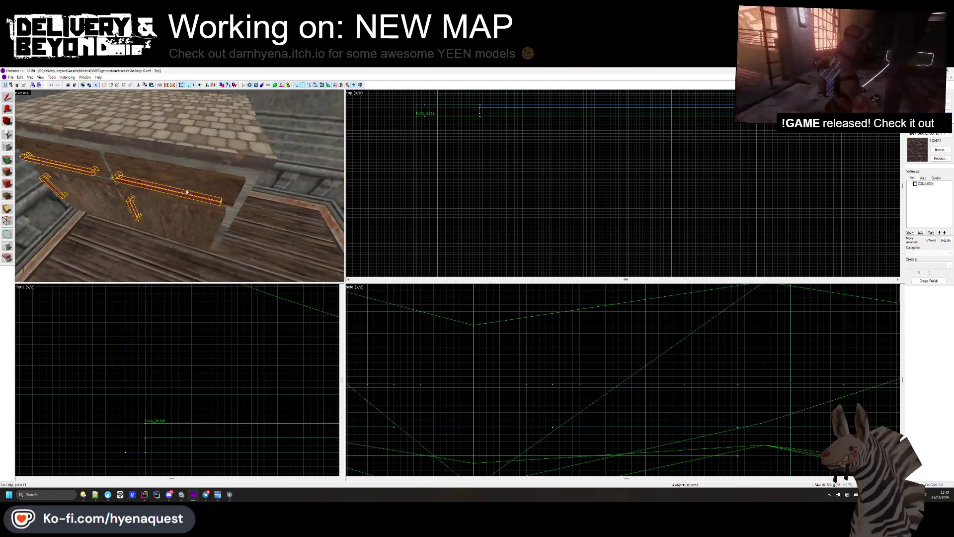
ctrl+click(180, 186)
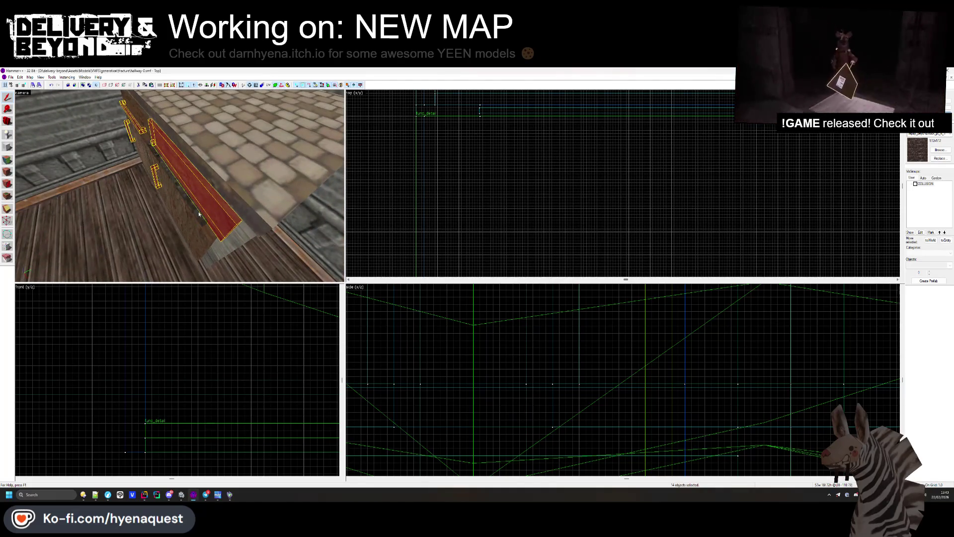
click(152, 144)
click(153, 143)
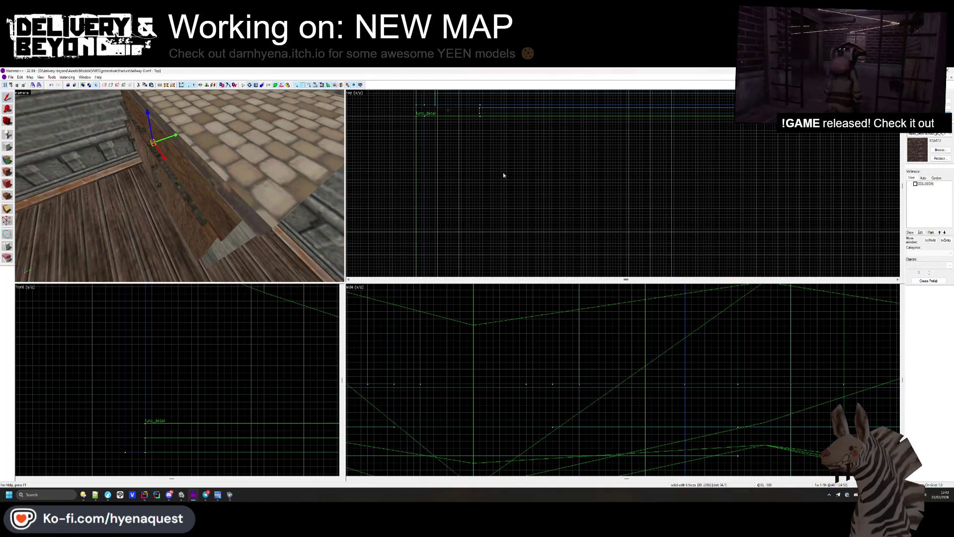
scroll(503, 175, up, 3)
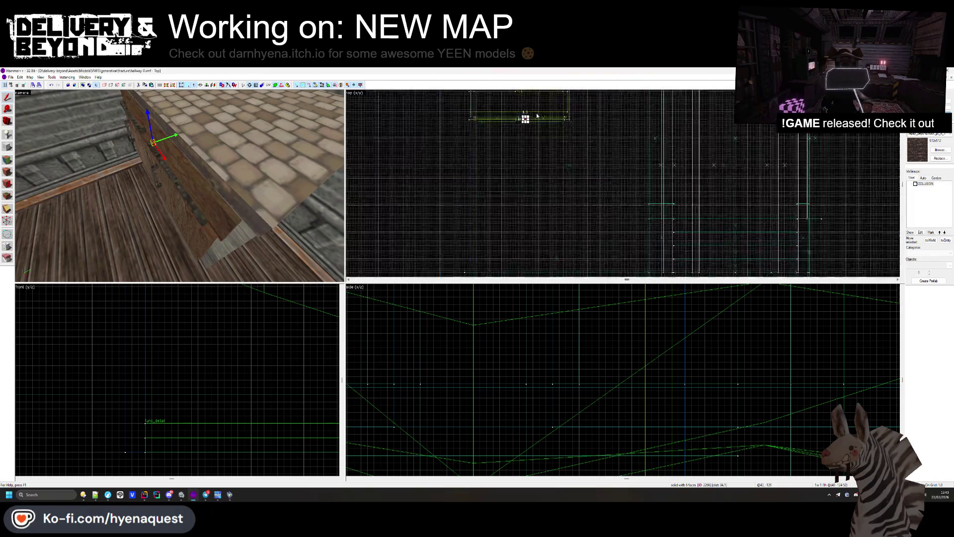
scroll(537, 115, up, 2)
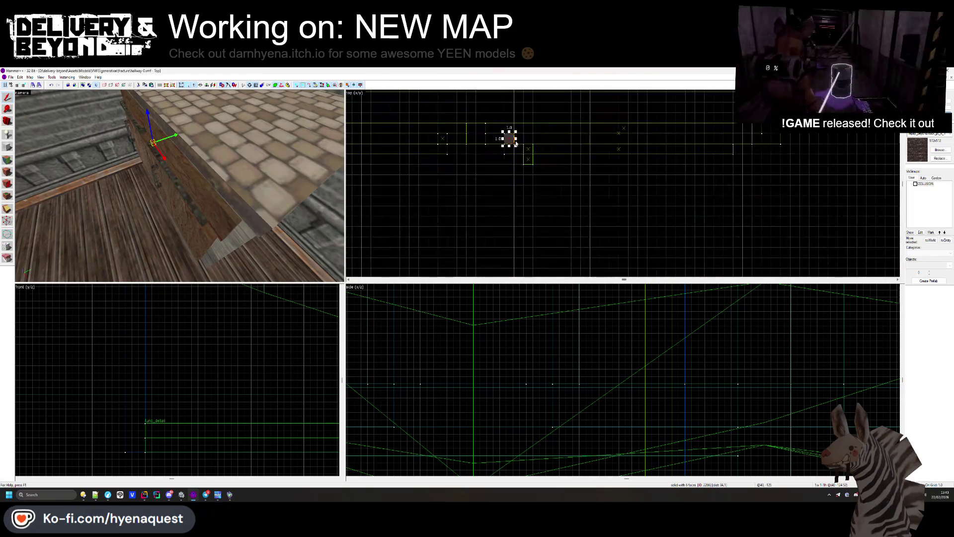
click(722, 161)
Step: Select the wall trim strip, bracket and rail, and check them in Object Properties
click(201, 218)
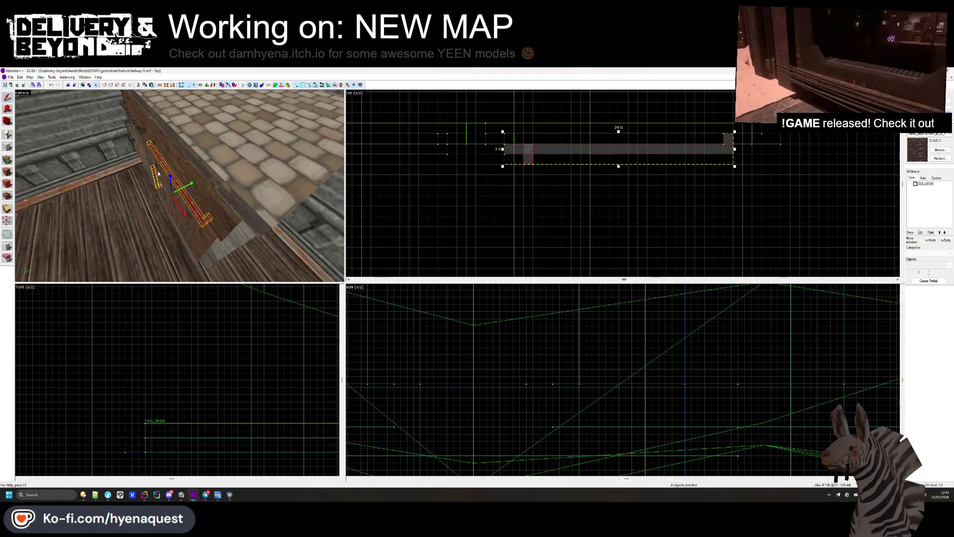
ctrl+click(157, 171)
drag(154, 143, 183, 197)
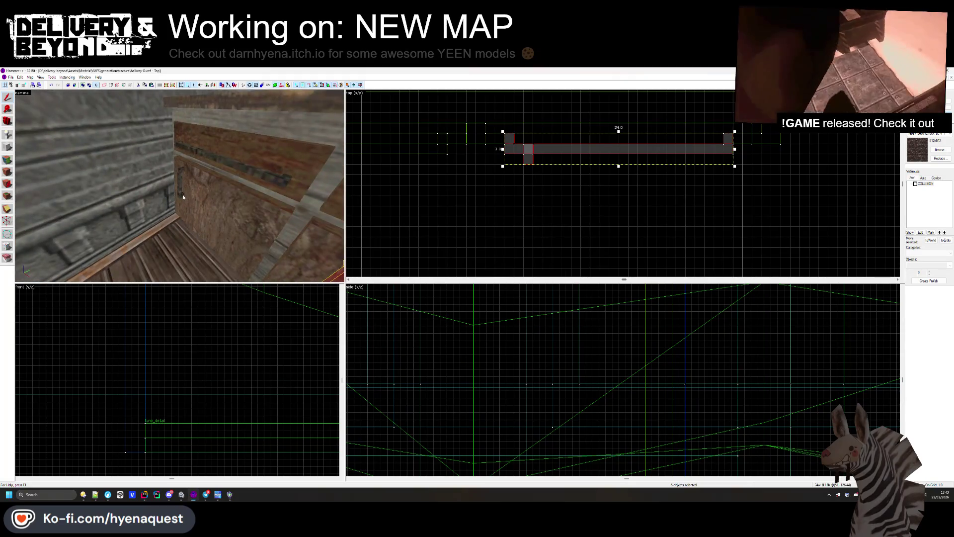
ctrl+click(191, 164)
drag(191, 164, 178, 176)
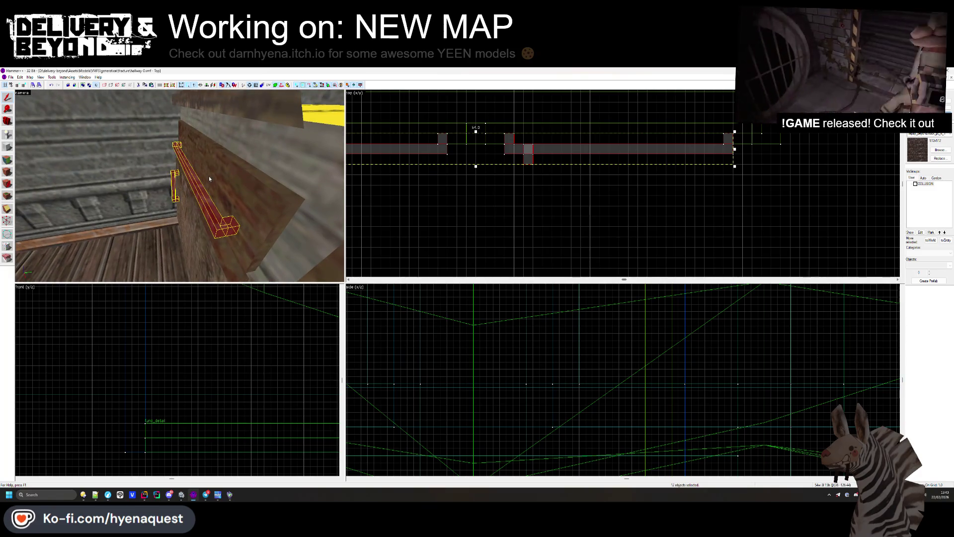
key(alt+Return)
click(565, 213)
click(504, 206)
Step: Select the dark and tall pole brushes plus a fourth piece
key(z)
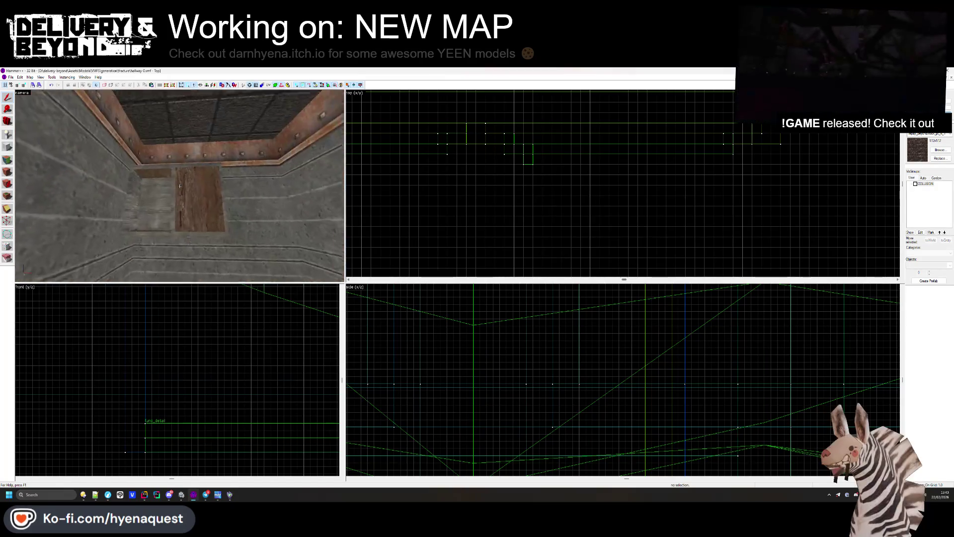
key(z)
click(190, 219)
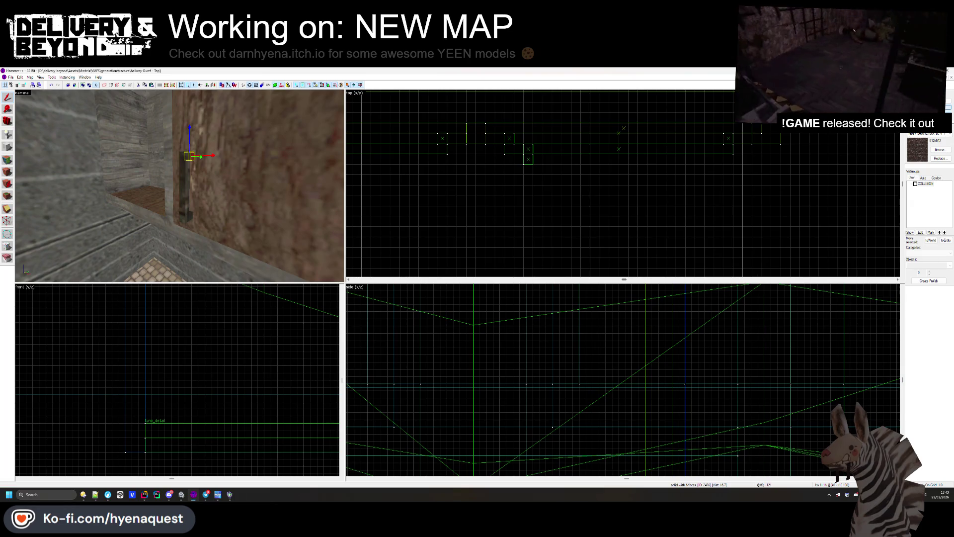
click(188, 169)
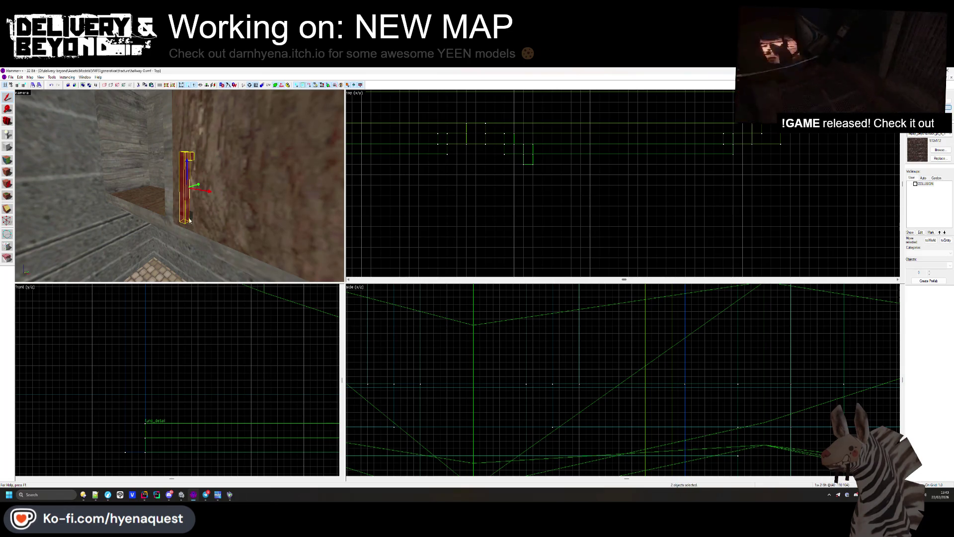
key(z)
ctrl+click(171, 183)
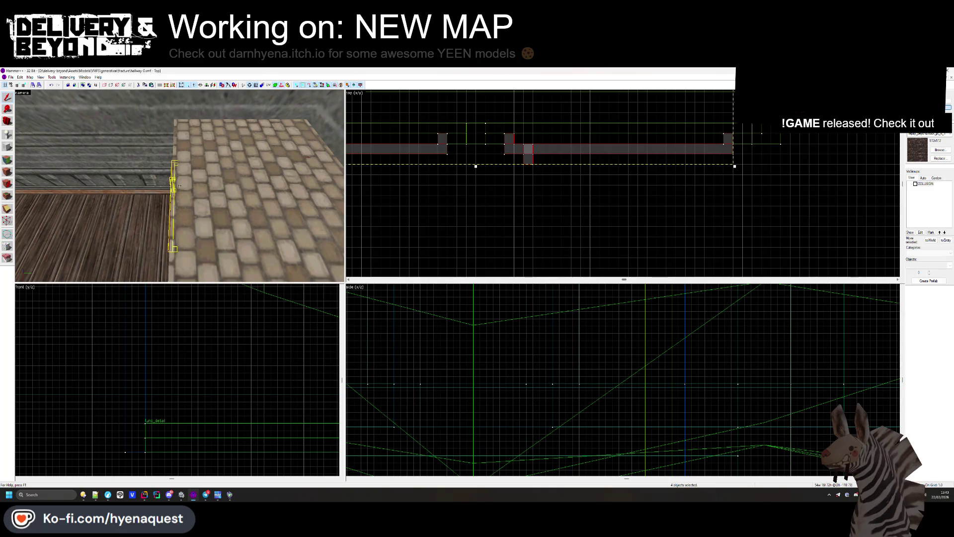
Step: Tie the chosen rail and pole brushes to the existing func_detail entity
key(z)
key(ctrl+t)
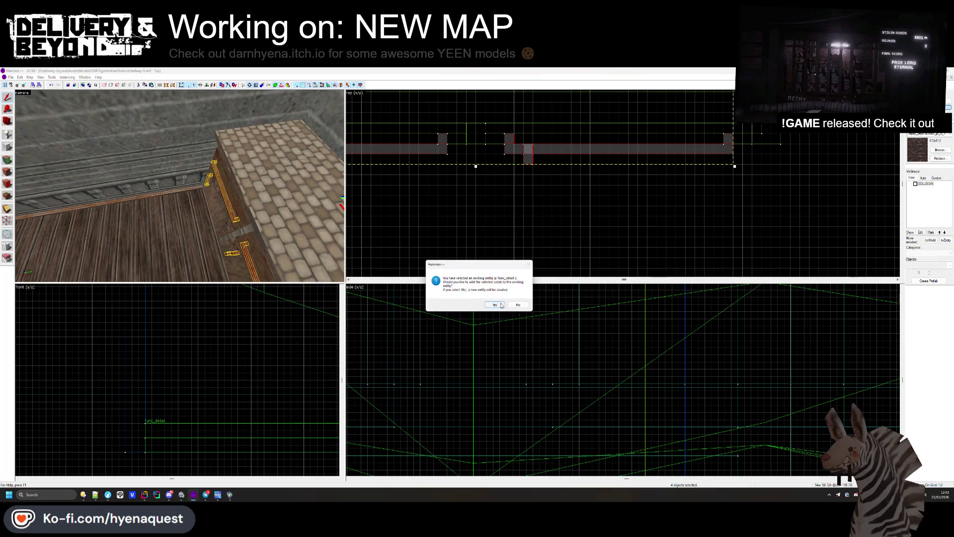
key(Return)
Step: Add the hallway cabinet to the existing func_detail entity
key(w)
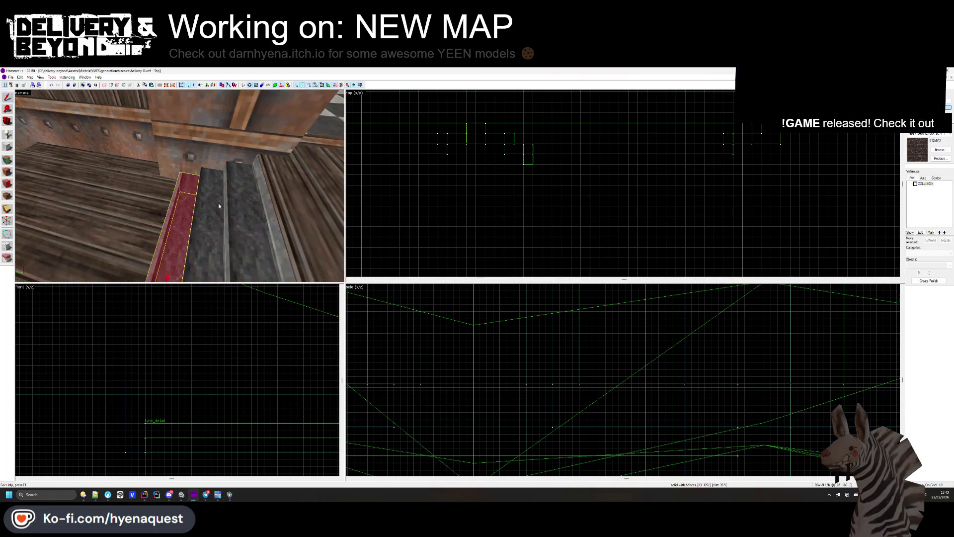
click(180, 186)
key(w)
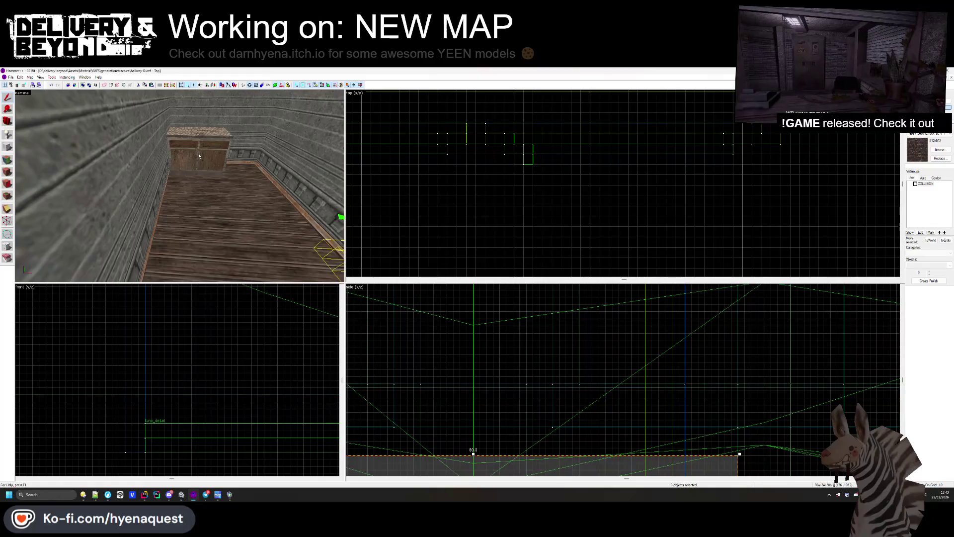
click(202, 155)
key(ctrl+t)
click(493, 303)
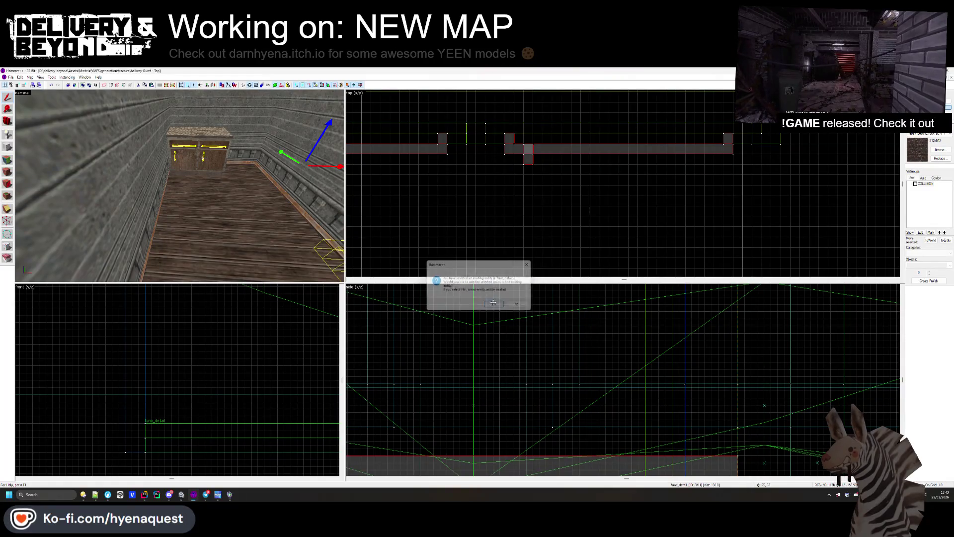
scroll(724, 186, up, 3)
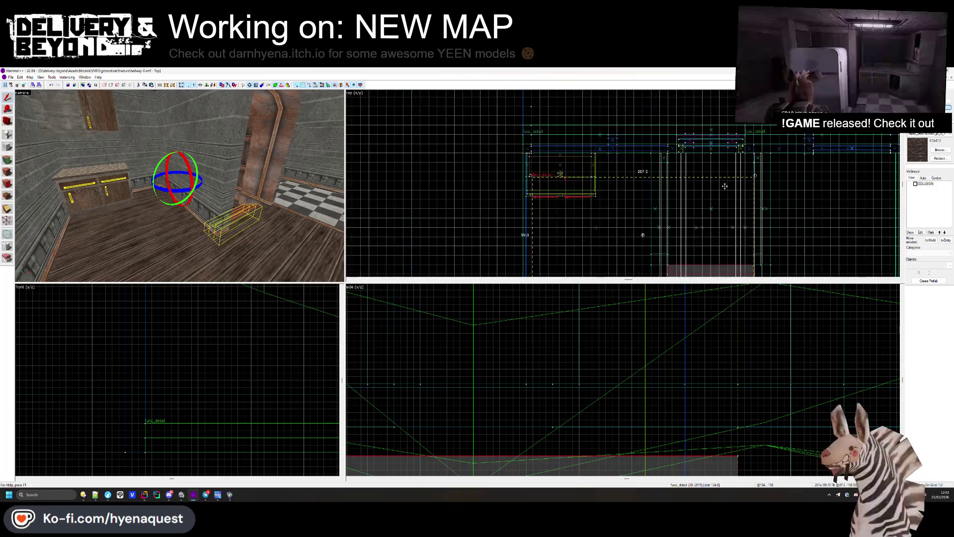
click(572, 135)
Step: Look back along the hallway and select the horizontal shelf brush
key(z)
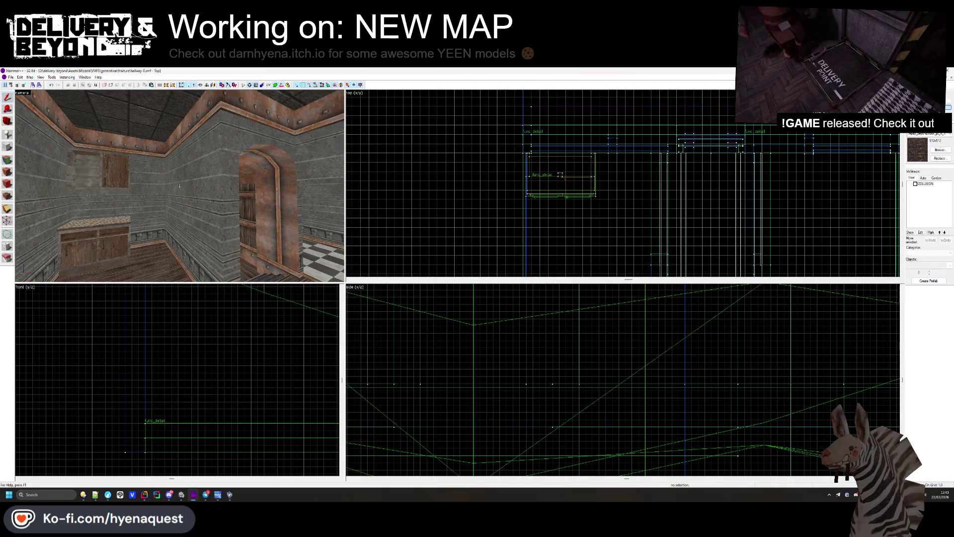
key(Left)
key(Left)
key(s)
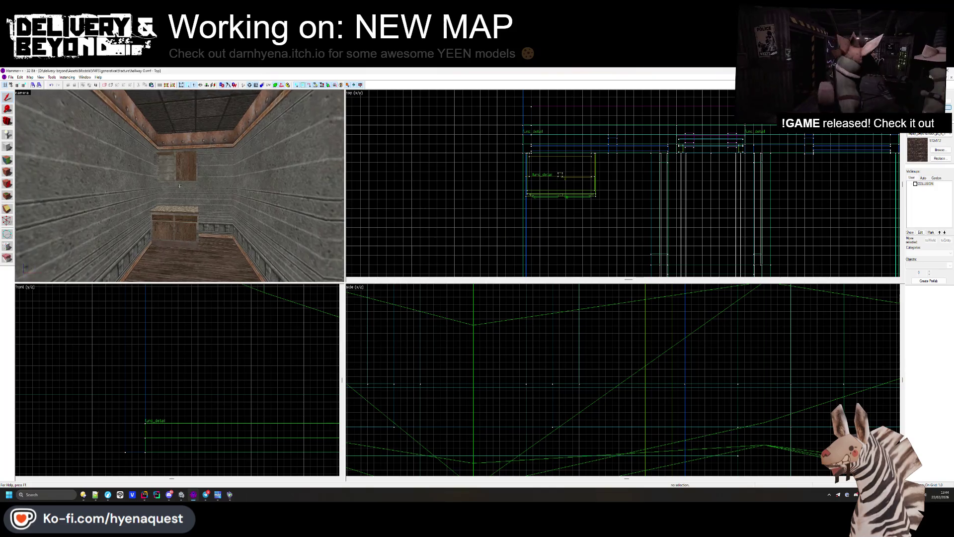
key(w)
key(z)
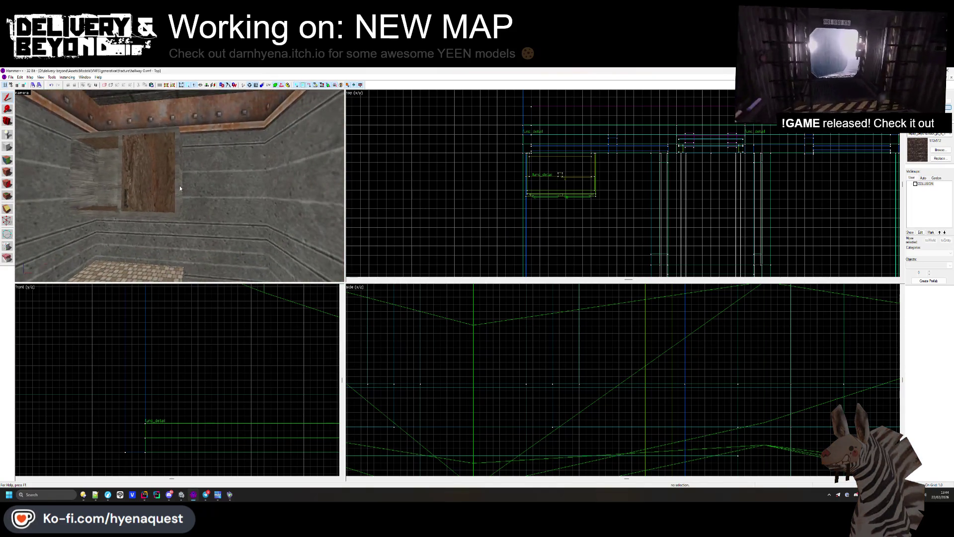
click(180, 215)
Step: Widen the back-wall shelf from 64 to 116 units in the Top view
scroll(591, 174, down, 1)
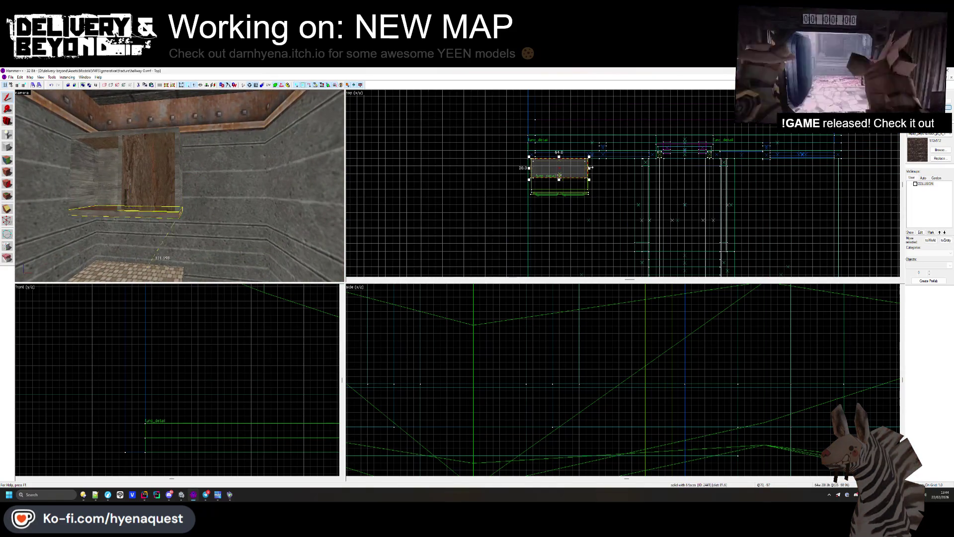
drag(591, 168, 638, 167)
scroll(637, 158, up, 4)
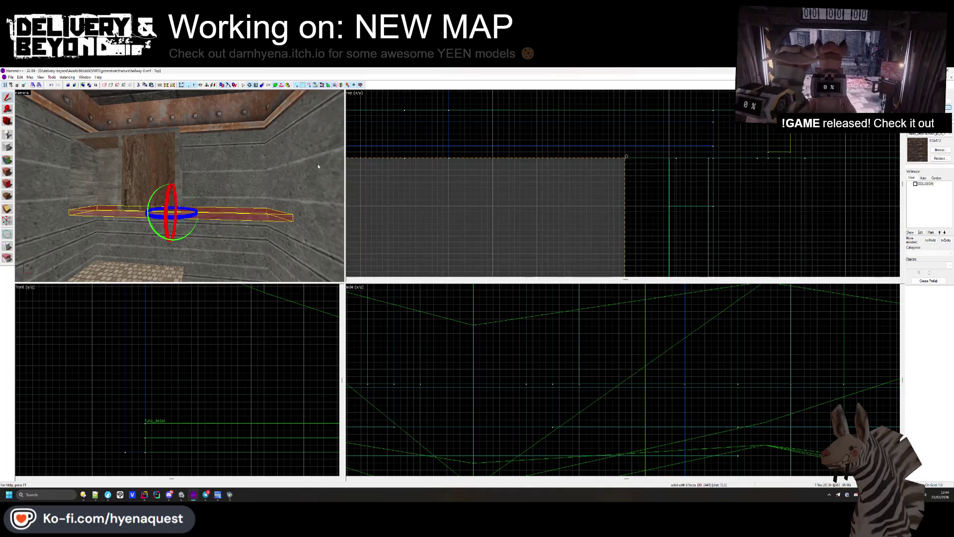
key(z)
Step: Select the vertical plank and inspect it from its wall, then clear the selection
key(Escape)
key(z)
click(128, 174)
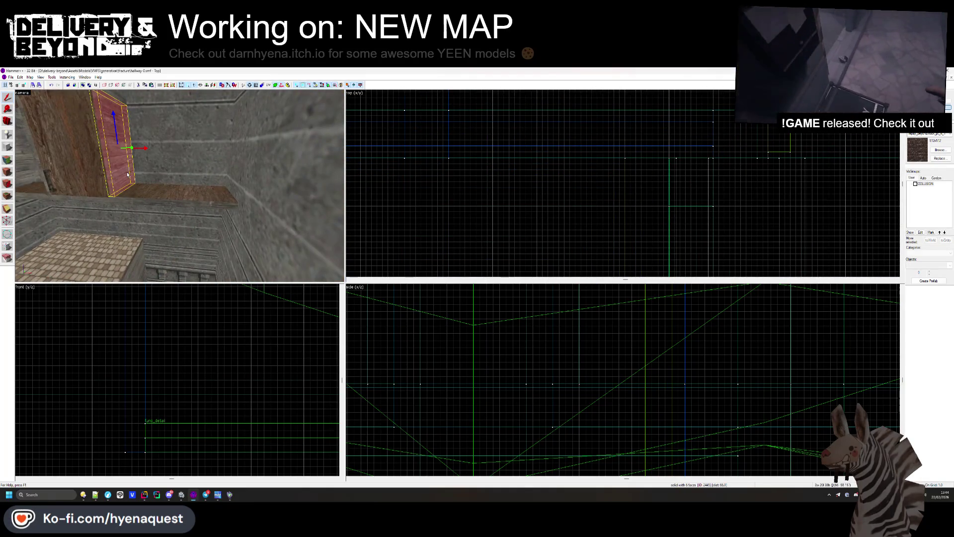
key(z)
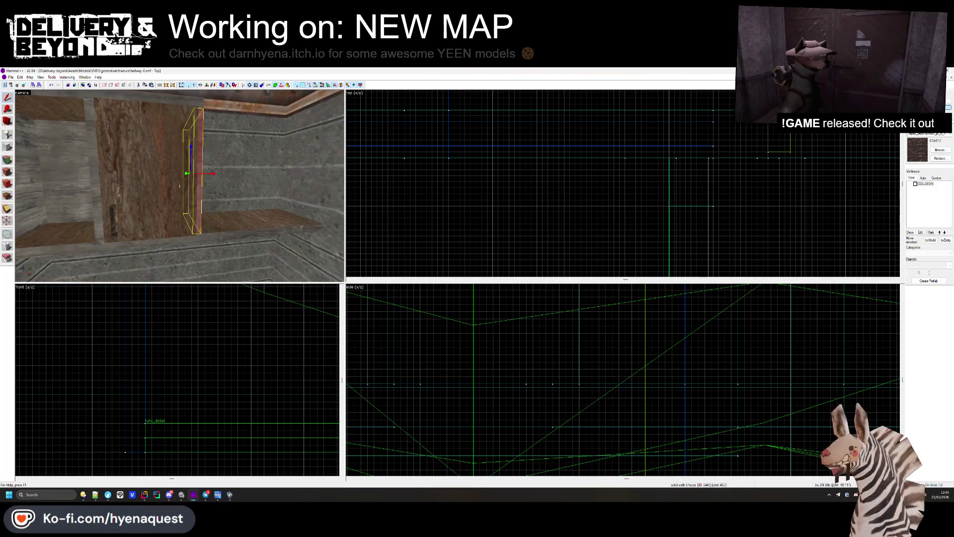
key(z)
scroll(462, 201, up, 5)
scroll(512, 191, up, 2)
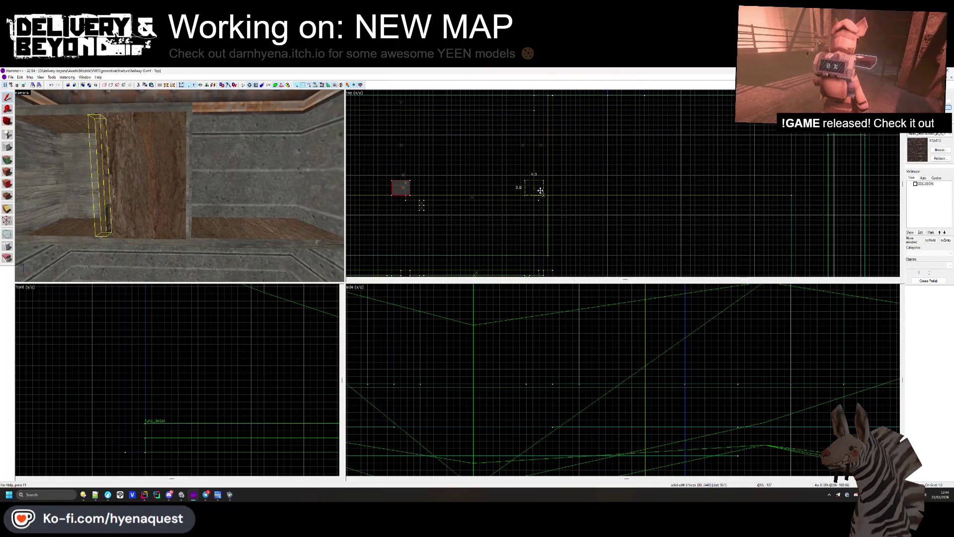
click(540, 191)
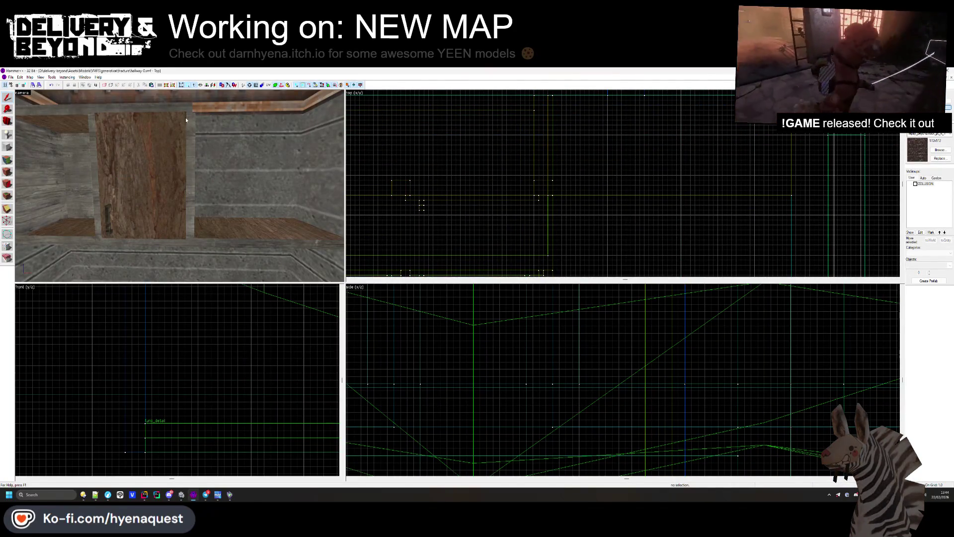
Step: Inspect the ceiling beam, then select the door brush and shift it to the right
click(186, 120)
key(z)
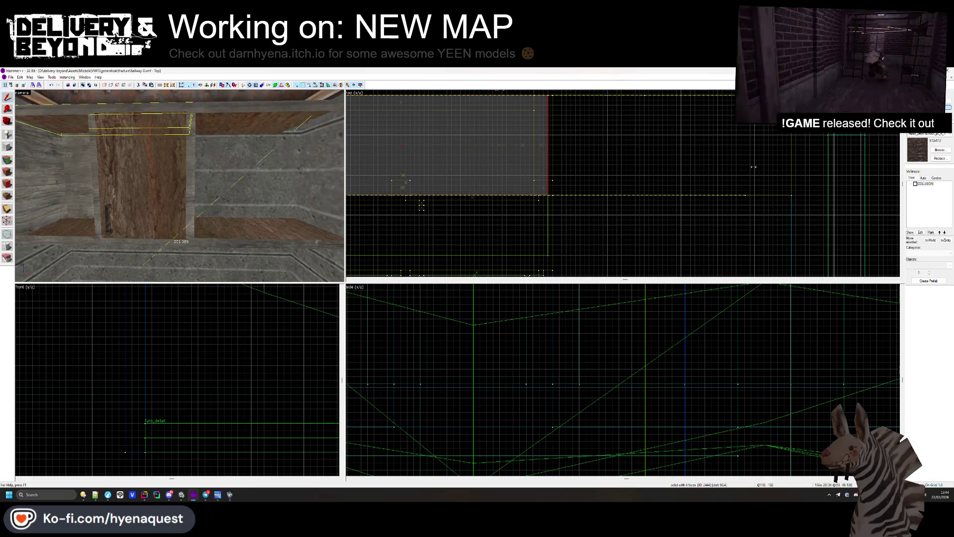
click(179, 186)
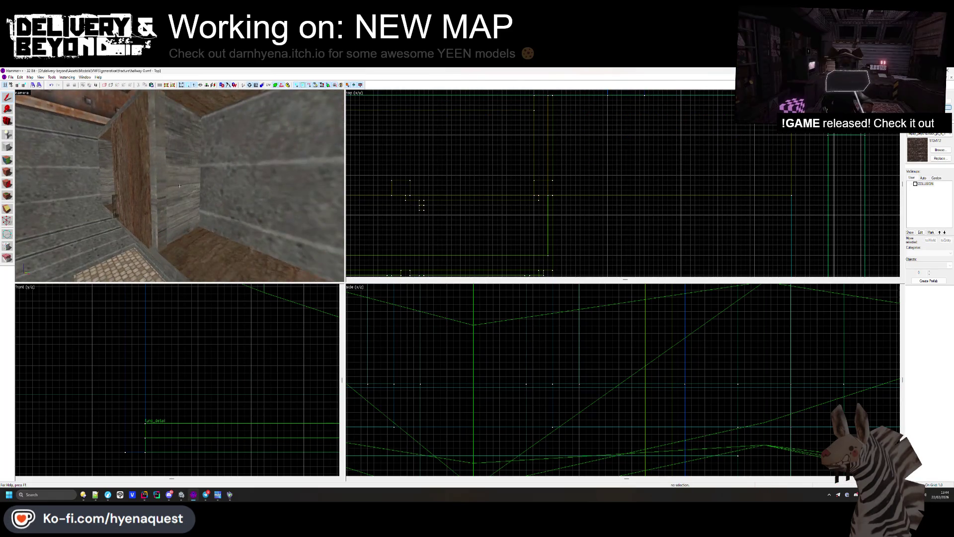
click(180, 186)
key(z)
drag(549, 152, 677, 151)
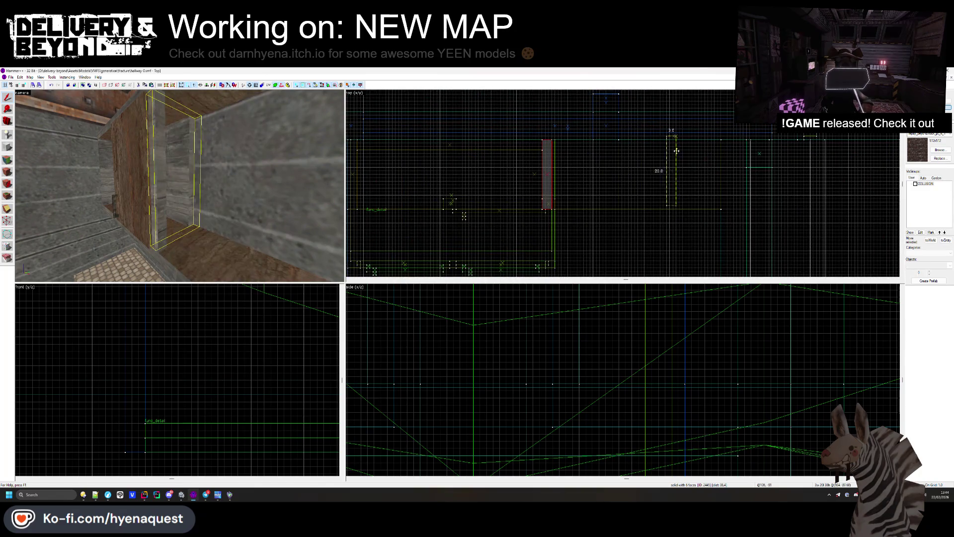
key(Escape)
Step: Look around the room at the door, crate and green windows, then begin face texture editing
key(z)
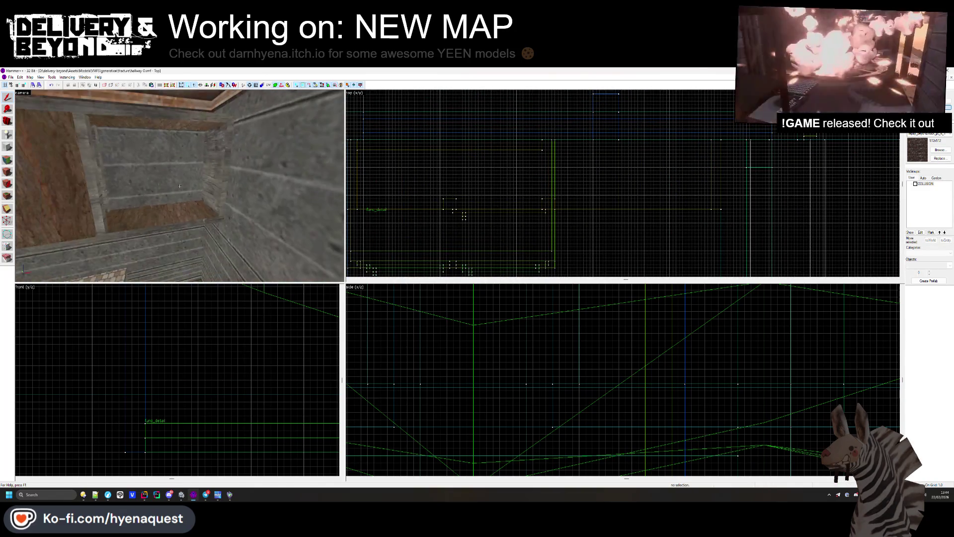
click(179, 185)
key(z)
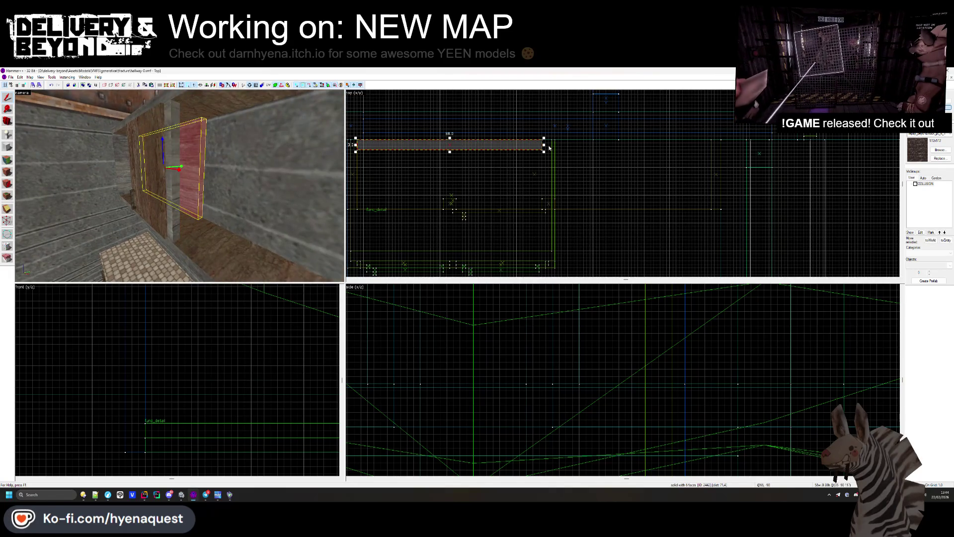
key(Escape)
key(z)
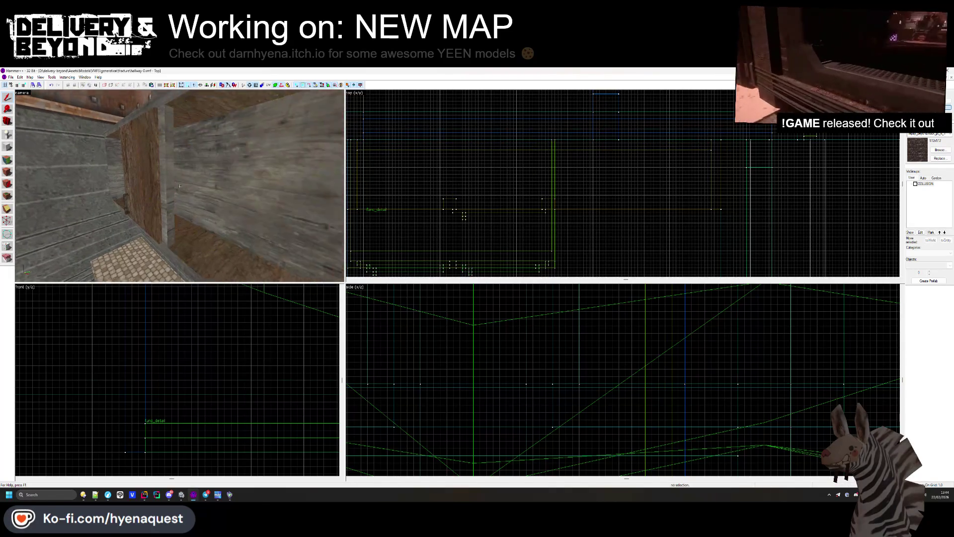
key(w)
key(z)
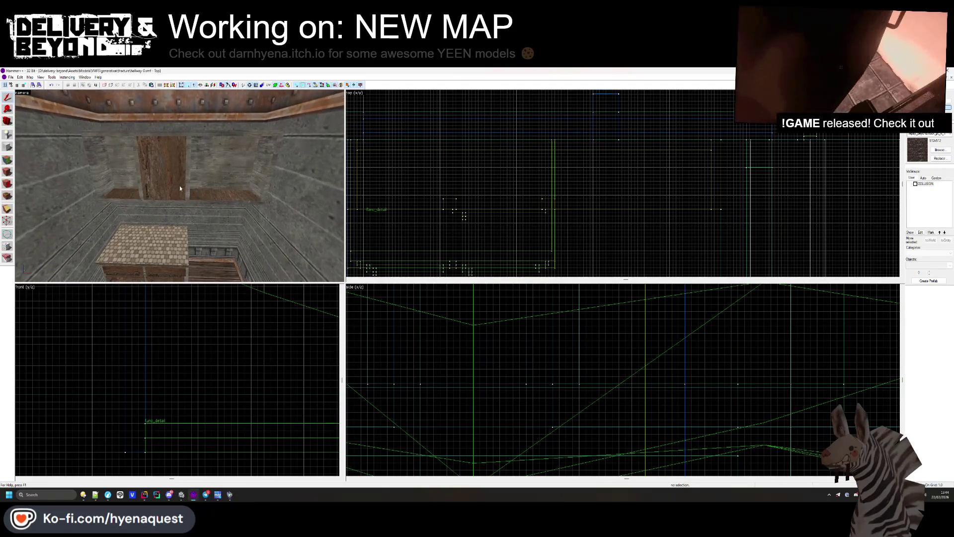
key(z)
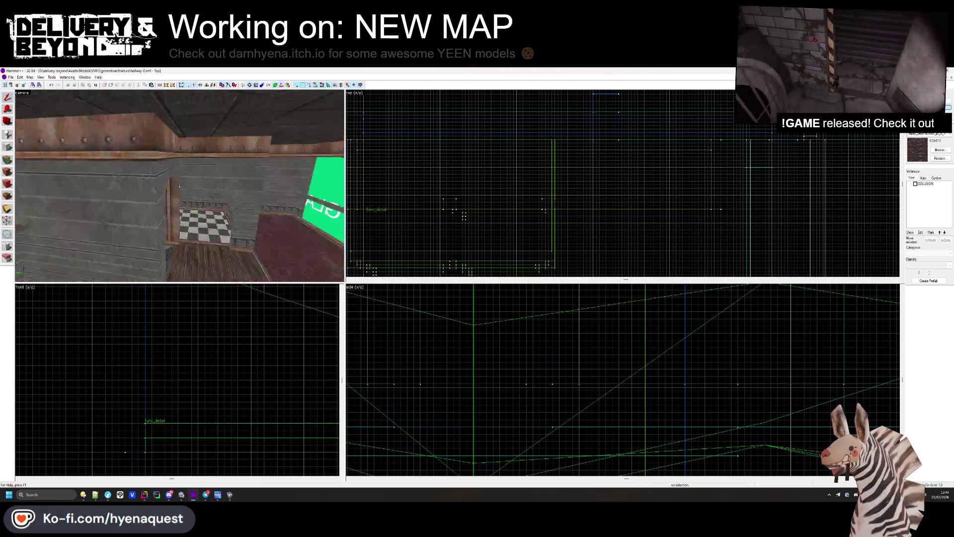
key(z)
click(7, 171)
Step: Fly over the rock area and delete the thin 2-unit solid above it
key(z)
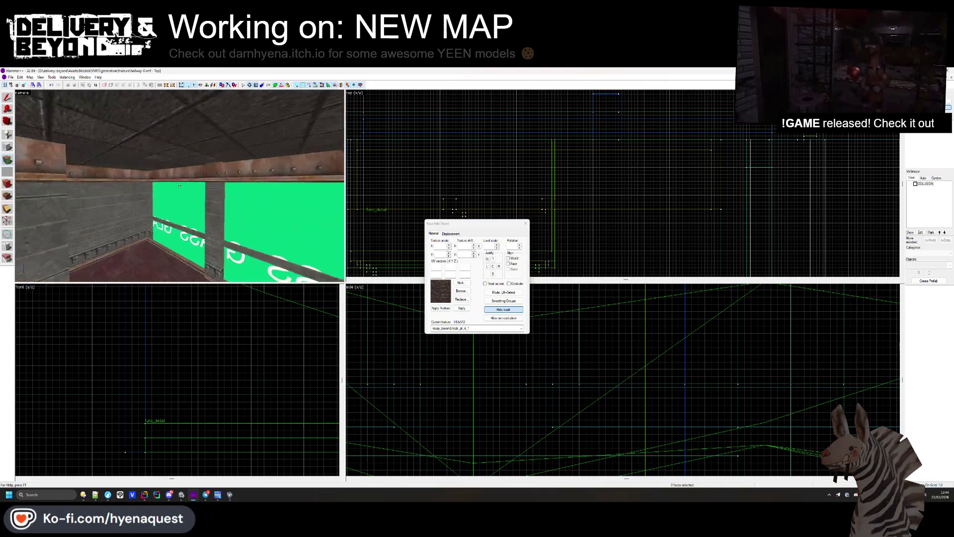
key(w)
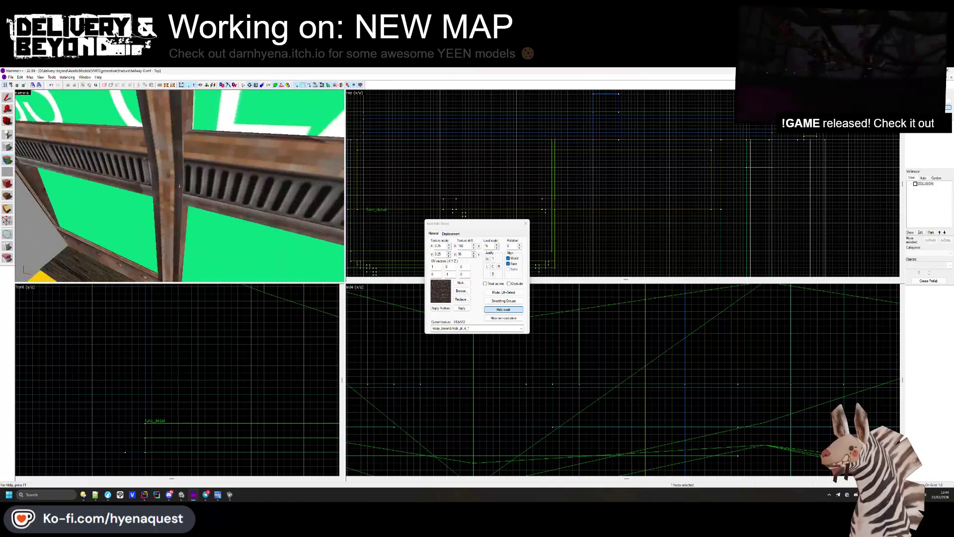
key(z)
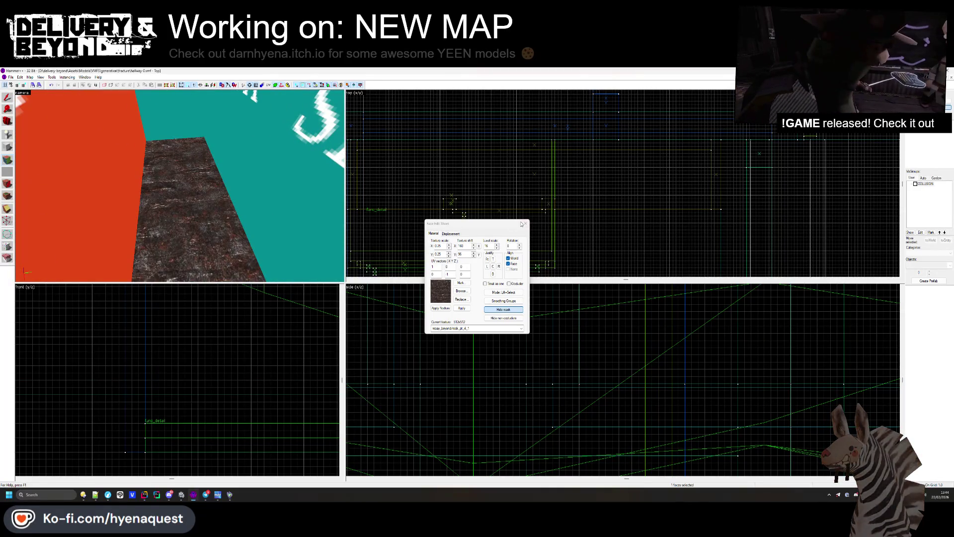
click(525, 225)
scroll(129, 373, down, 5)
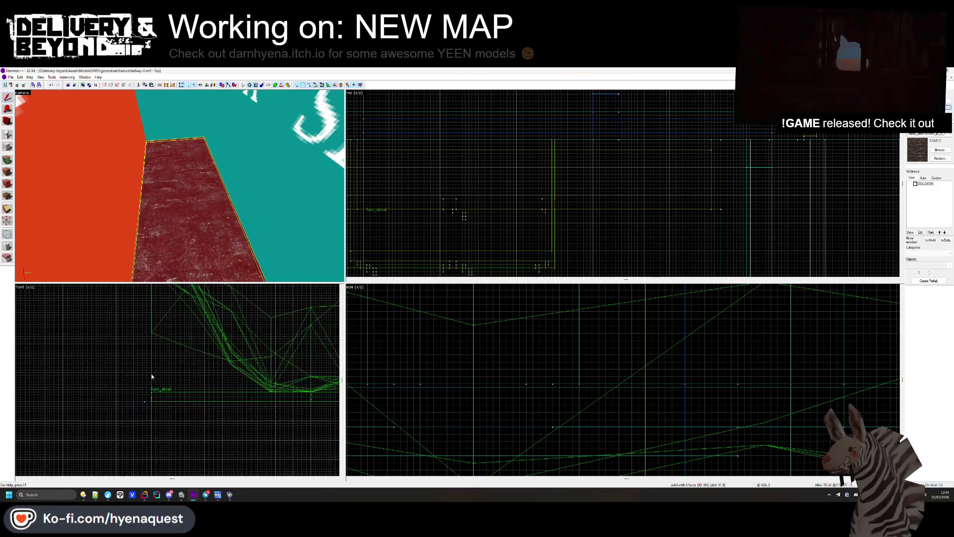
scroll(129, 373, down, 2)
scroll(250, 363, up, 8)
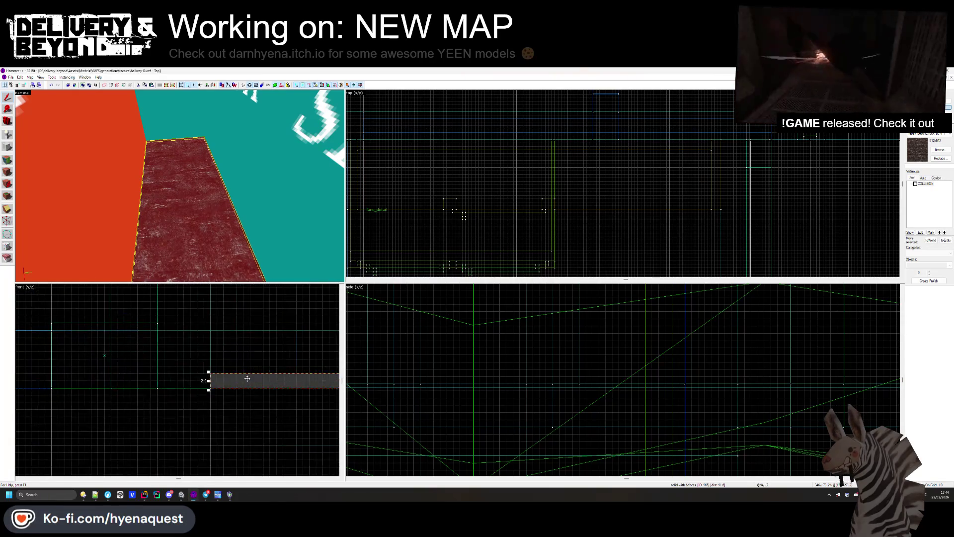
key(Delete)
Step: Make the rock face a power-3 displacement, sculpt it, and close face editing
click(7, 172)
click(183, 174)
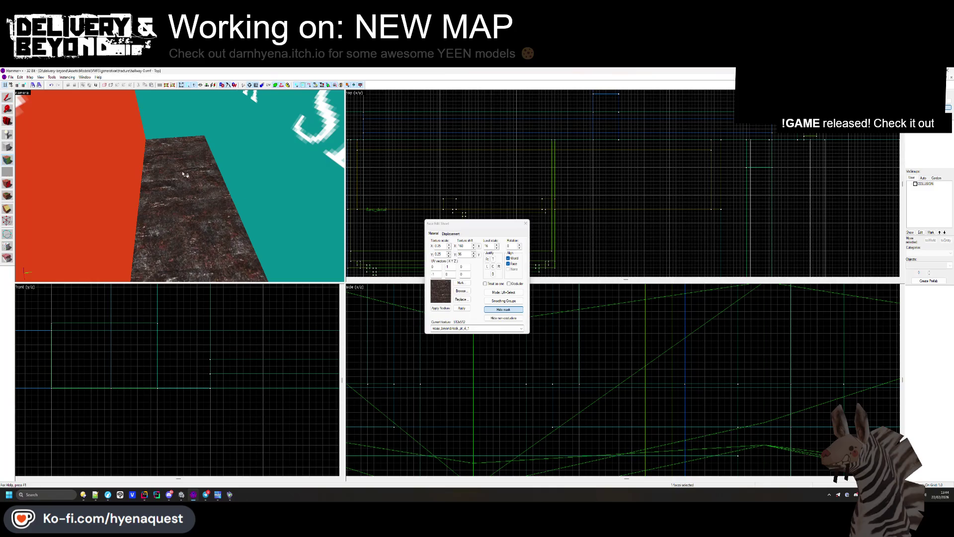
click(448, 245)
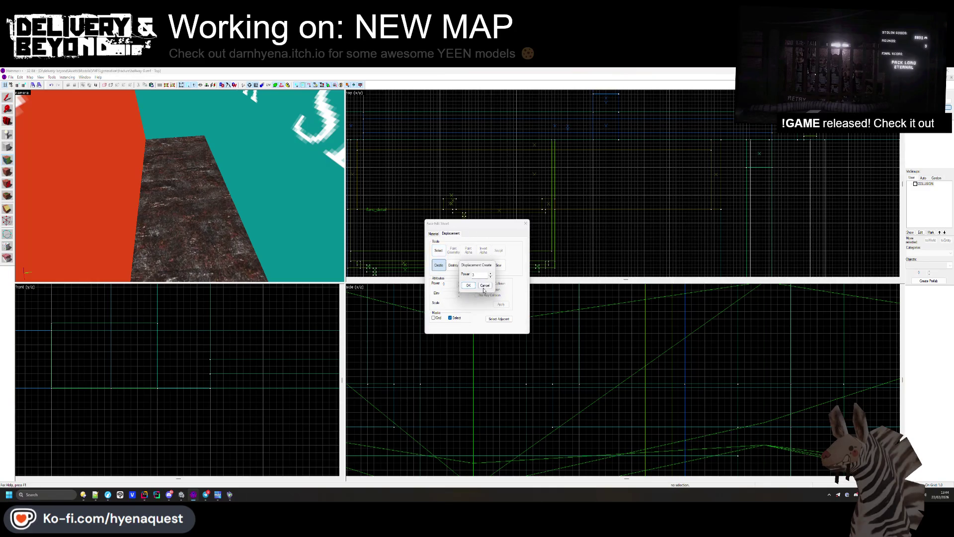
key(Return)
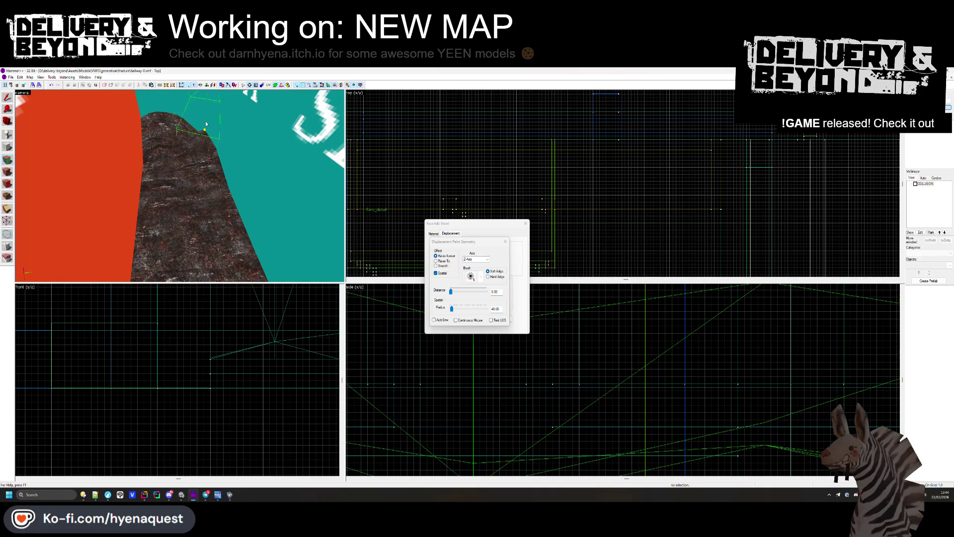
key(z)
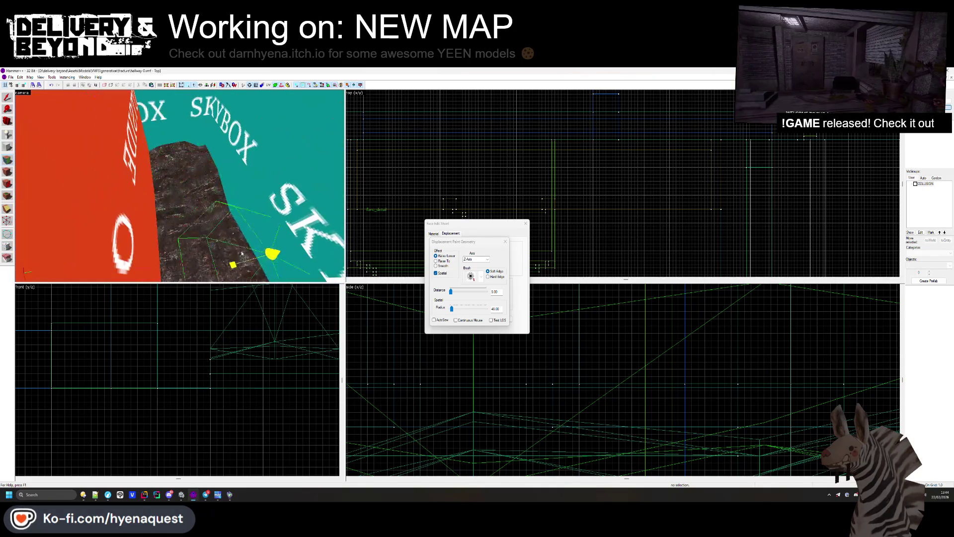
key(w)
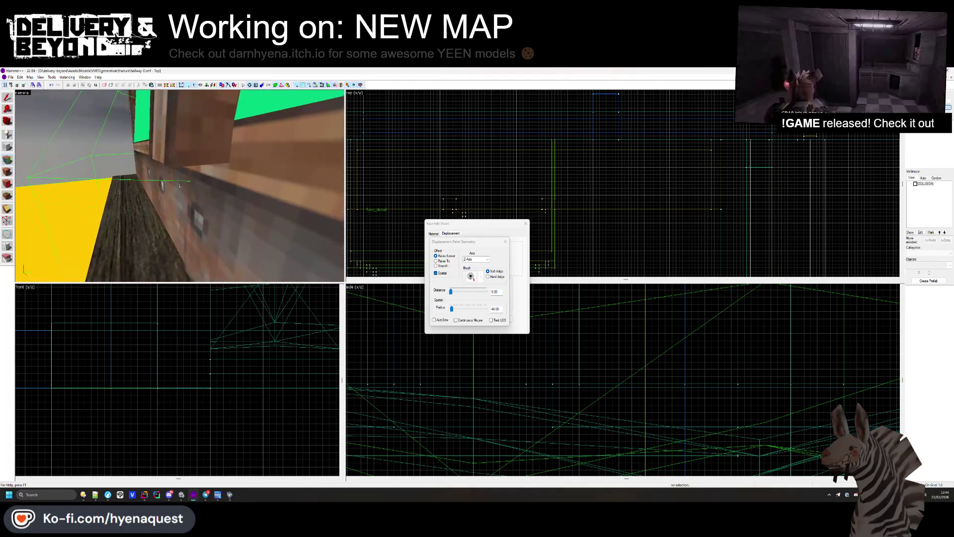
key(z)
click(526, 223)
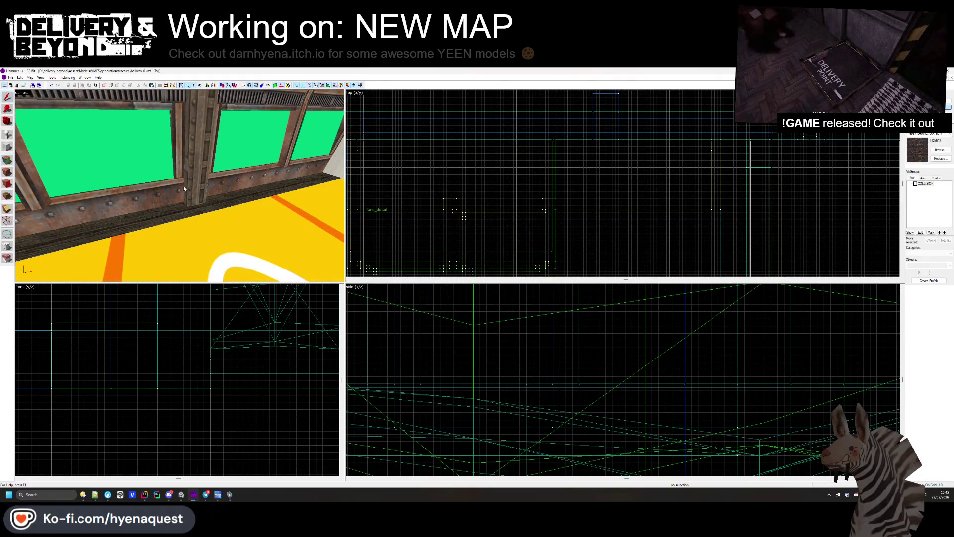
key(z)
click(180, 186)
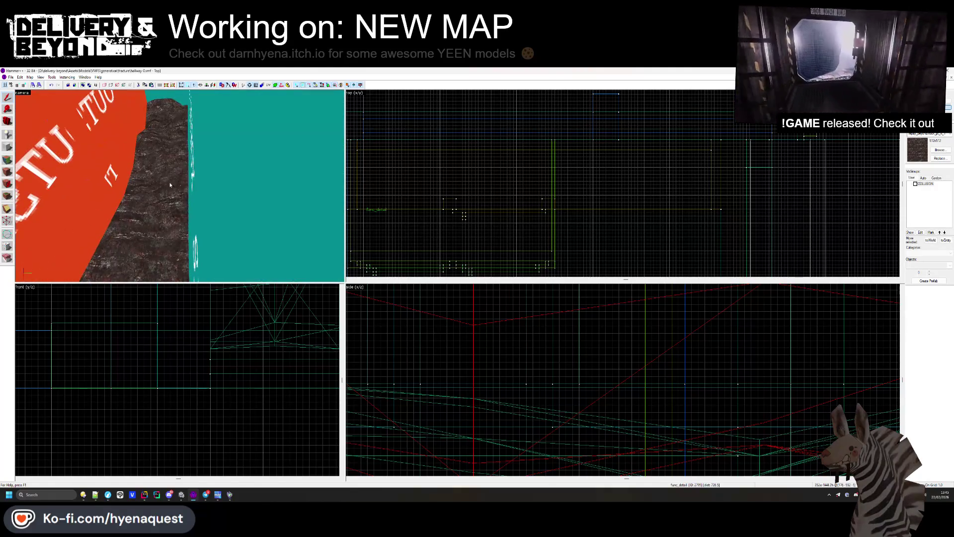
key(z)
key(Return)
scroll(492, 215, down, 6)
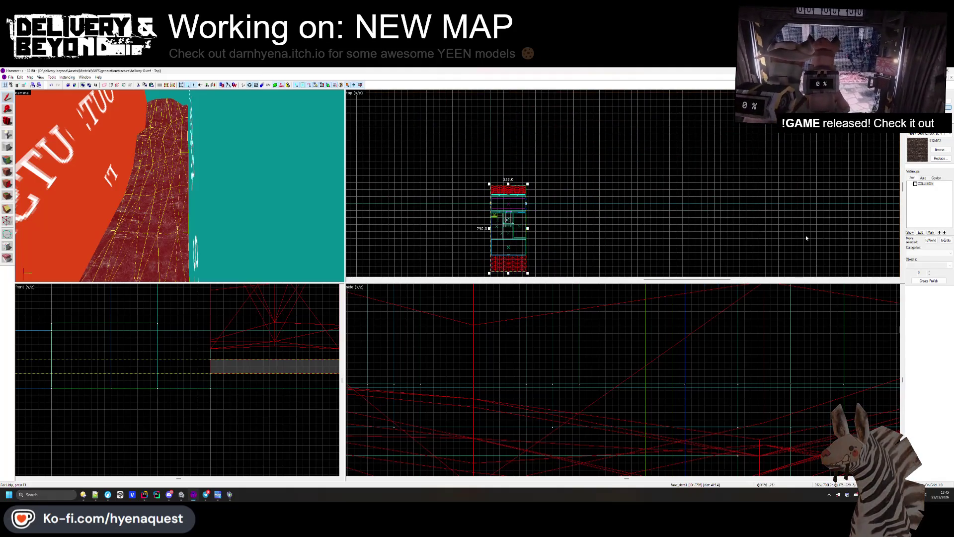
double_click(508, 189)
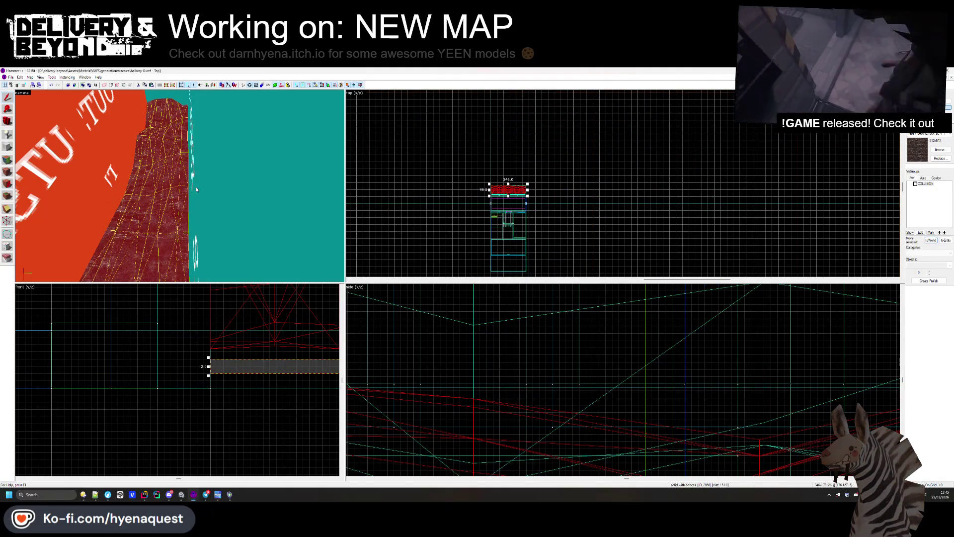
click(564, 212)
key(z)
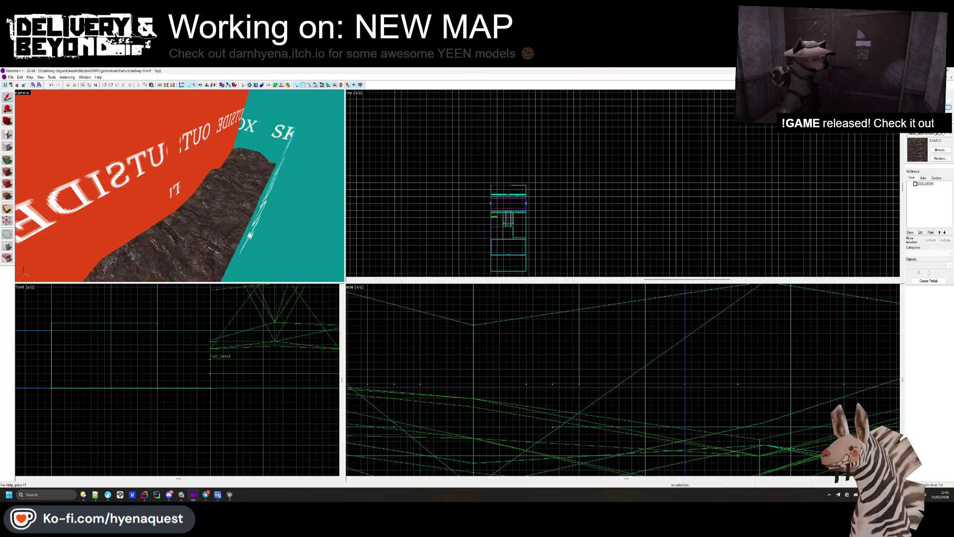
key(z)
double_click(205, 195)
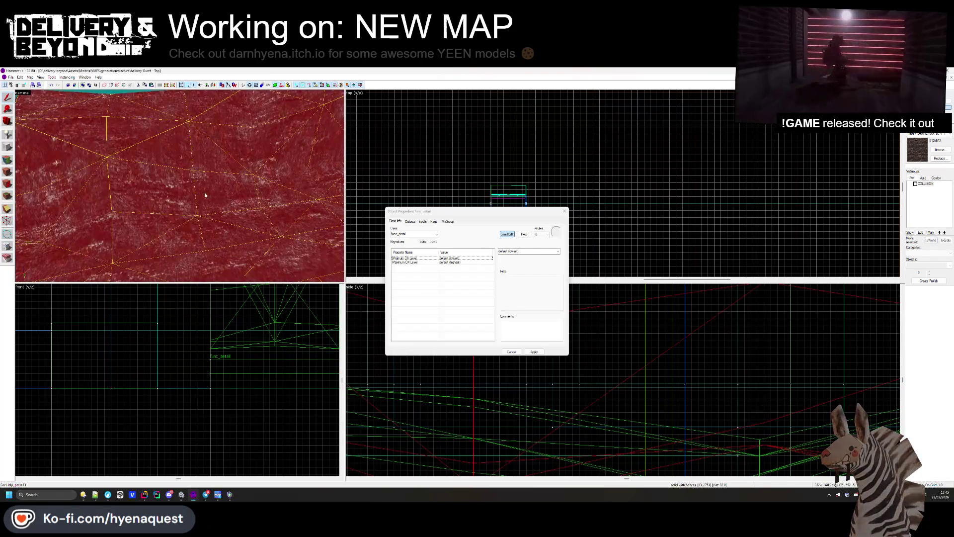
click(565, 211)
key(z)
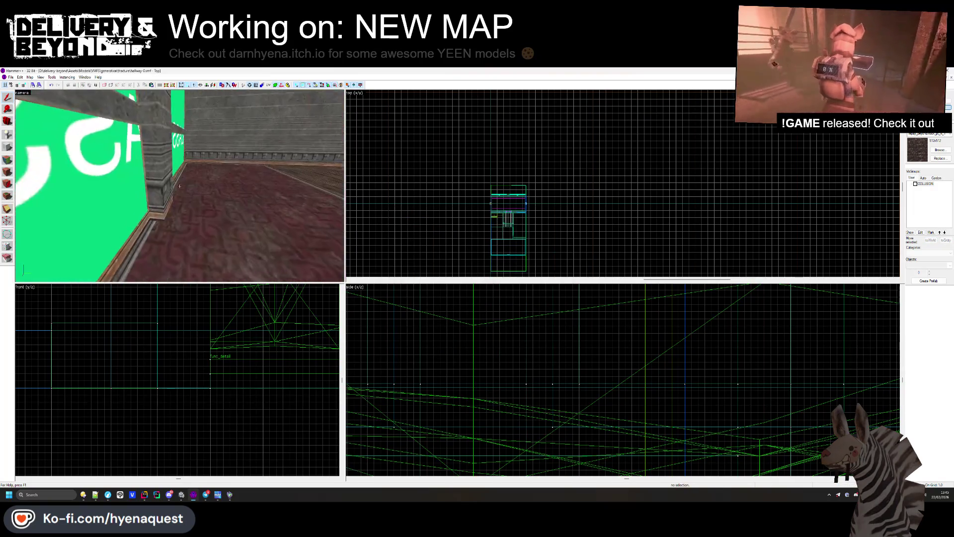
scroll(472, 222, down, 1)
scroll(485, 241, up, 4)
mouse_move(549, 249)
mouse_down()
mouse_move(431, 171)
mouse_move(449, 191)
mouse_up()
Step: Select the 94 hallway objects, test-move them downward, and undo the move
scroll(472, 181, up, 2)
scroll(508, 166, up, 2)
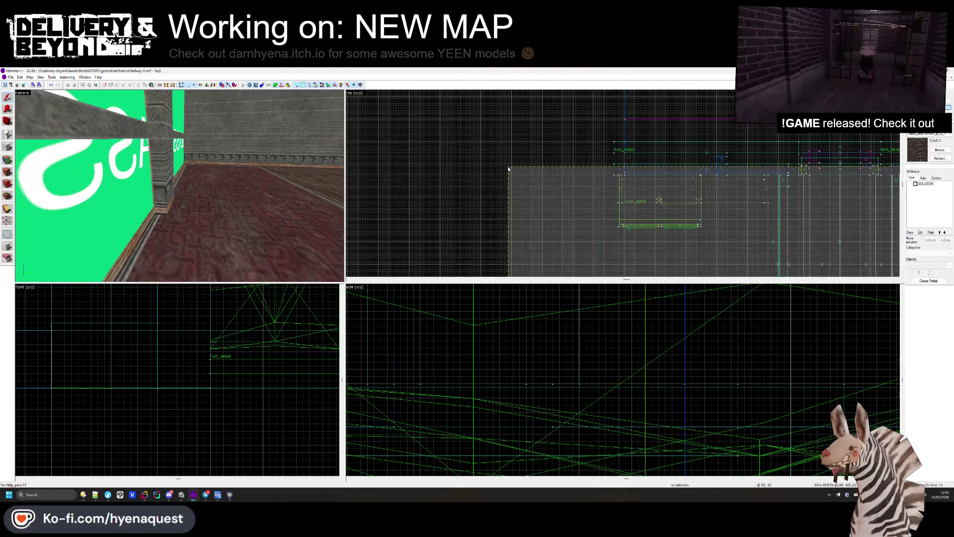
key(Return)
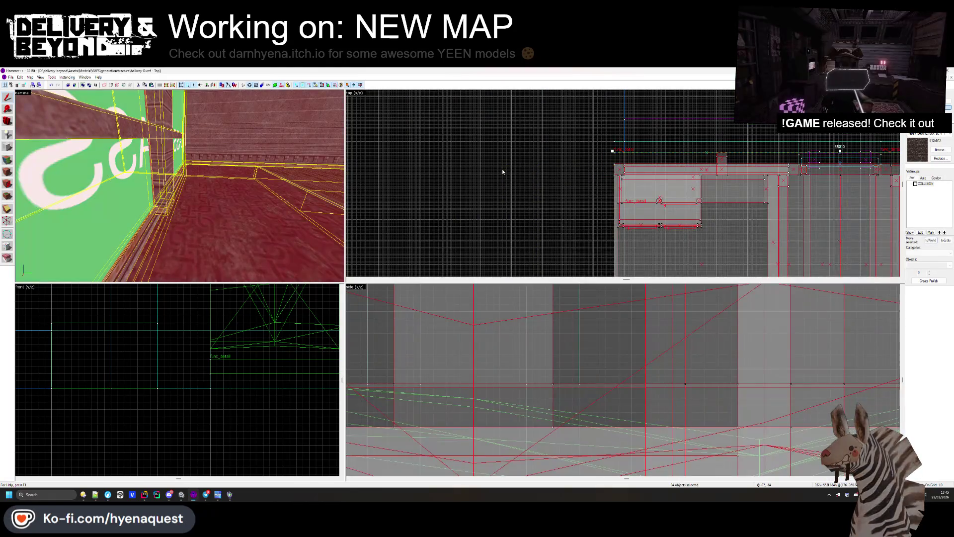
scroll(495, 180, down, 2)
drag(693, 183, 693, 268)
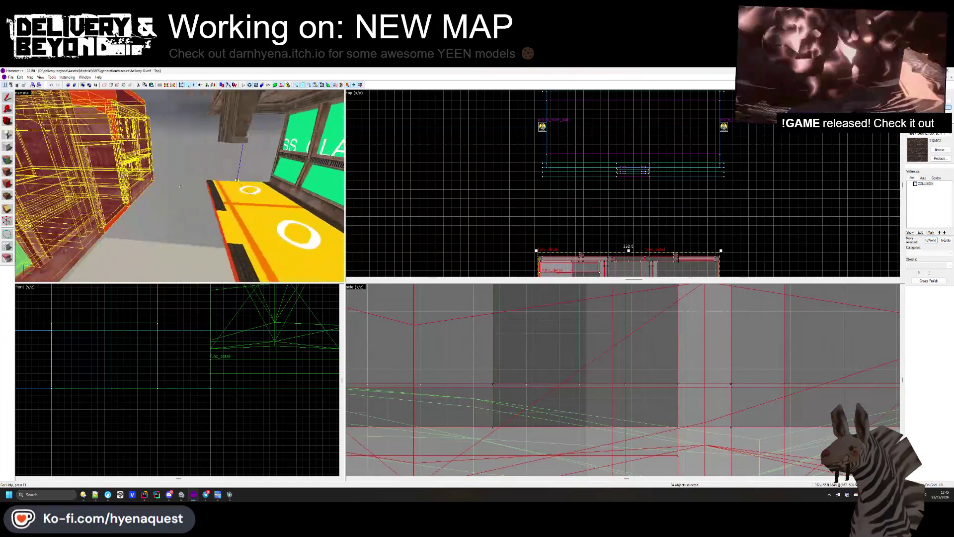
key(ctrl+z)
Step: Fly back into the hallway, select the middle brush group and move it down
key(w)
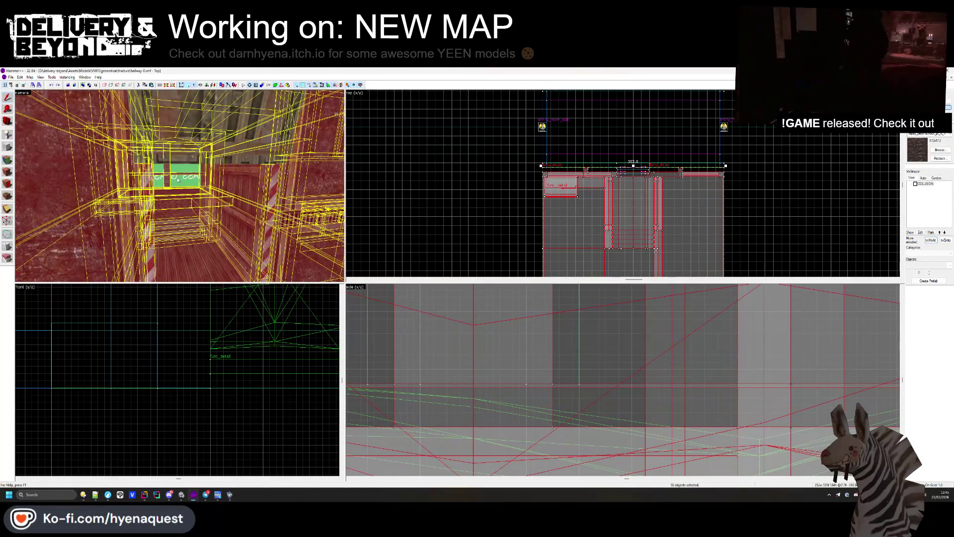
drag(178, 180, 20, 269)
mouse_move(178, 198)
mouse_down()
mouse_move(147, 229)
mouse_move(197, 209)
mouse_up()
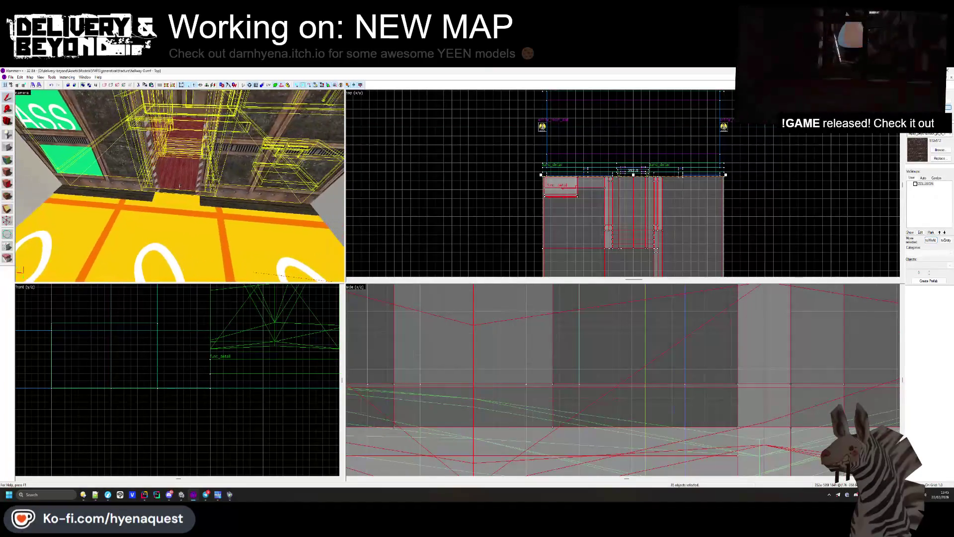
scroll(619, 180, down, 2)
scroll(618, 180, up, 3)
scroll(619, 180, down, 2)
click(618, 180)
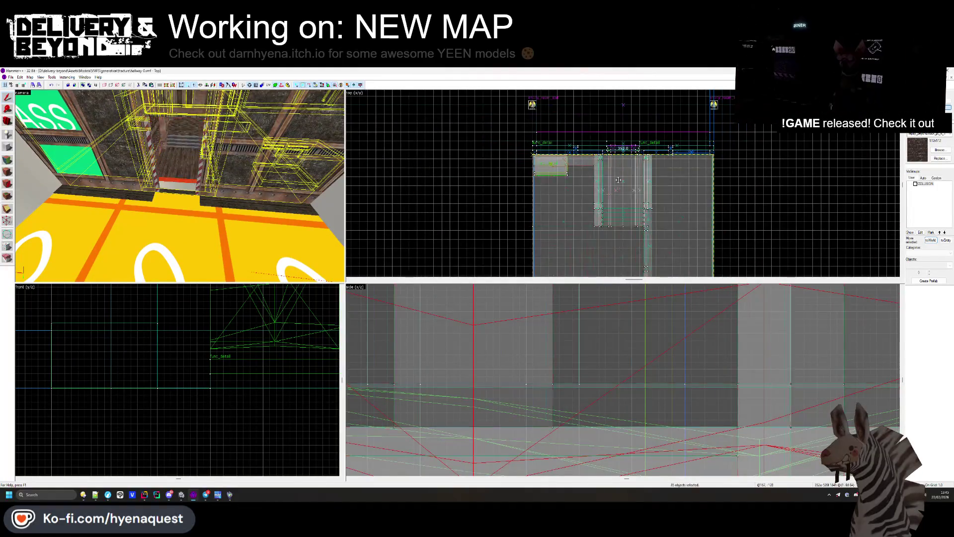
drag(618, 180, 622, 239)
Step: View the moved boxes from outside, undo the move, and cut the selected brushes from the map
key(s)
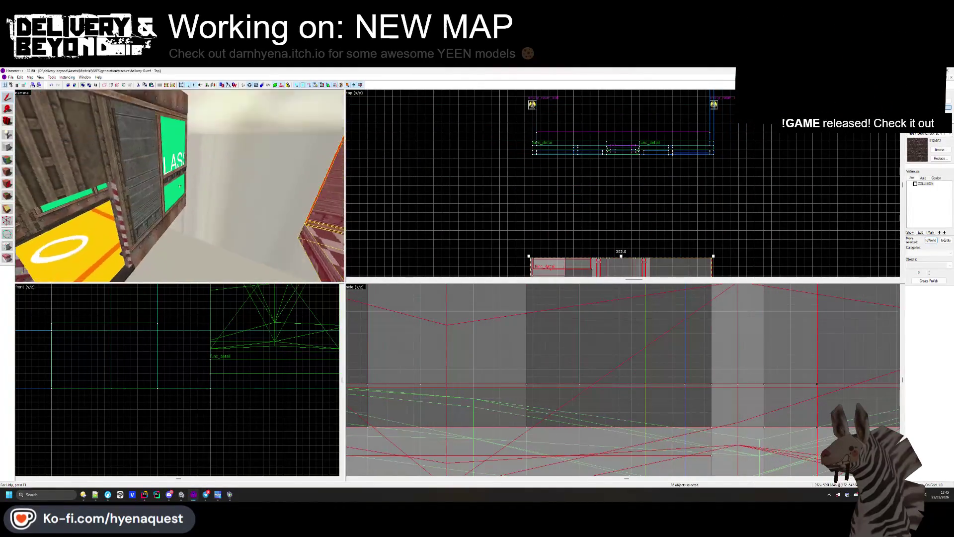
key(d)
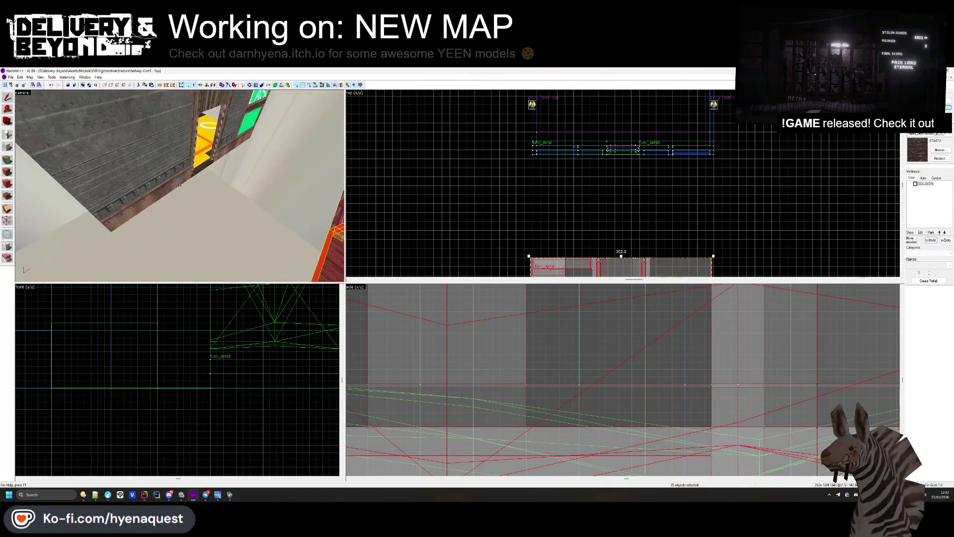
key(w)
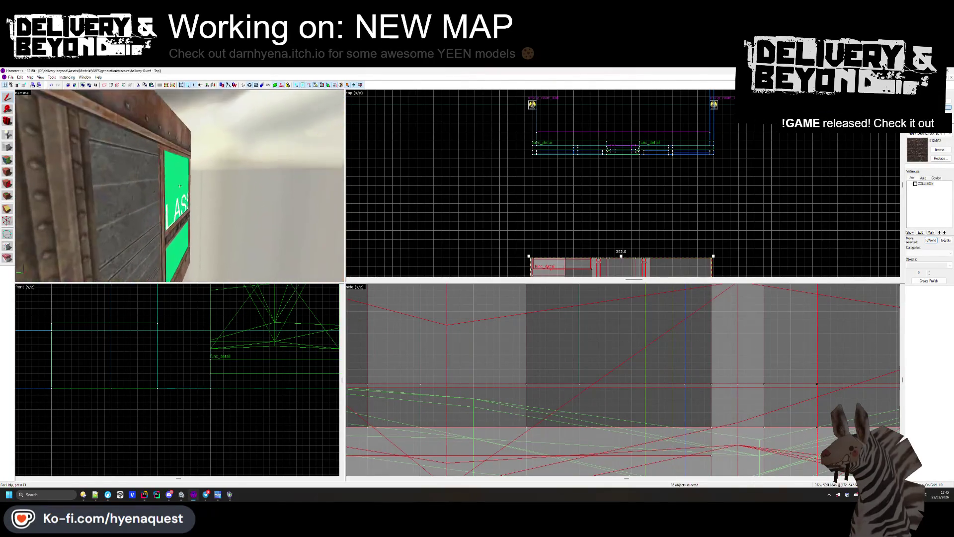
key(s)
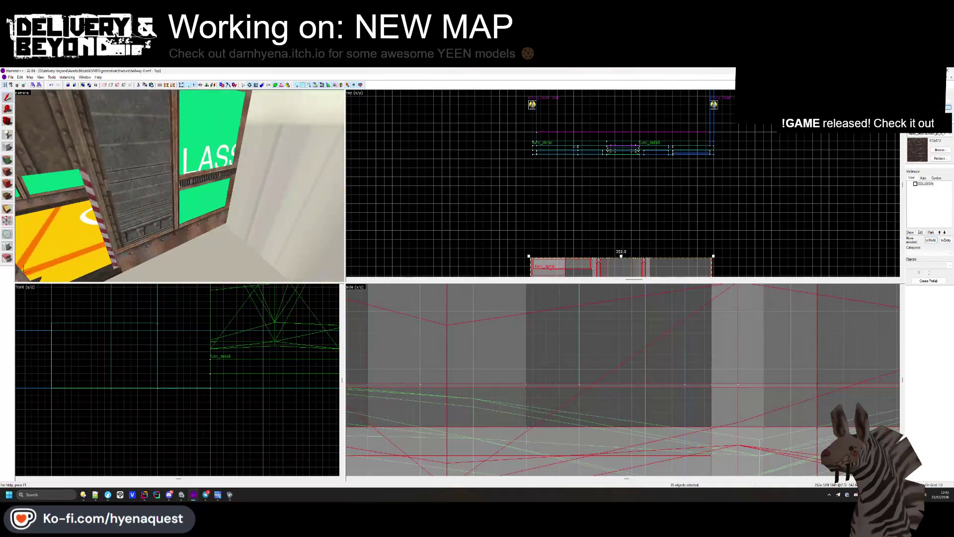
key(s)
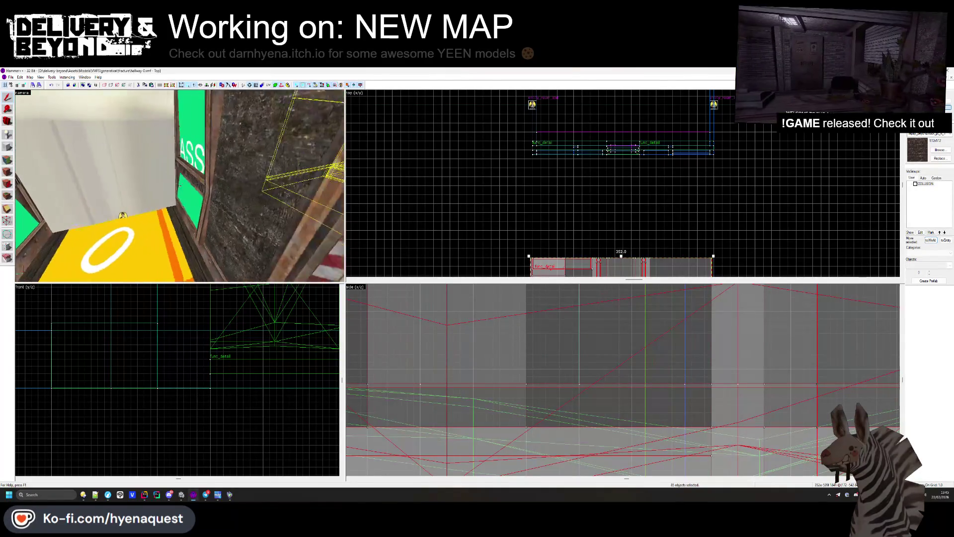
key(s)
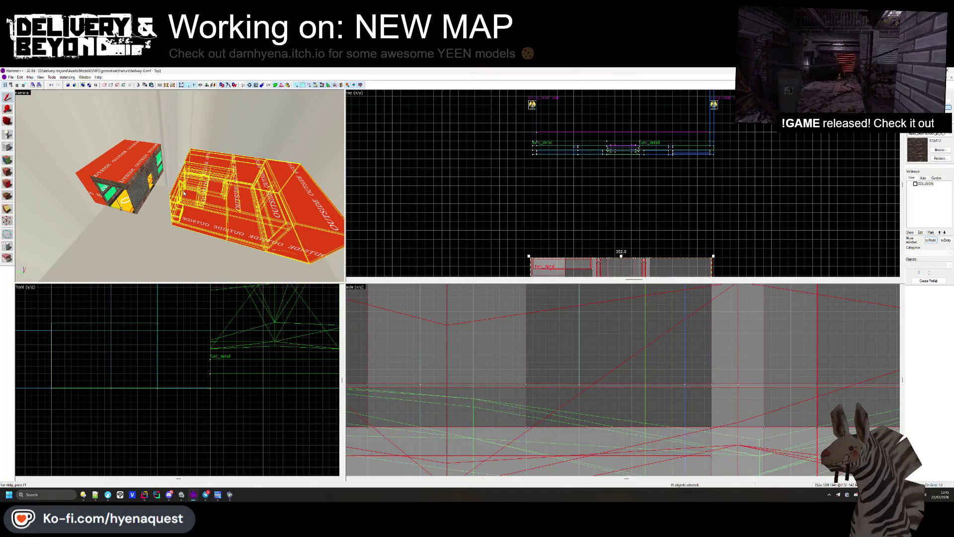
key(ctrl+z)
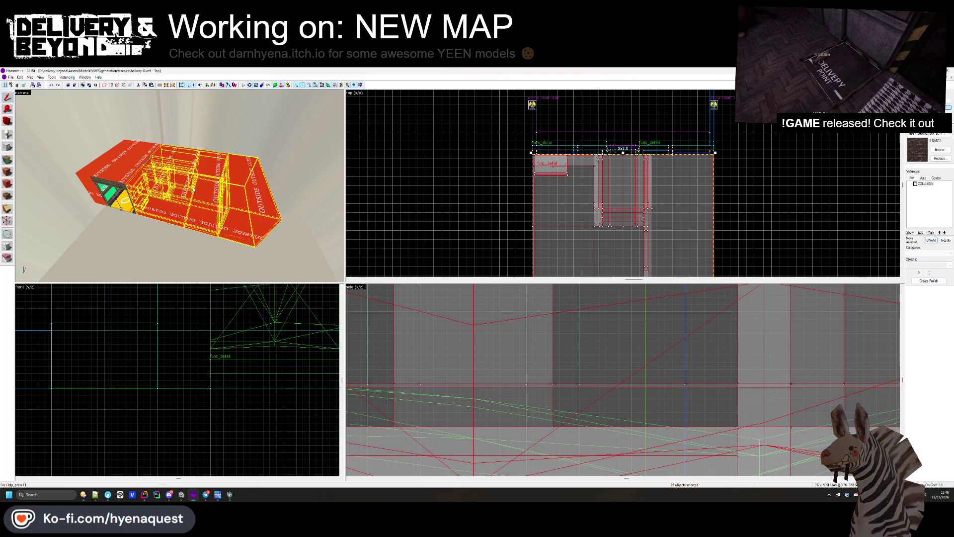
key(Delete)
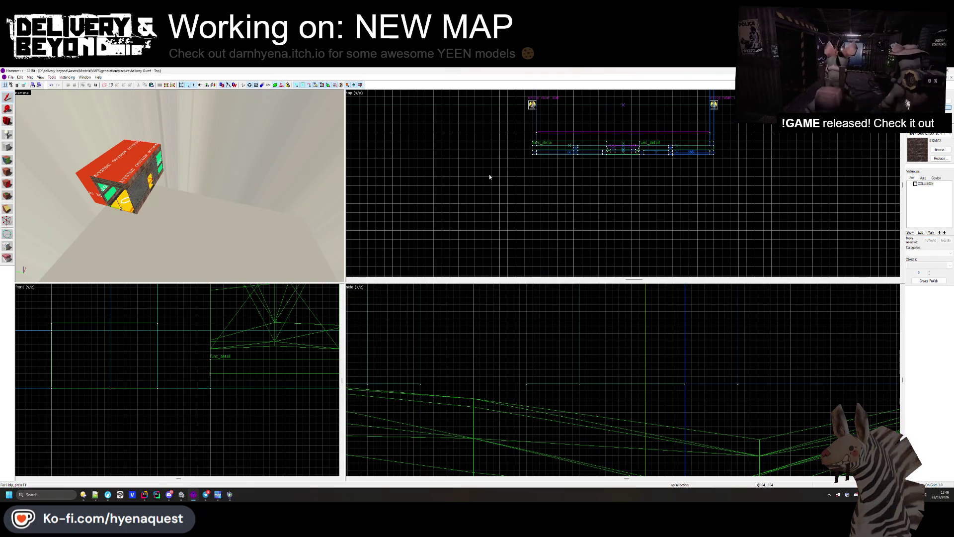
click(13, 85)
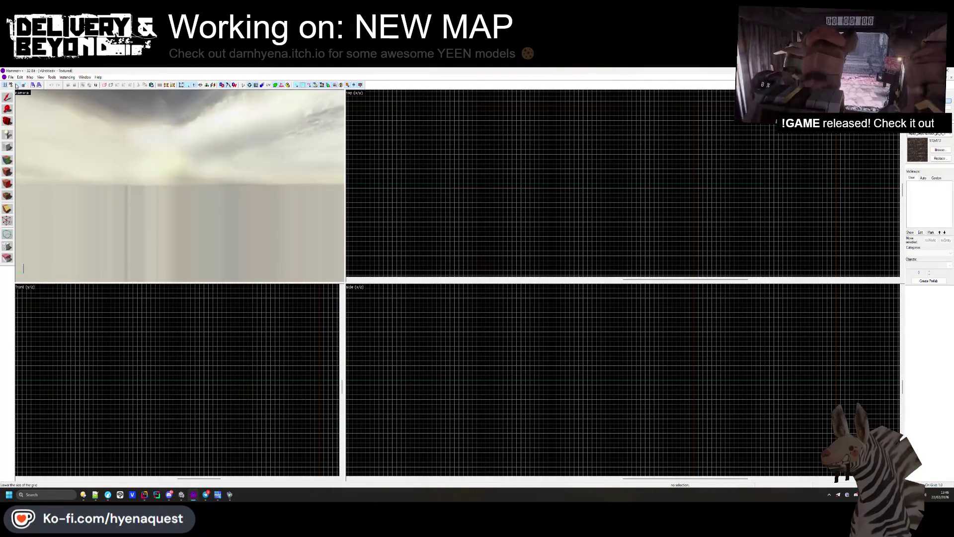
Step: Paste the cut brushes into the new map and reposition them up and left
click(528, 169)
key(ctrl+e)
scroll(662, 196, up, 5)
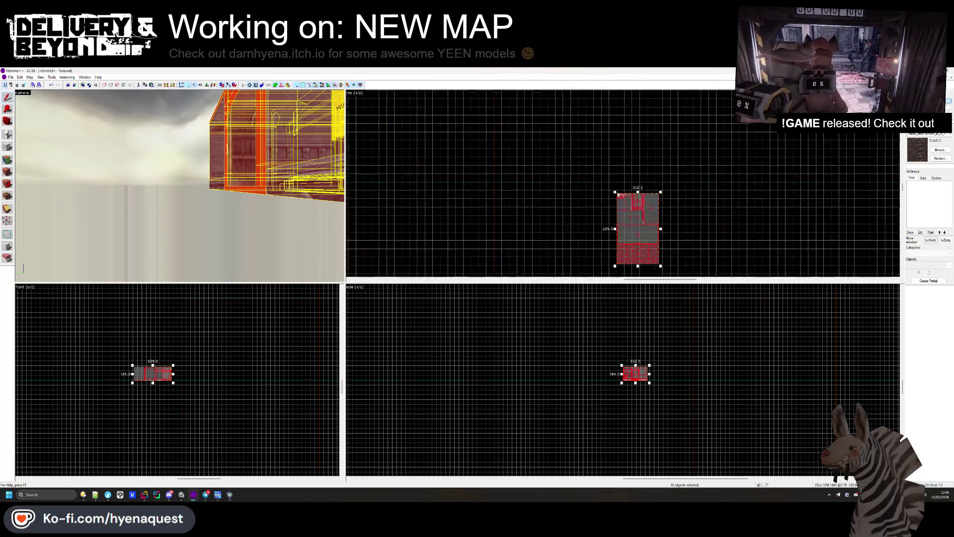
scroll(692, 205, up, 5)
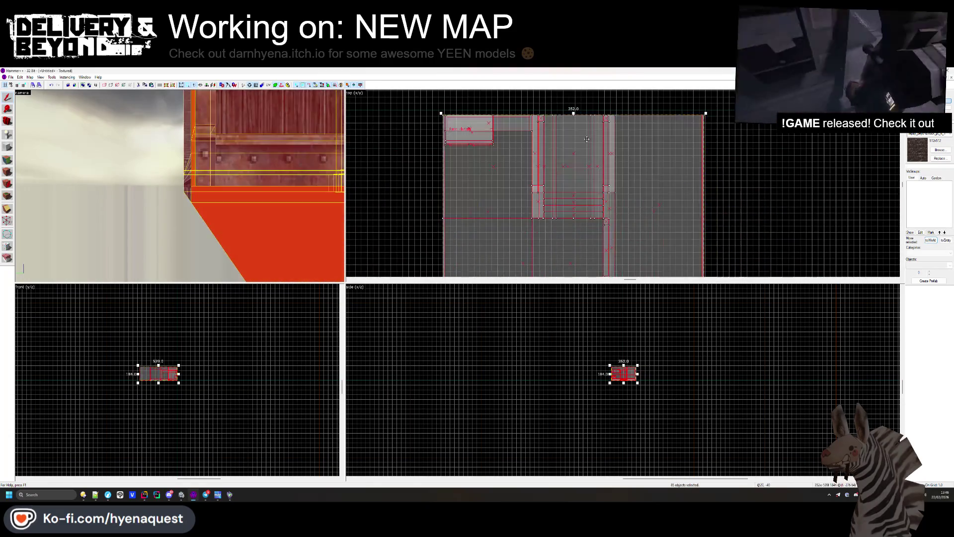
drag(603, 182, 555, 142)
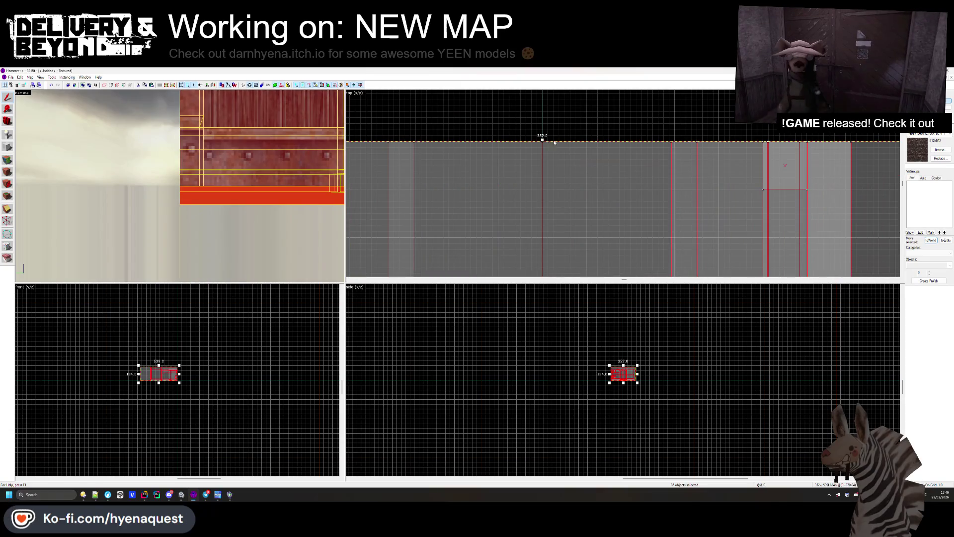
scroll(602, 378, up, 10)
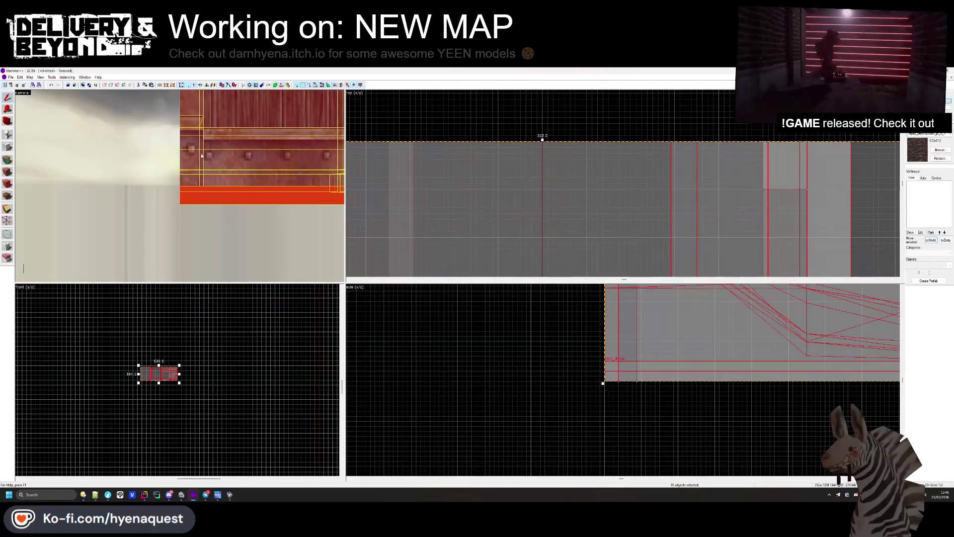
drag(202, 155, 180, 186)
click(406, 117)
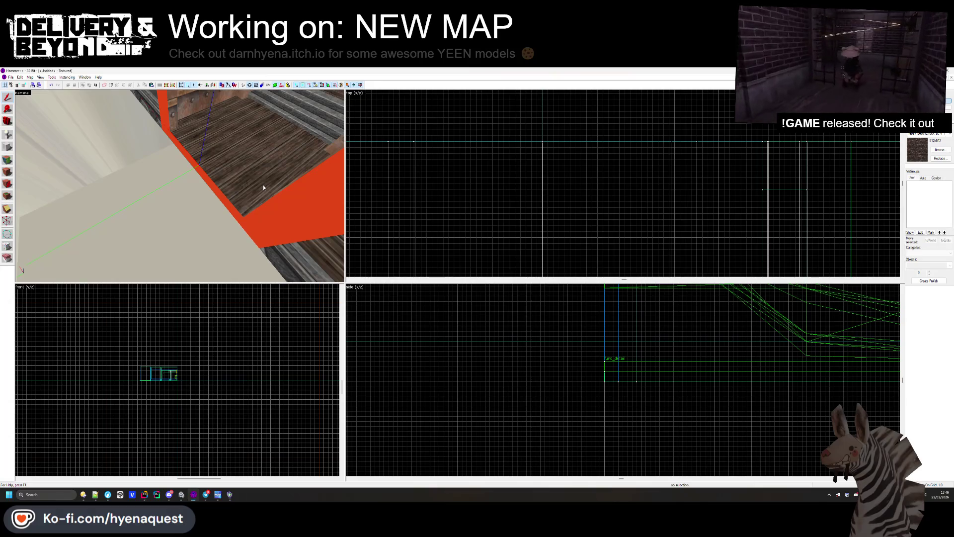
Step: Save the new map as apartments-0.vmf
key(ctrl+s)
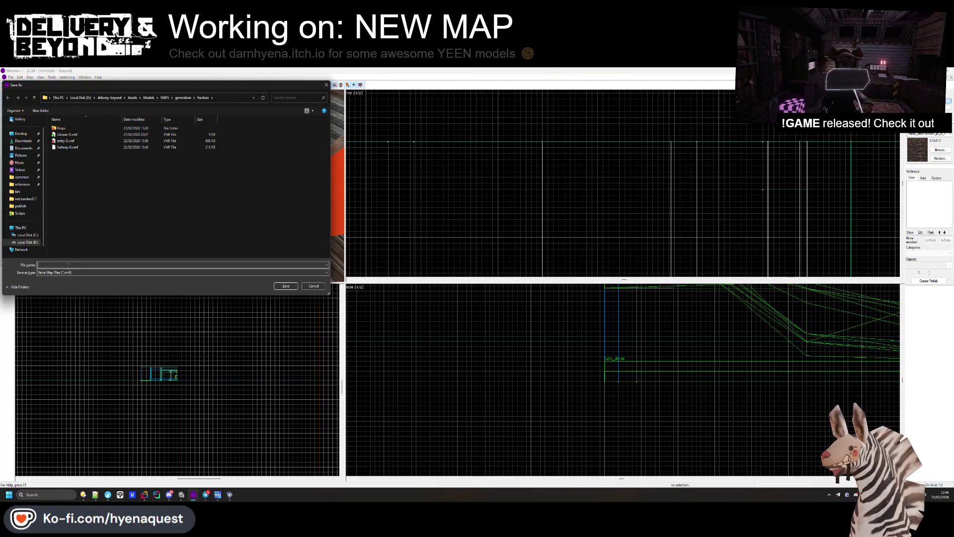
text(apartments-0)
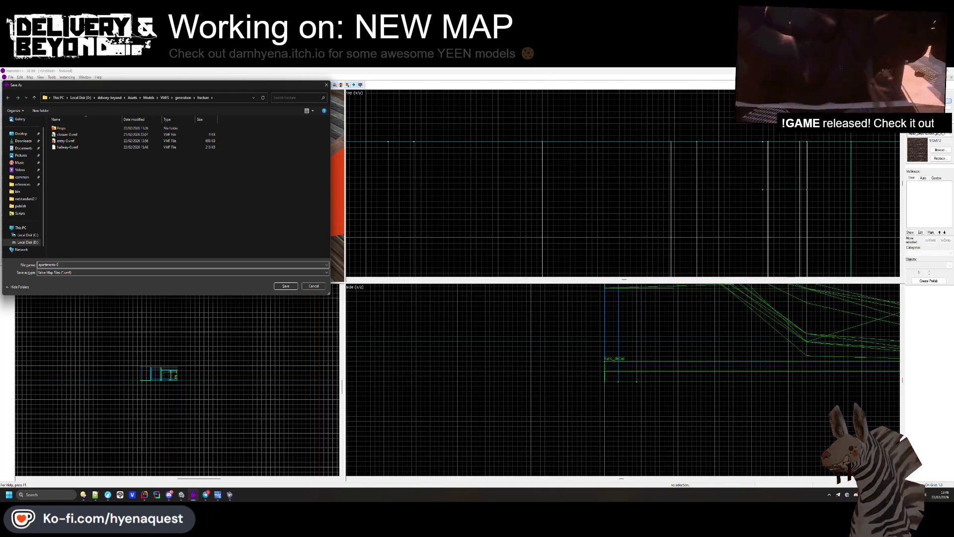
key(Return)
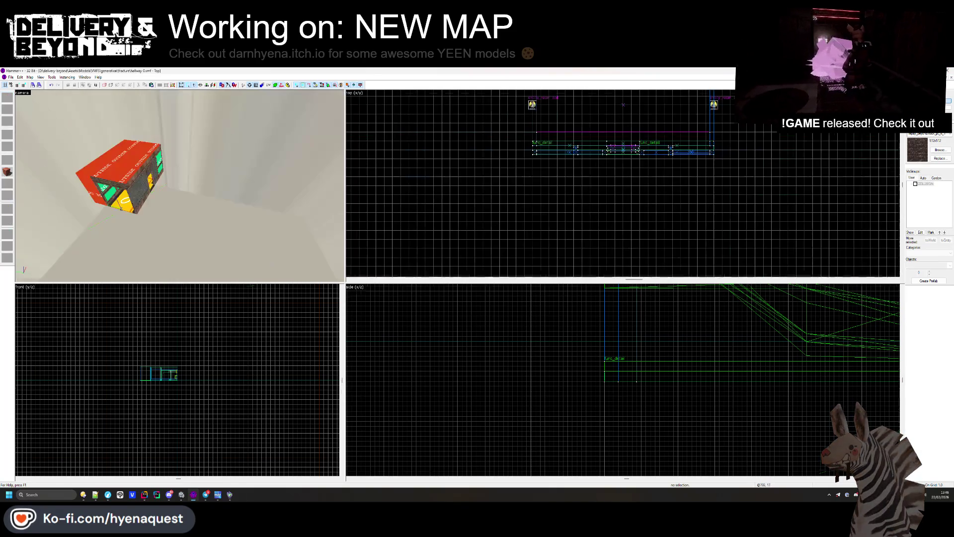
scroll(180, 185, up, 5)
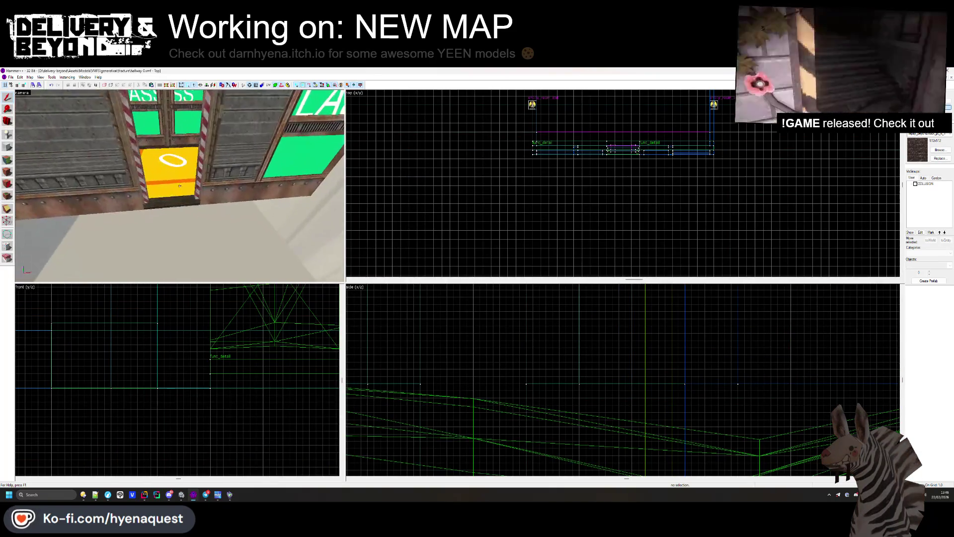
Step: Open the entry-0 map and show its COLLISION brushes
drag(179, 186, 54, 105)
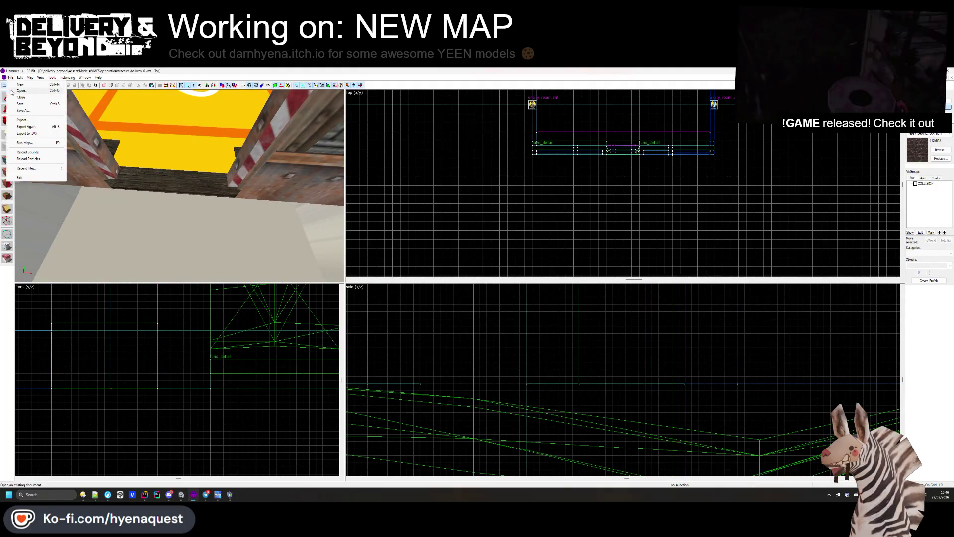
click(12, 91)
scroll(84, 149, down, 1)
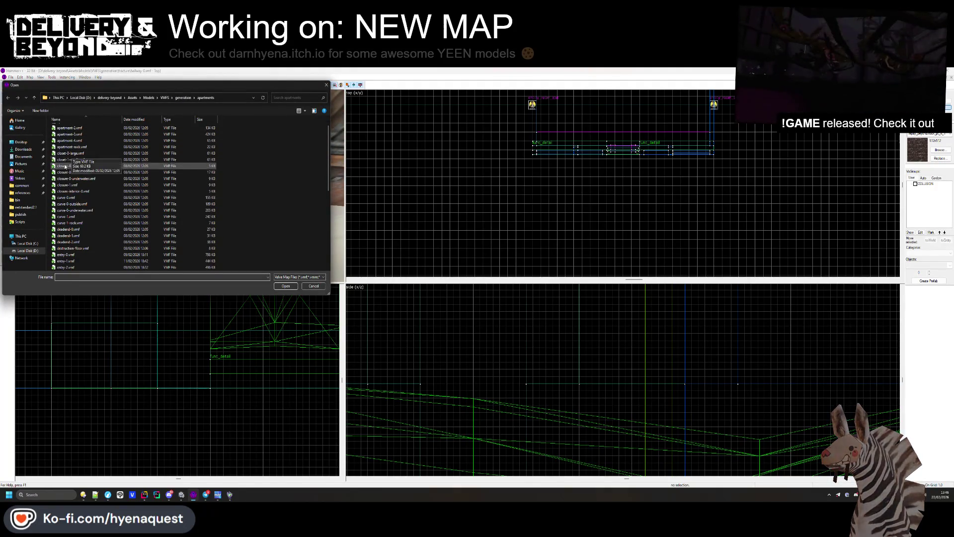
scroll(69, 204, down, 1)
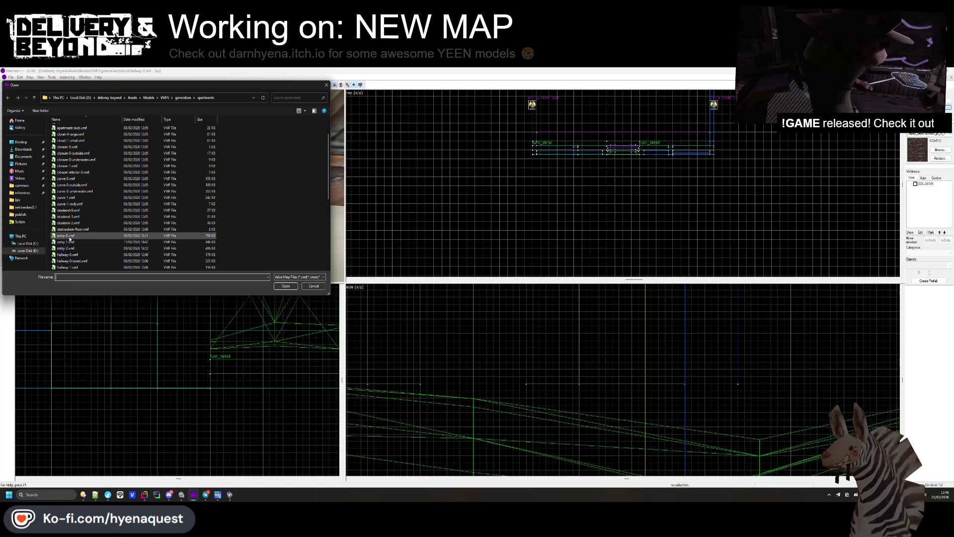
double_click(69, 238)
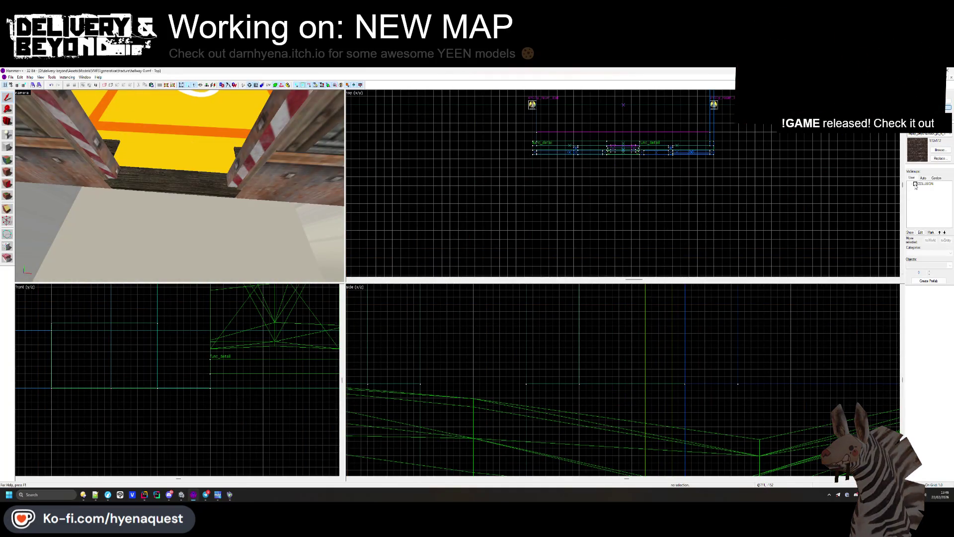
click(915, 185)
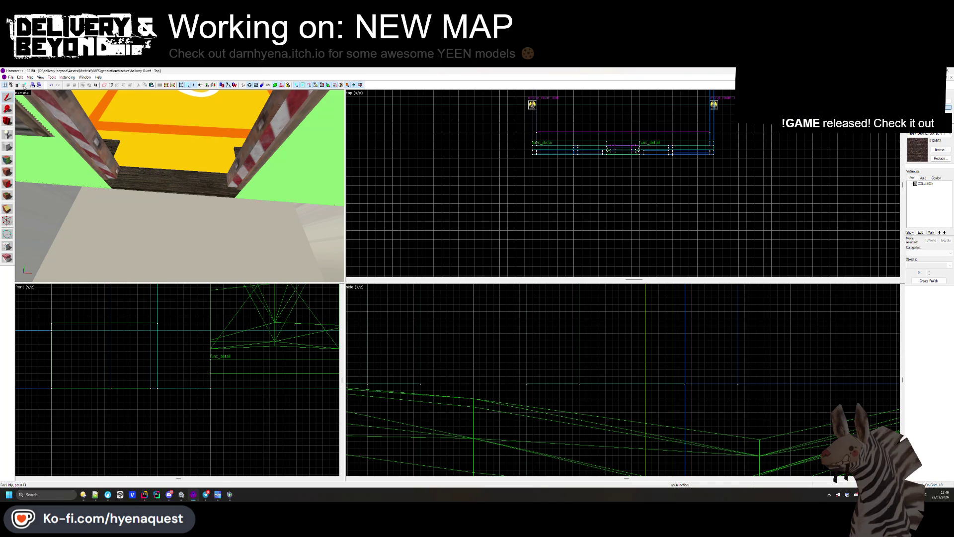
Step: Open hallway-0 and copy the interior_door_apartment entity with the red blocker brushes
click(20, 90)
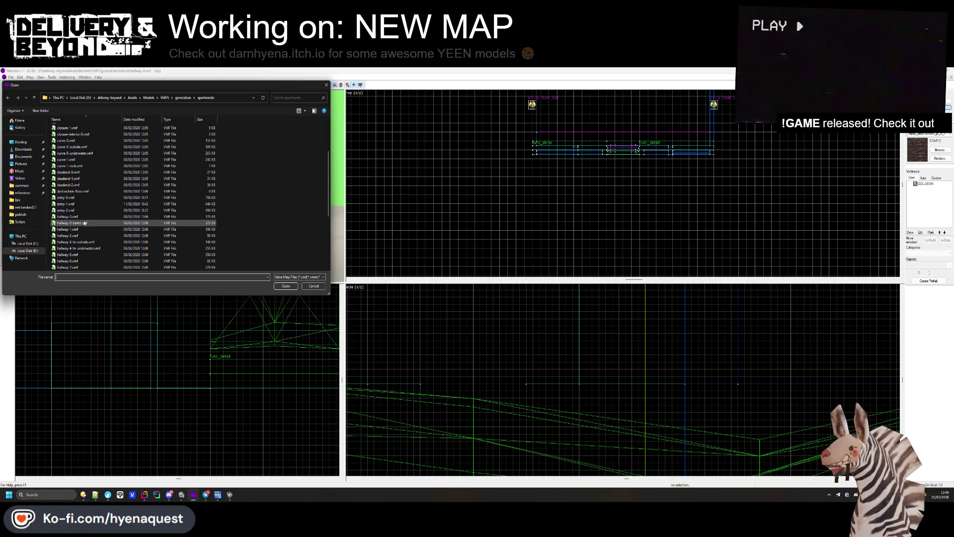
double_click(68, 236)
click(180, 186)
scroll(180, 186, up, 5)
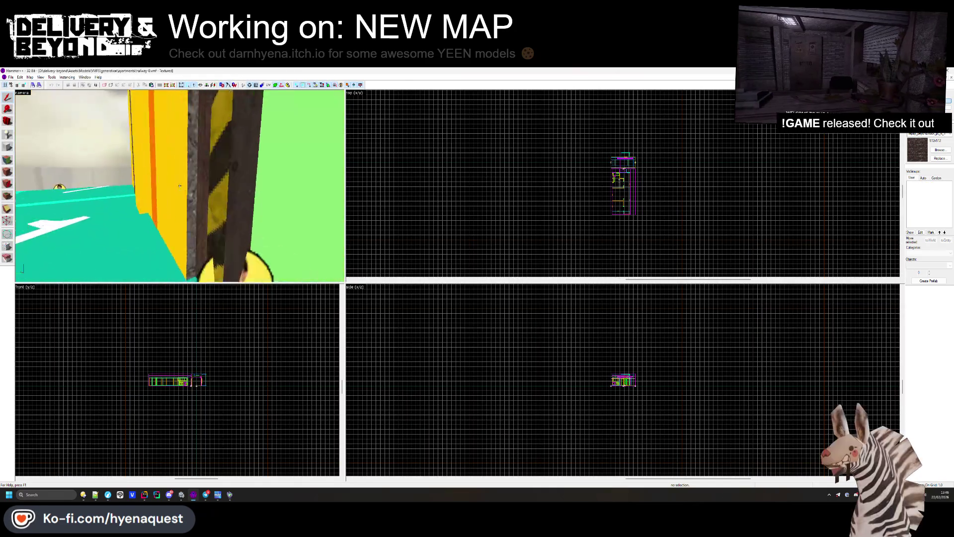
scroll(180, 186, down, 5)
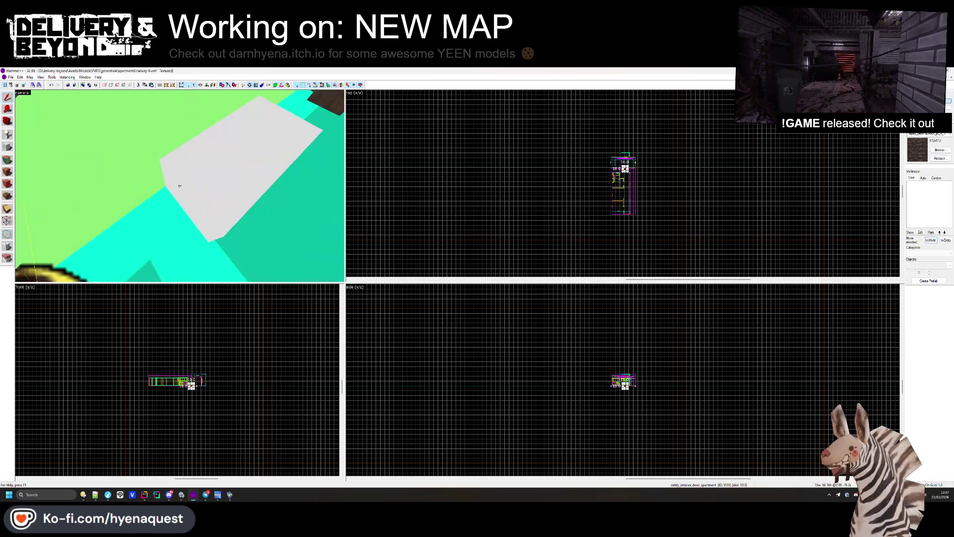
click(180, 186)
scroll(184, 187, up, 5)
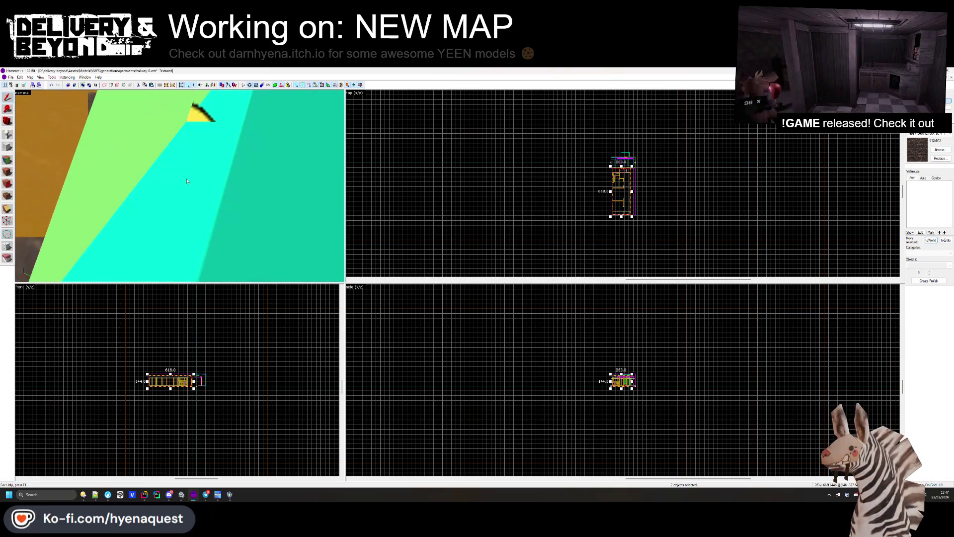
scroll(615, 167, up, 4)
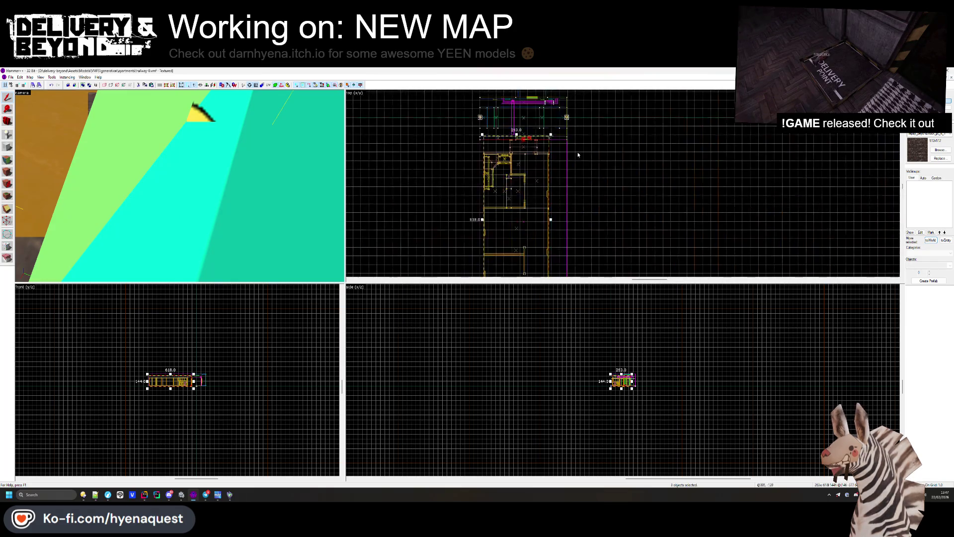
ctrl+click(492, 133)
scroll(144, 122, down, 4)
scroll(183, 185, up, 1)
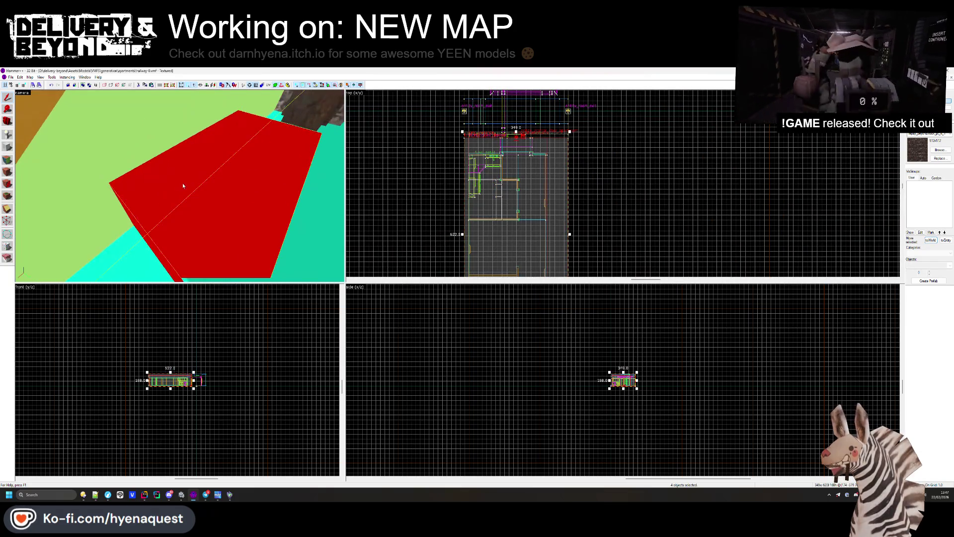
key(Escape)
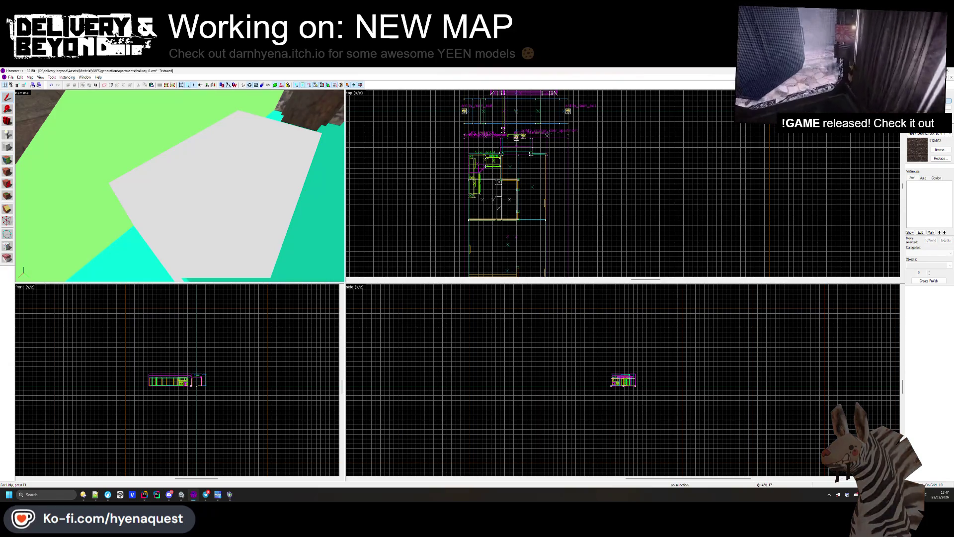
Step: Switch back to the delivery map and choose Paste Special in the Top view
key(ctrl+Tab)
right_click(654, 172)
click(666, 184)
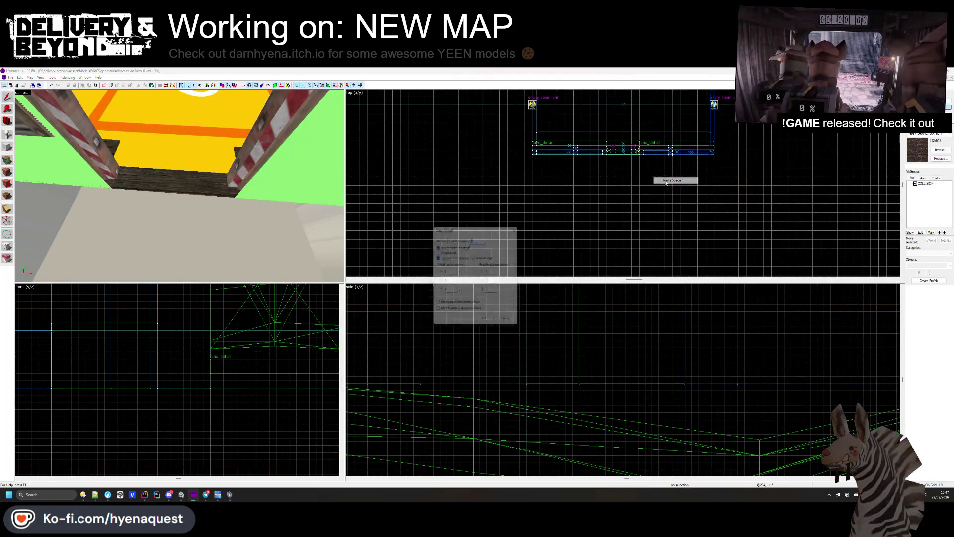
Step: Paste the four copied objects and fly around the collision walls to inspect them
key(Return)
scroll(634, 149, up, 4)
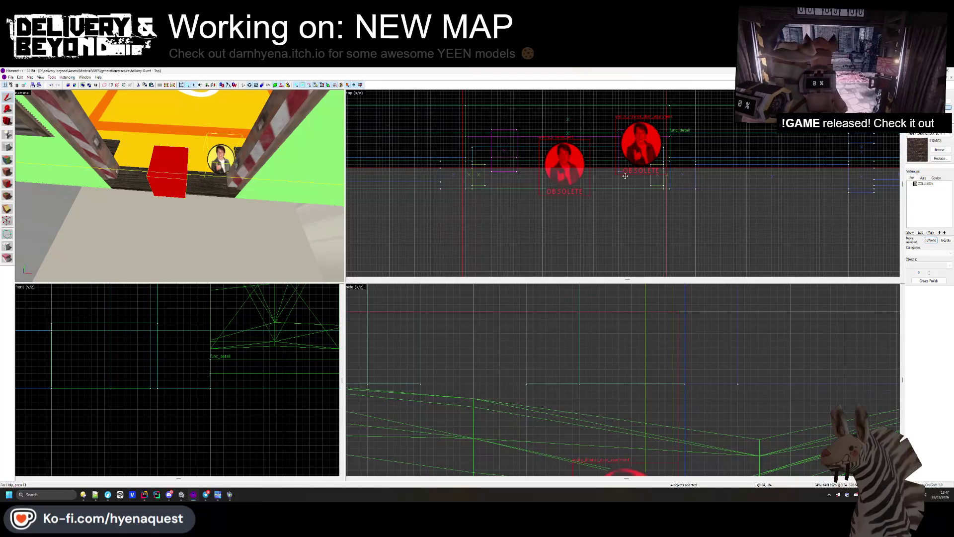
key(w)
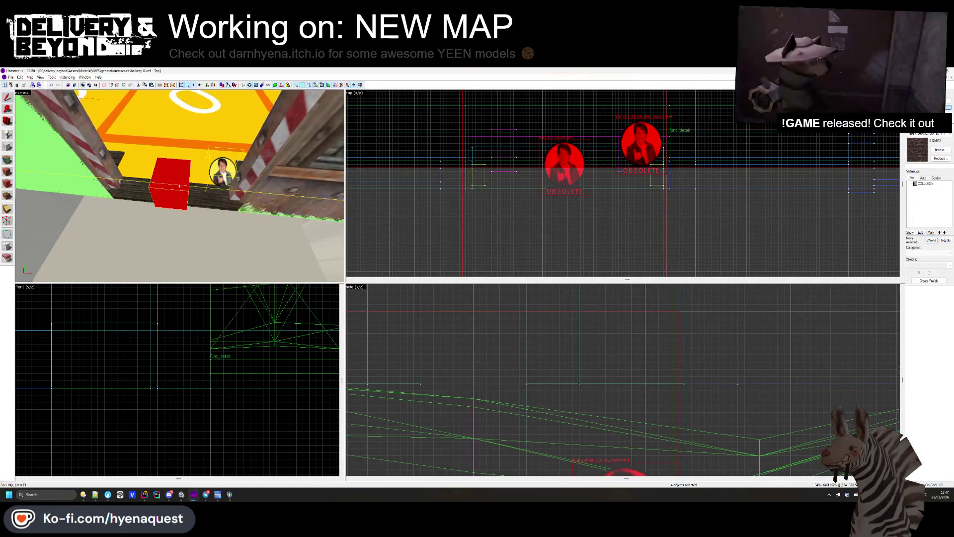
key(Left)
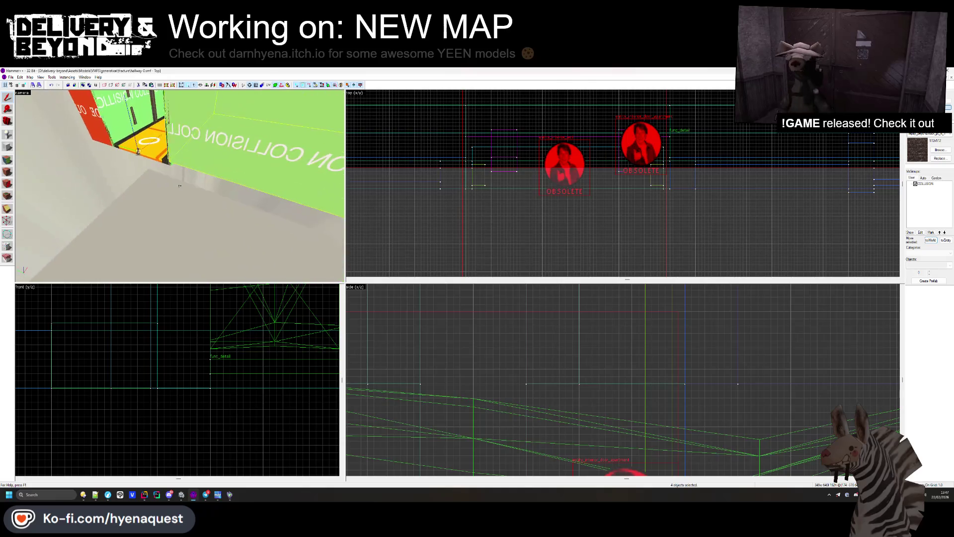
key(Left)
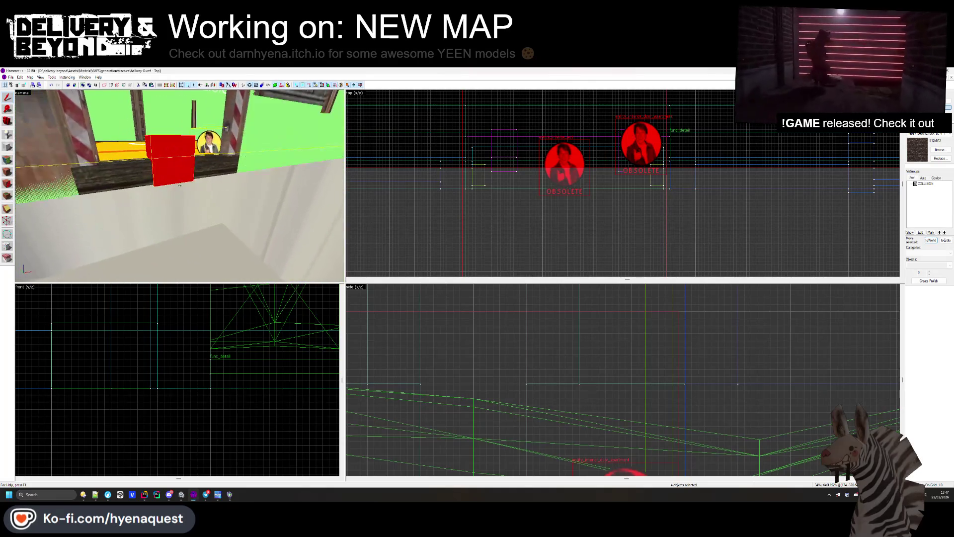
scroll(438, 346, down, 3)
Step: Point a pasted func_instance's VMF Filename to the map in generation/fracture
click(150, 150)
key(alt+Return)
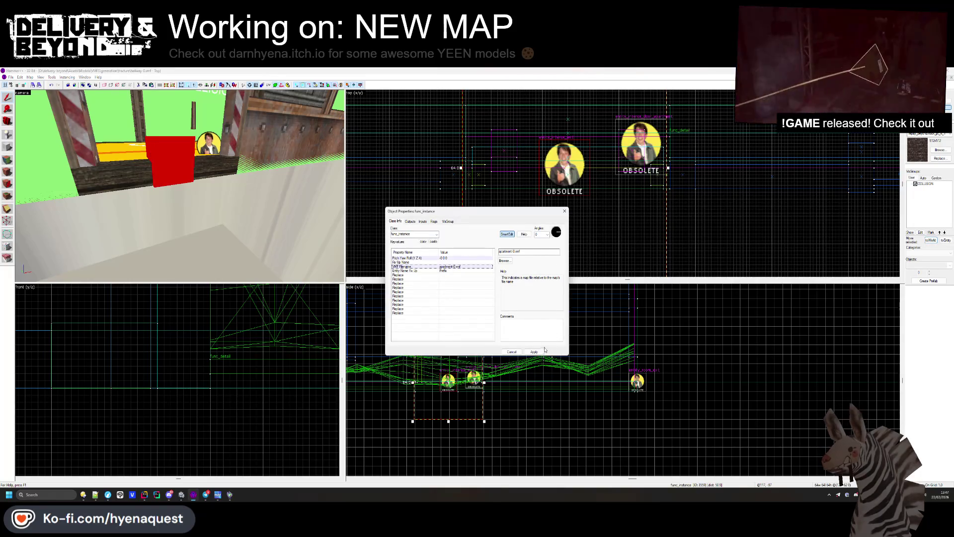
click(564, 212)
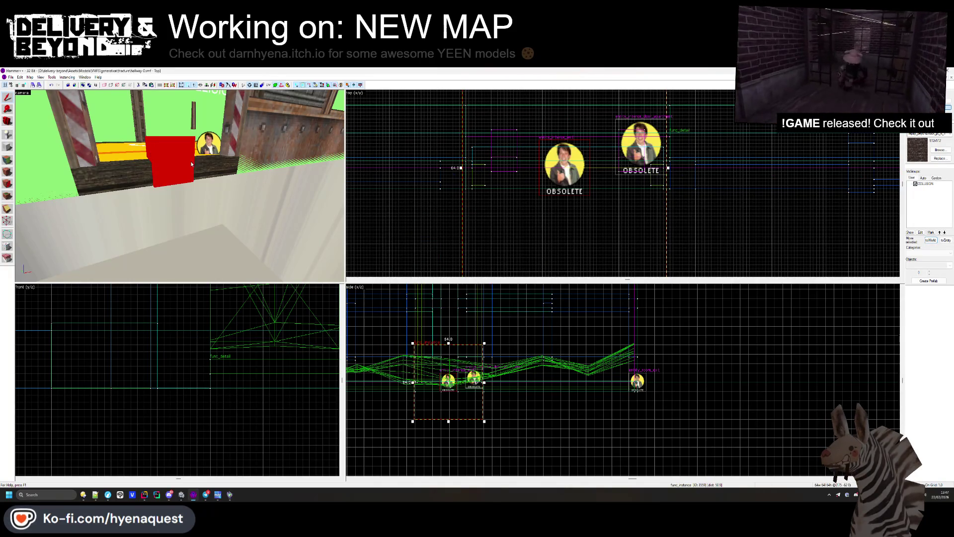
key(alt+Return)
click(504, 260)
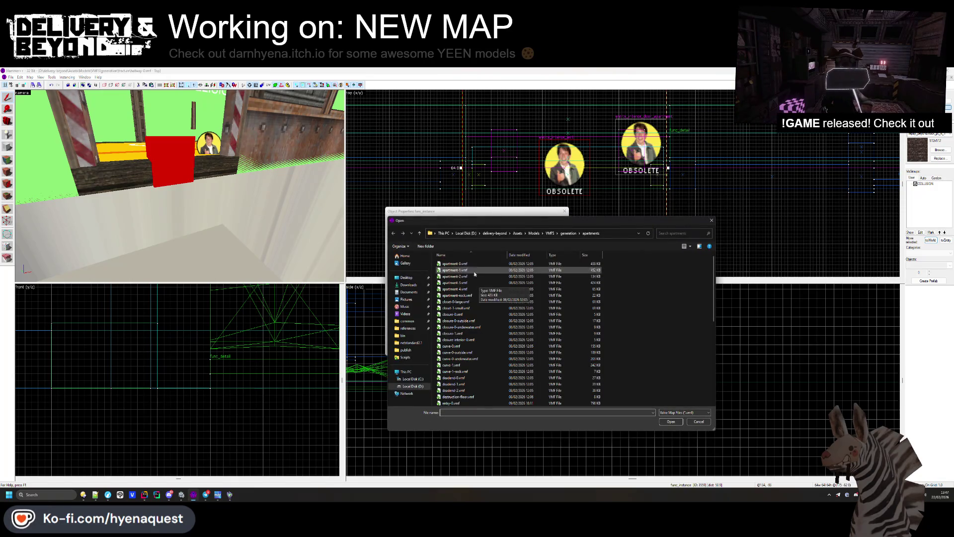
click(566, 233)
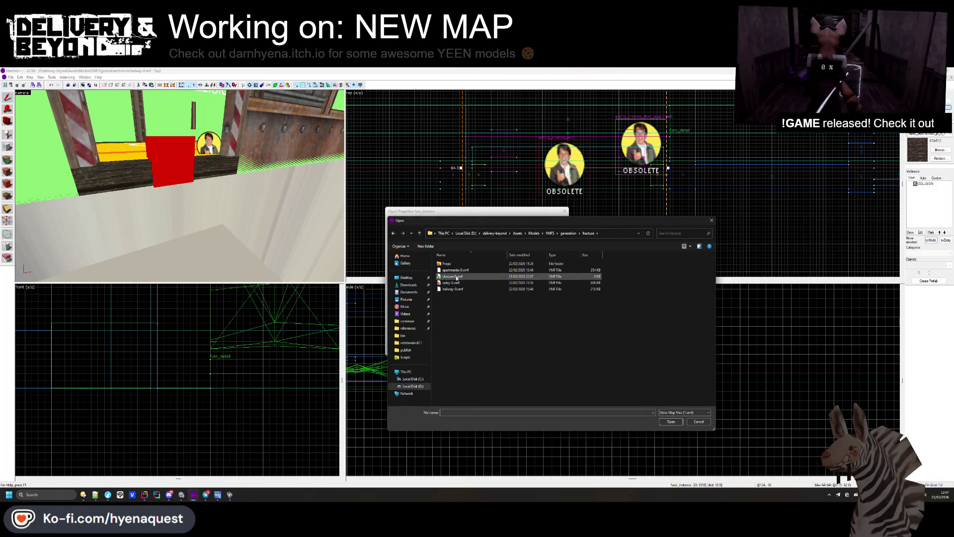
double_click(454, 271)
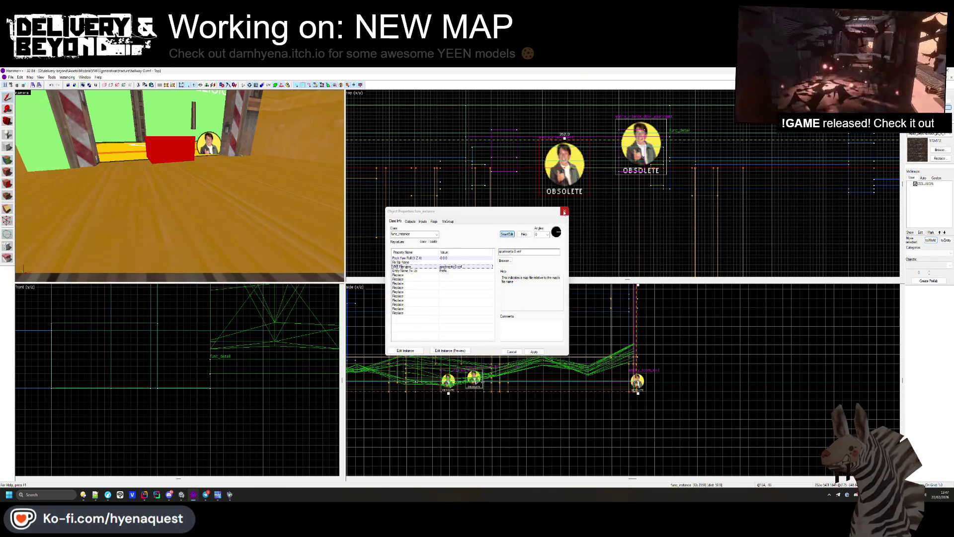
key(Escape)
key(w)
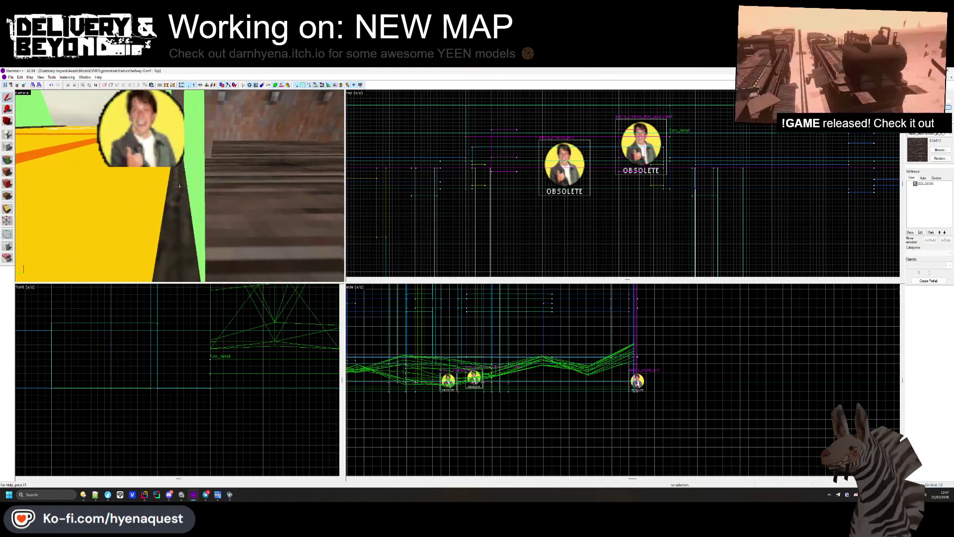
click(529, 159)
scroll(529, 159, up, 2)
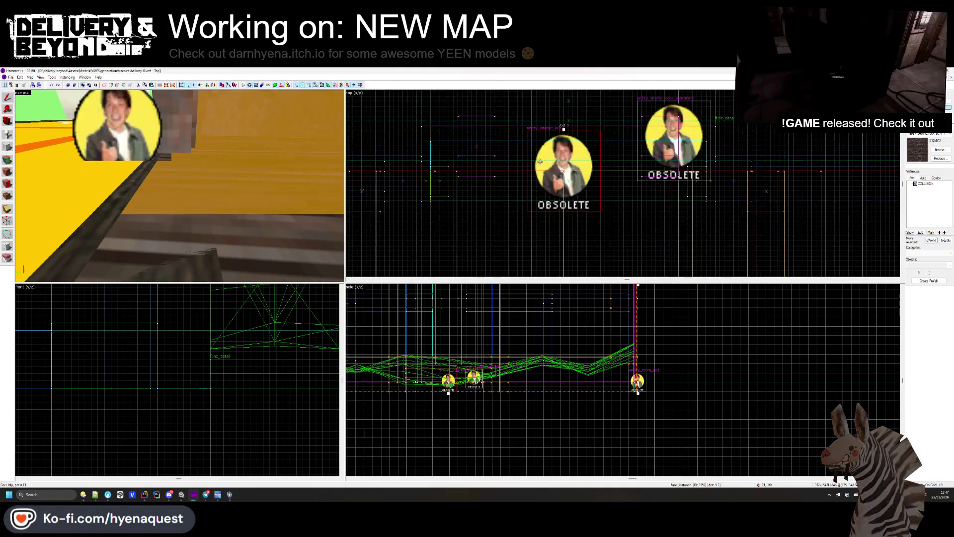
Step: Move the selected OBSOLETE entity sprite further down the map
key(w)
key(s)
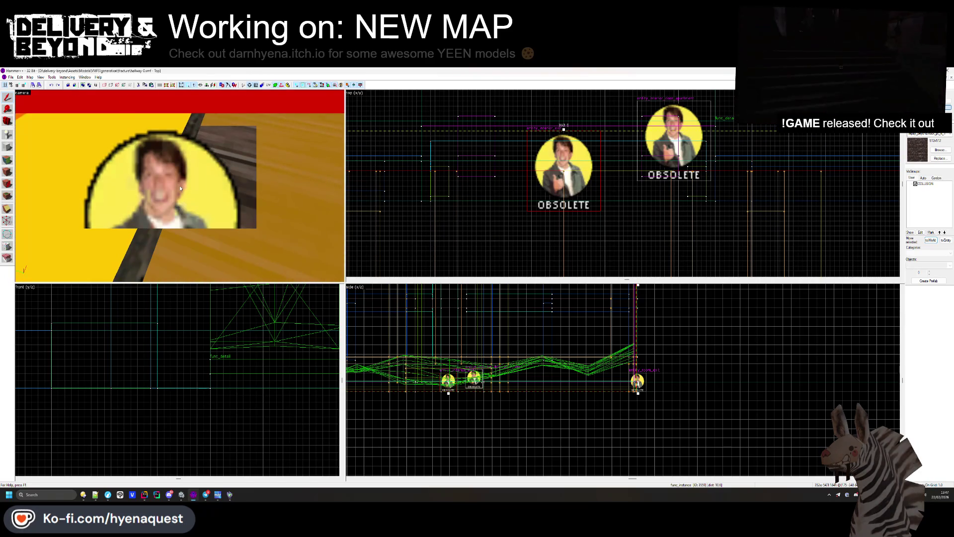
scroll(550, 193, up, 3)
key(w)
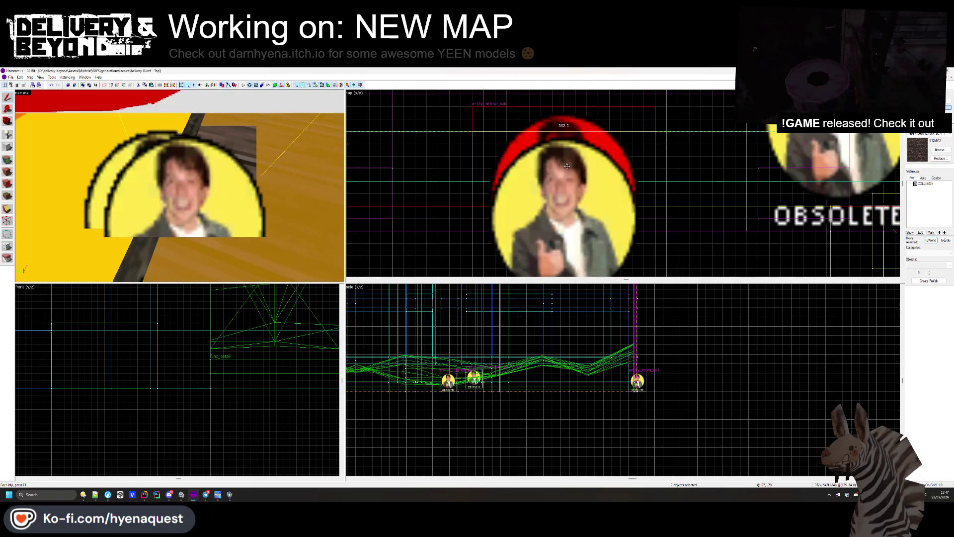
key(w)
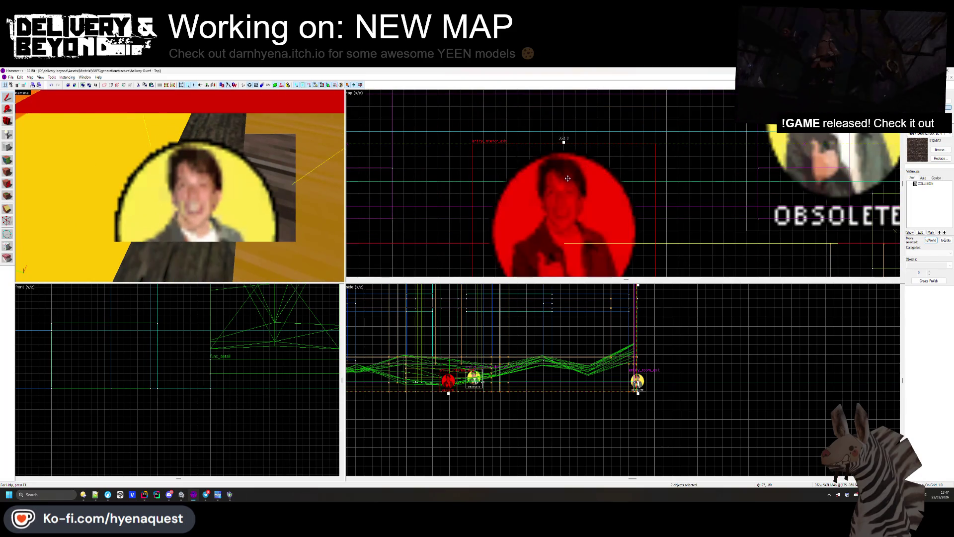
drag(568, 176, 570, 216)
click(570, 216)
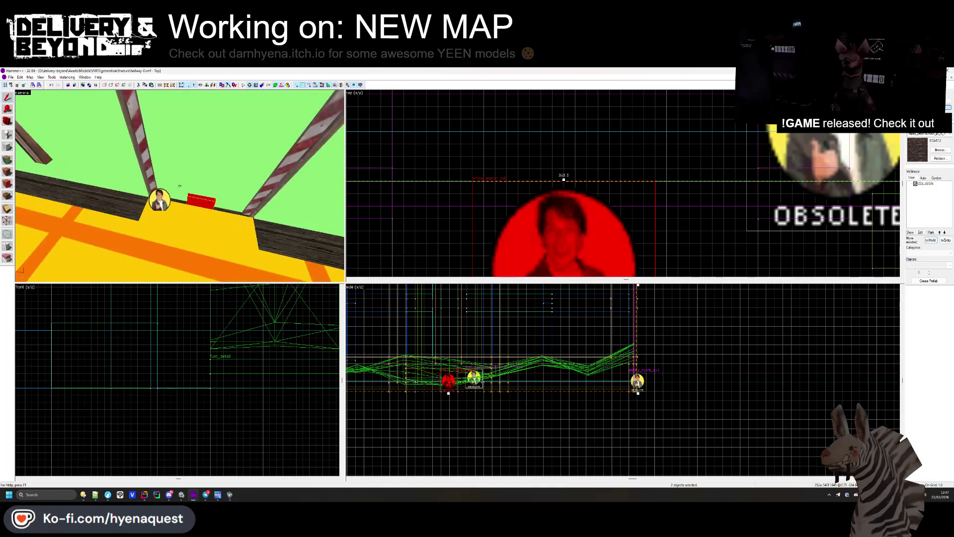
Step: Stretch the func_map_gen_blocker brush's right edge further right in the Top view
click(181, 187)
scroll(500, 149, down, 6)
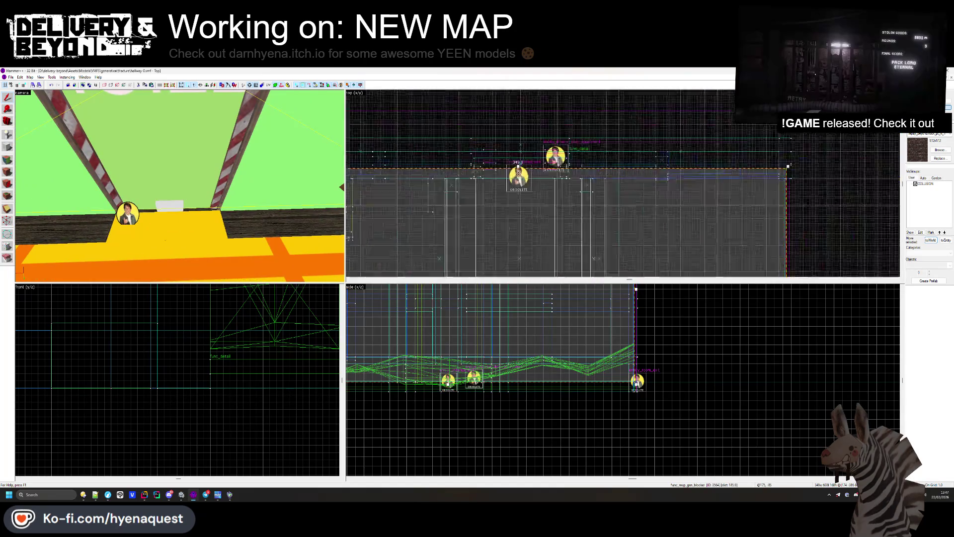
drag(528, 164, 527, 181)
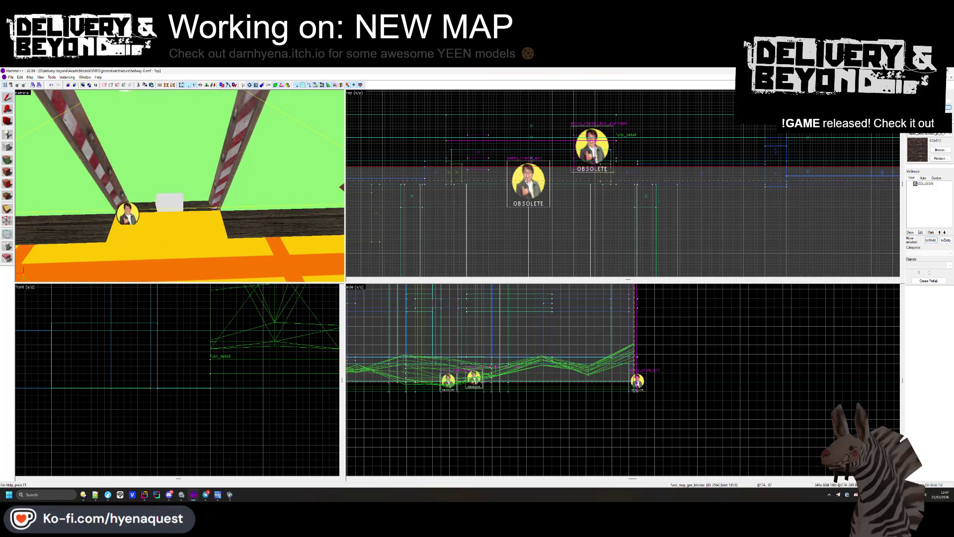
scroll(601, 160, up, 5)
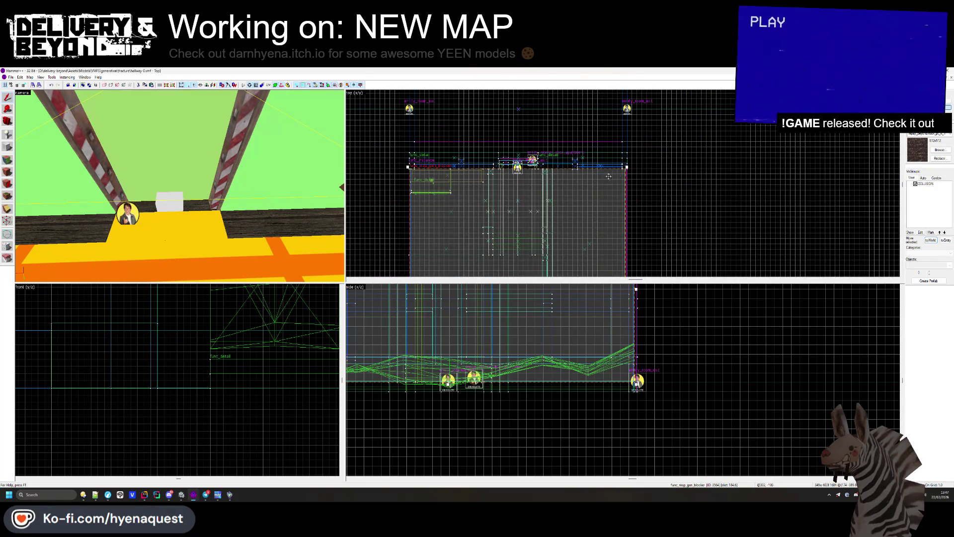
drag(602, 161, 624, 160)
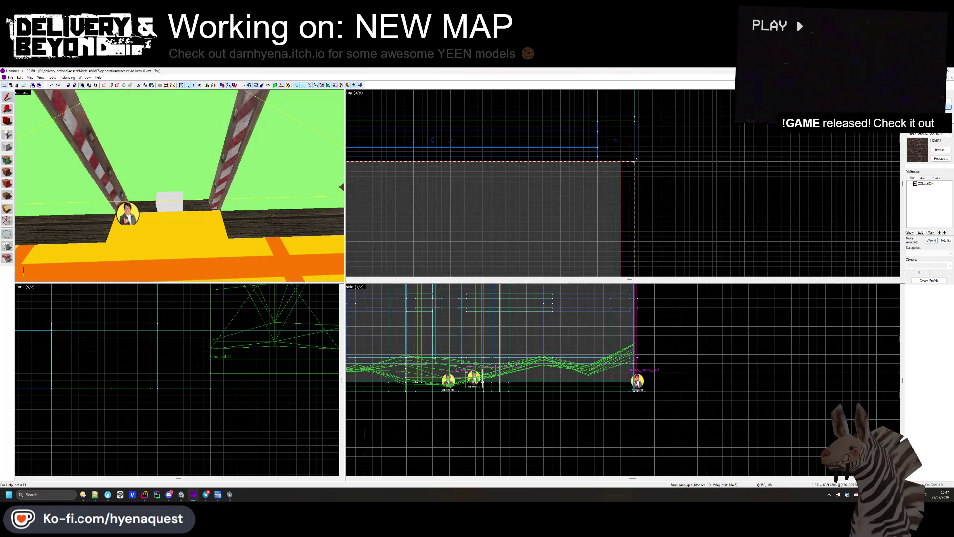
scroll(657, 150, down, 3)
scroll(480, 150, up, 2)
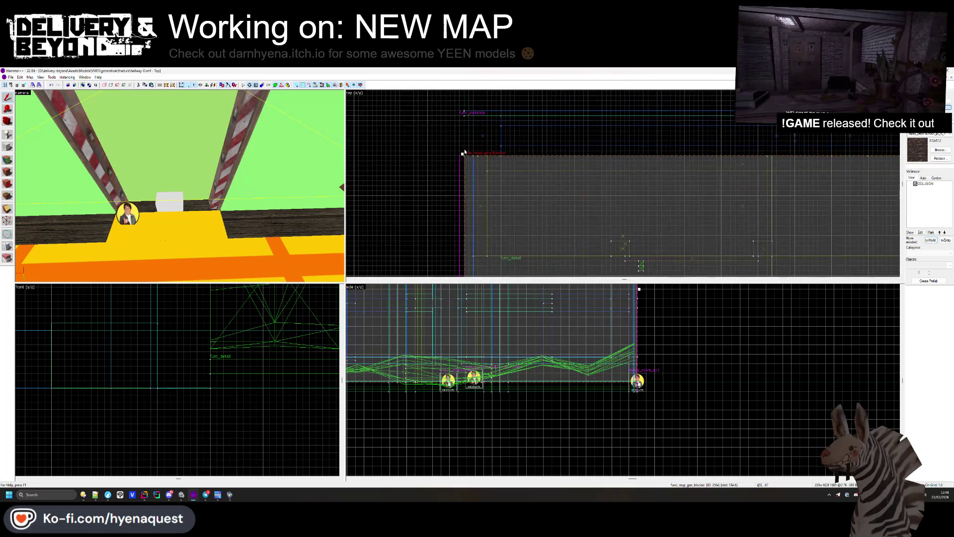
scroll(458, 150, down, 4)
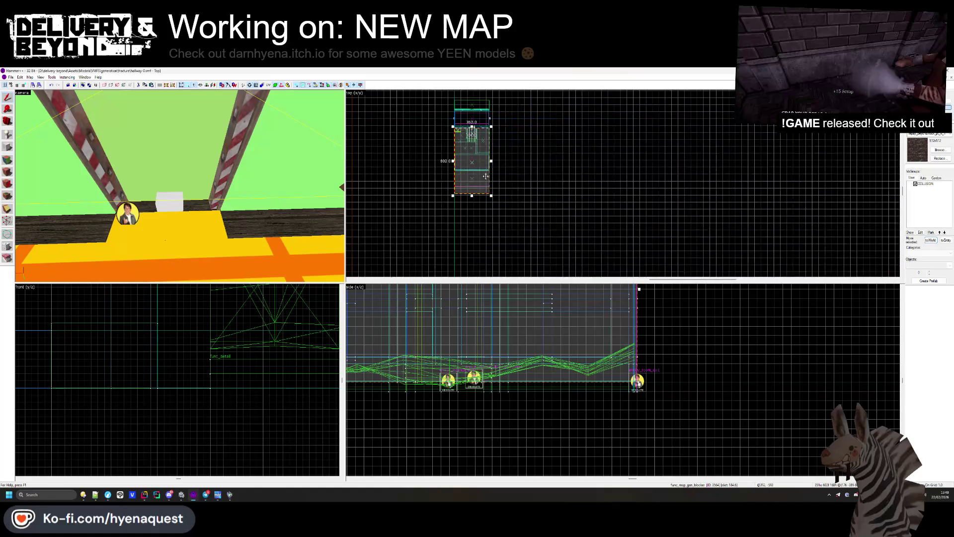
scroll(466, 206, up, 3)
Step: Nudge the func_instance slightly to the right
click(170, 201)
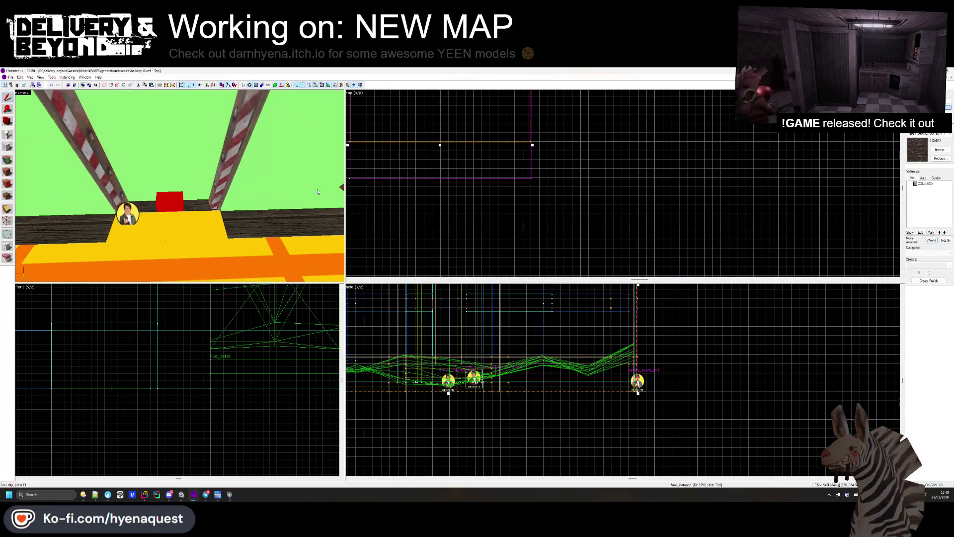
scroll(515, 137, up, 2)
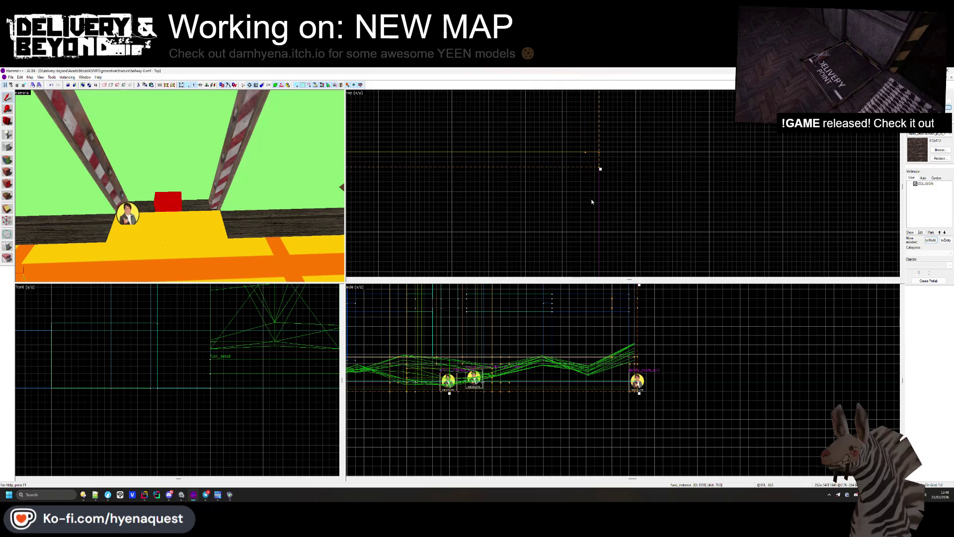
key(z)
key(w)
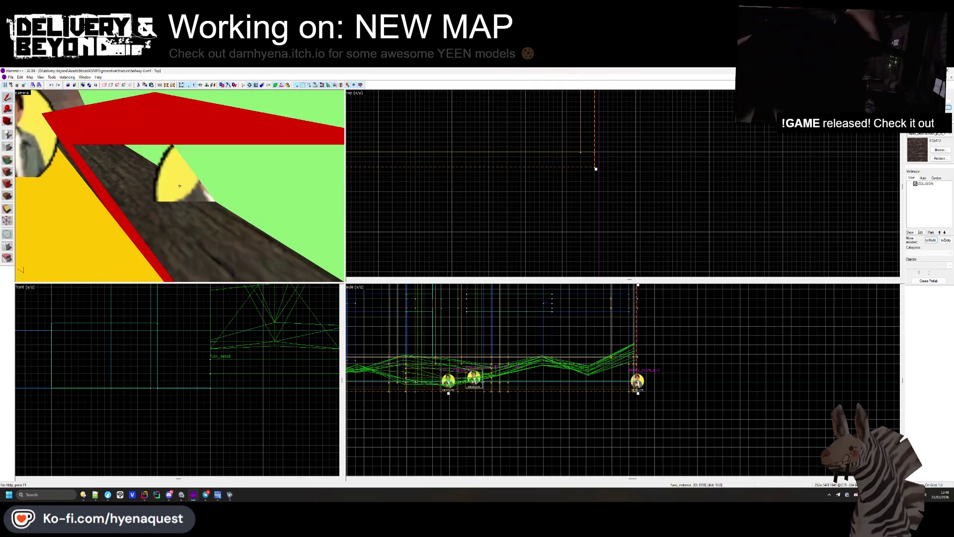
drag(587, 163, 590, 163)
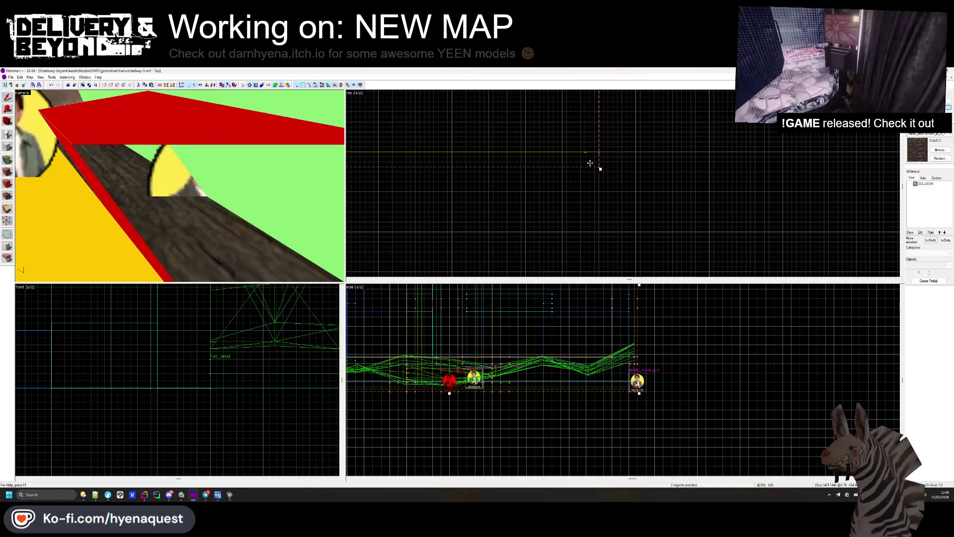
scroll(594, 202, down, 5)
scroll(598, 111, up, 10)
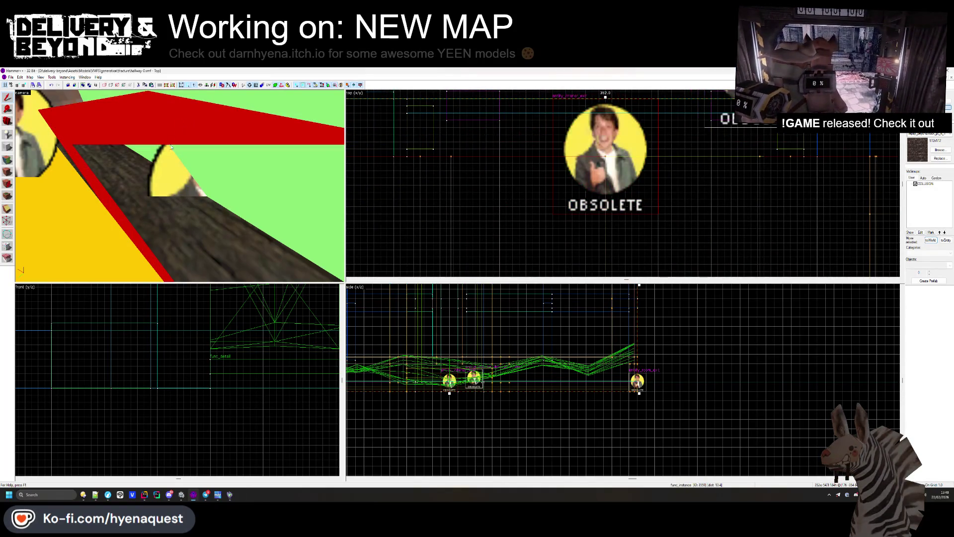
Step: Check the func_instance and entity_interior_exit sprite, then clear the selection
click(178, 183)
click(168, 165)
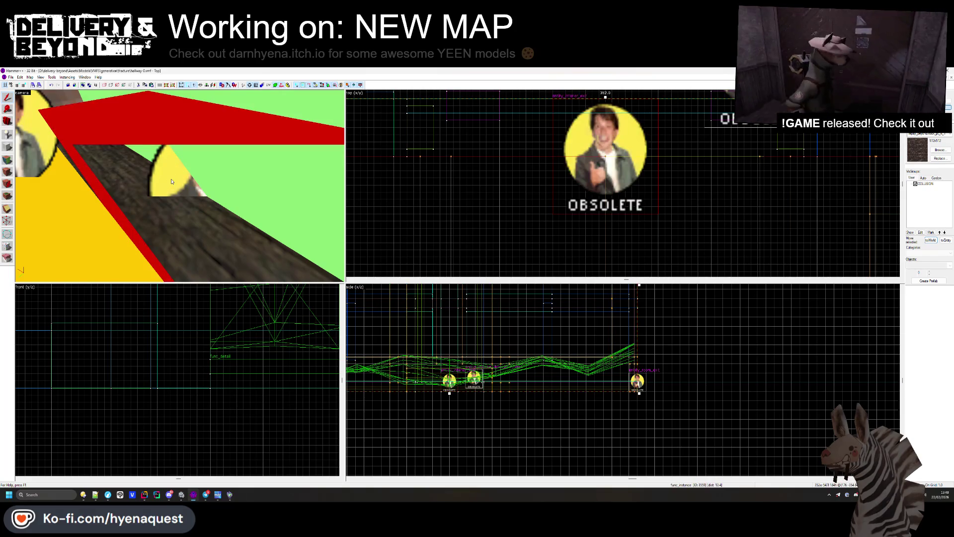
click(168, 166)
click(160, 151)
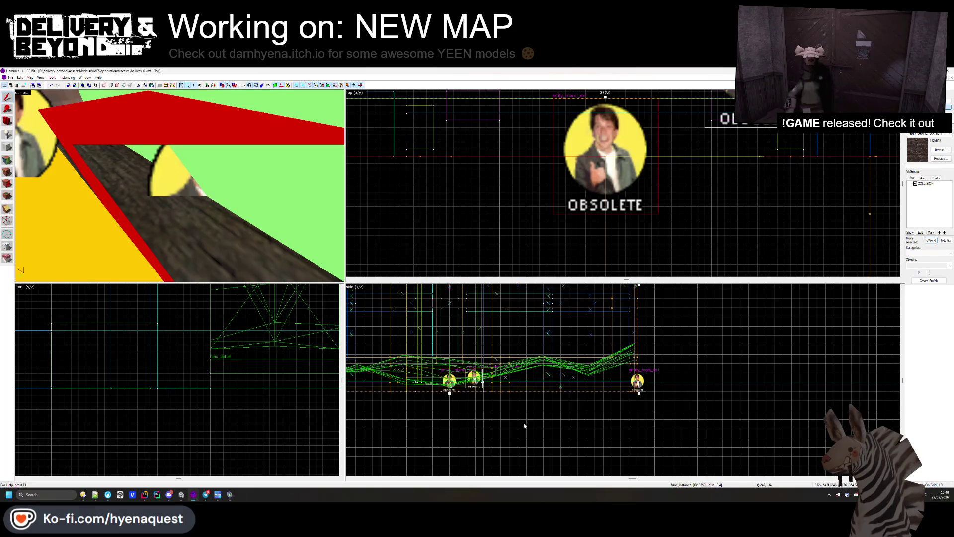
click(454, 384)
scroll(454, 384, up, 5)
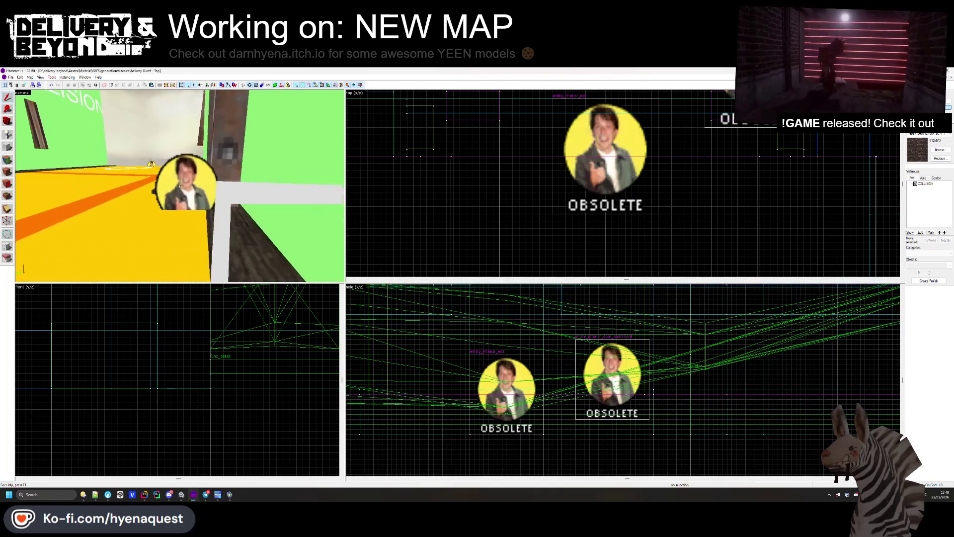
Step: Move the door_apartment sprite to the right
click(612, 374)
scroll(609, 213, down, 2)
scroll(609, 213, up, 3)
drag(610, 213, 725, 213)
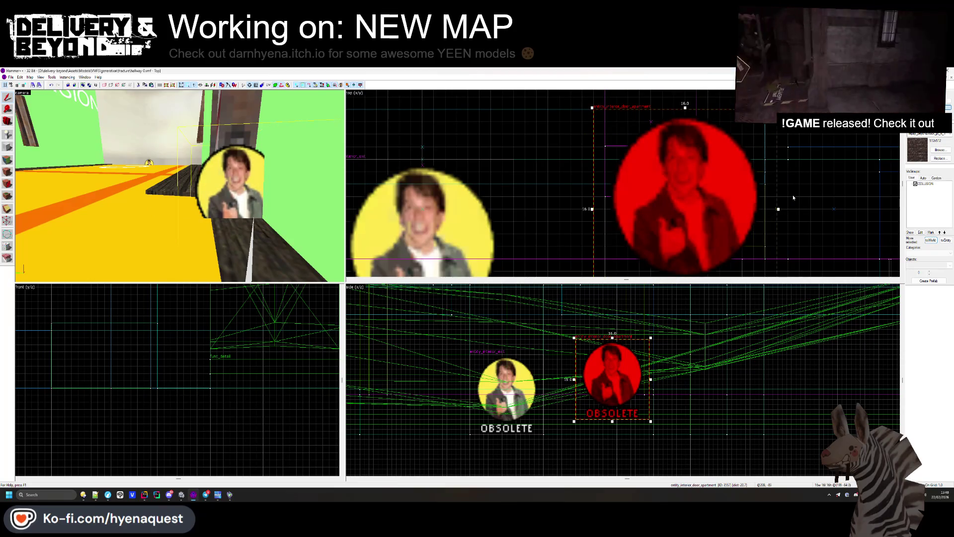
key(z)
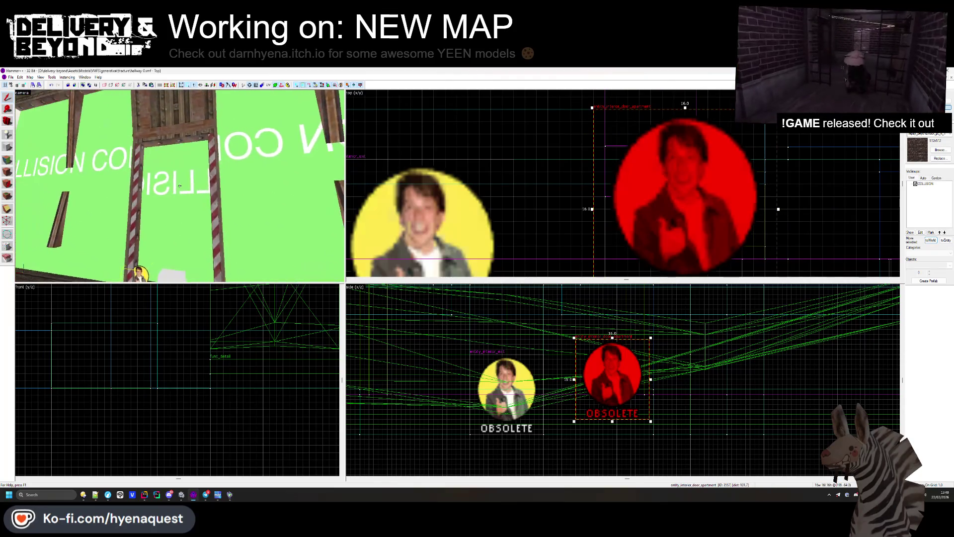
Step: Inspect the func_map_gen_blocker brush up close in the Side view, then deselect it
click(540, 176)
scroll(541, 176, down, 5)
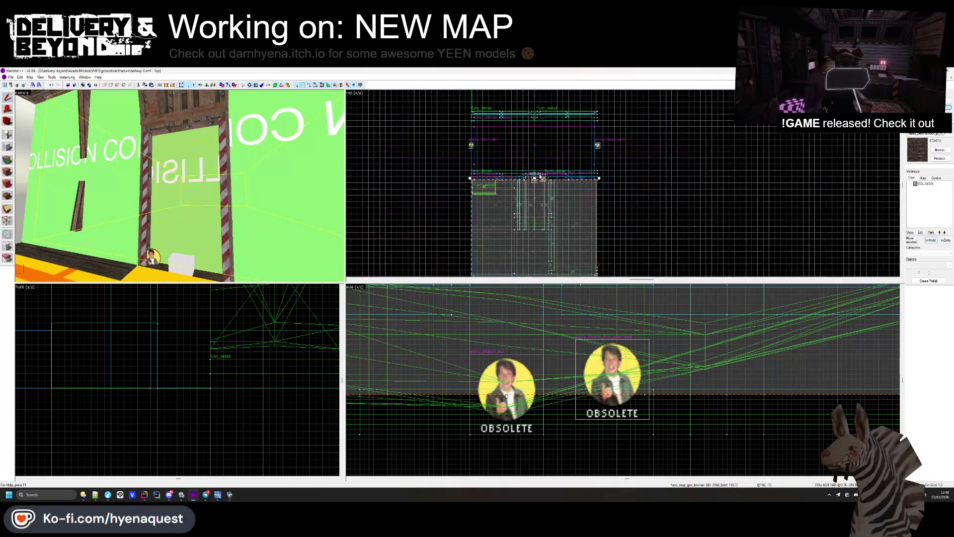
click(544, 170)
key(s)
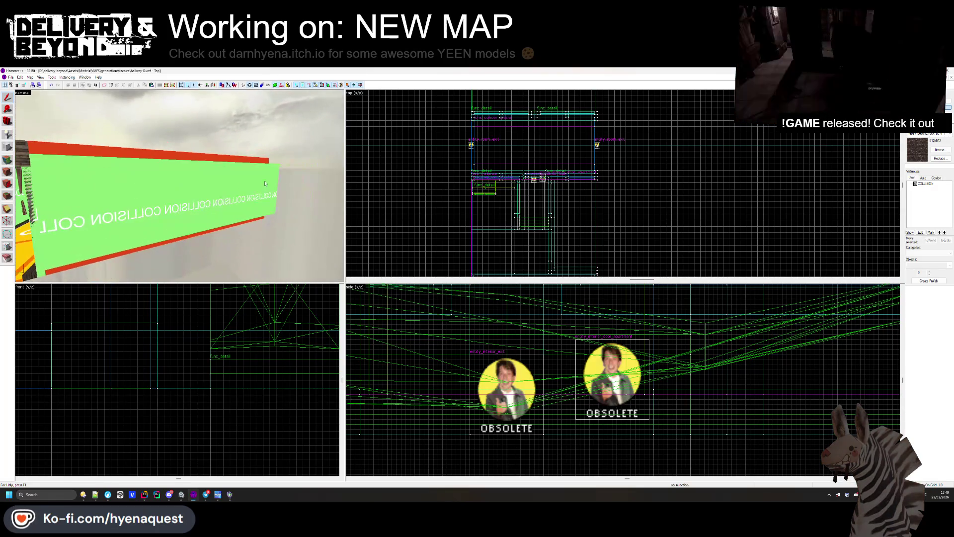
click(181, 187)
scroll(535, 402, down, 3)
scroll(535, 402, up, 5)
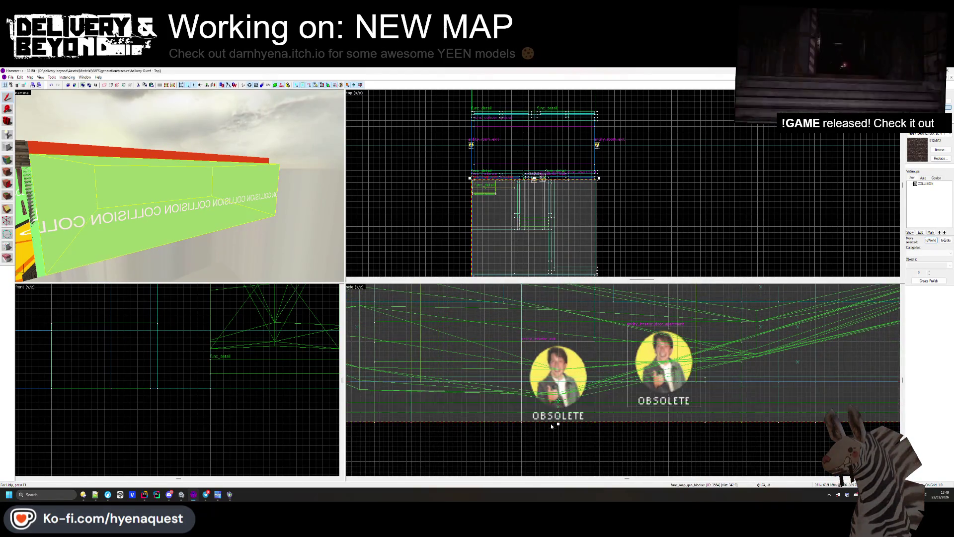
scroll(535, 402, down, 5)
scroll(535, 401, up, 2)
scroll(681, 328, up, 5)
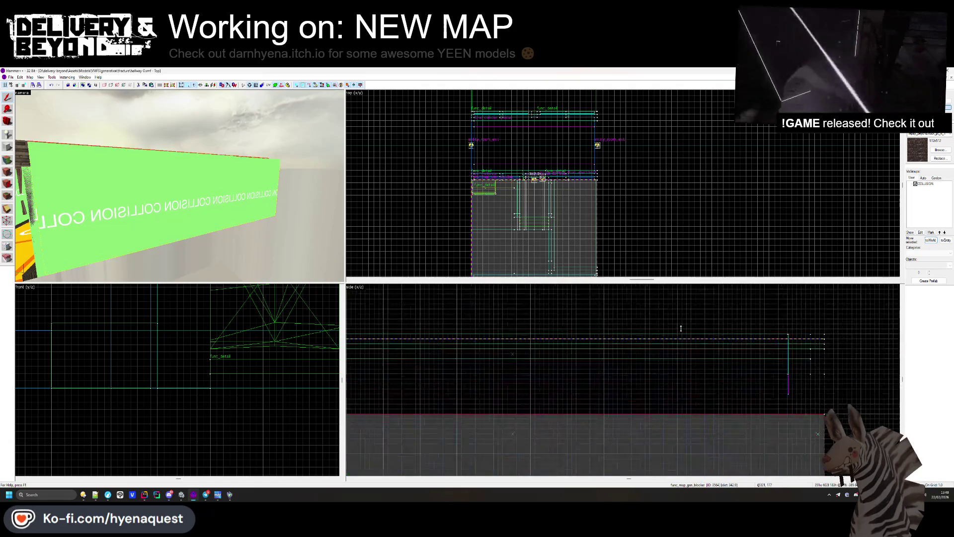
key(Escape)
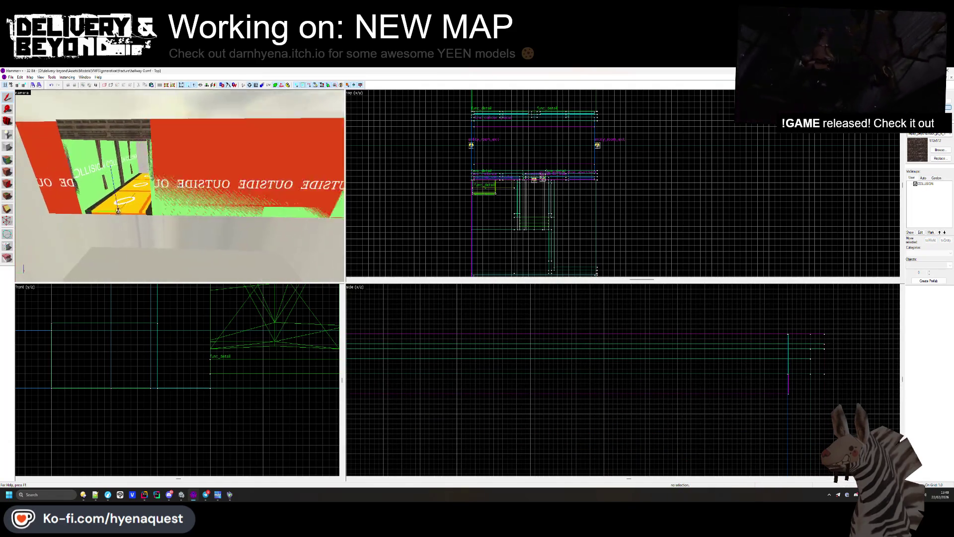
Step: Deselect the reselected blocker and bring the Unity editor to the front
click(239, 176)
key(Escape)
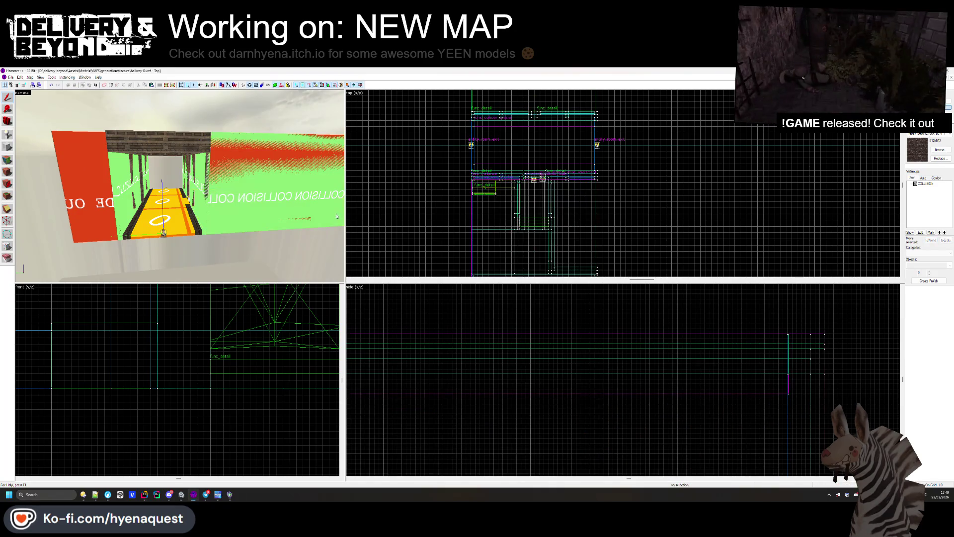
key(alt+Tab)
click(640, 231)
drag(463, 263, 353, 246)
Step: Set entity_interior_door_apartment_3557's Y rotation to 180 so it faces the hallway
drag(93, 281, 403, 250)
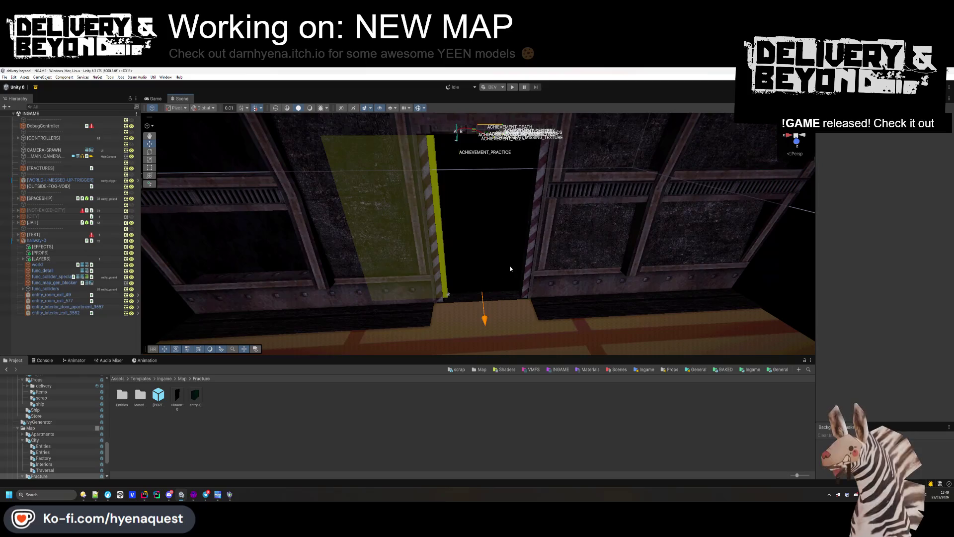
drag(510, 266, 505, 274)
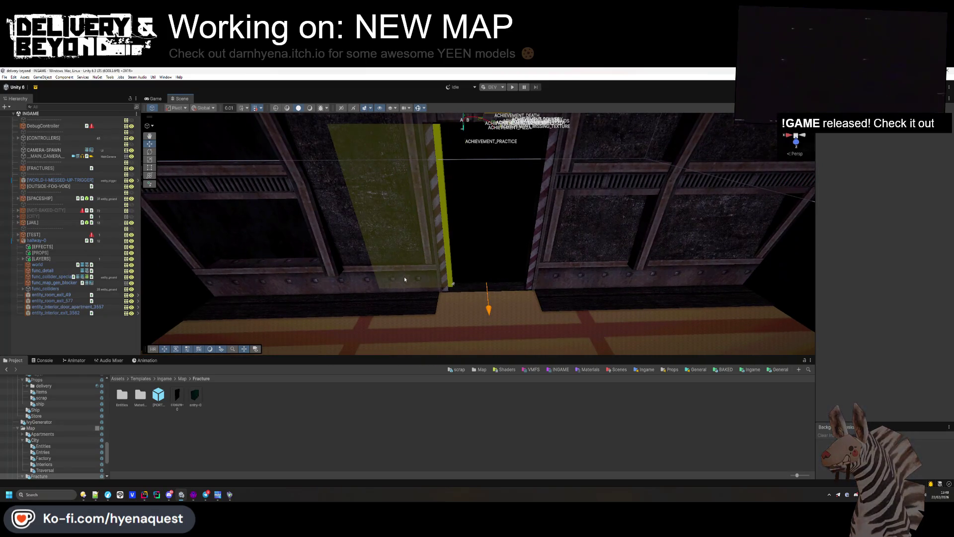
click(66, 307)
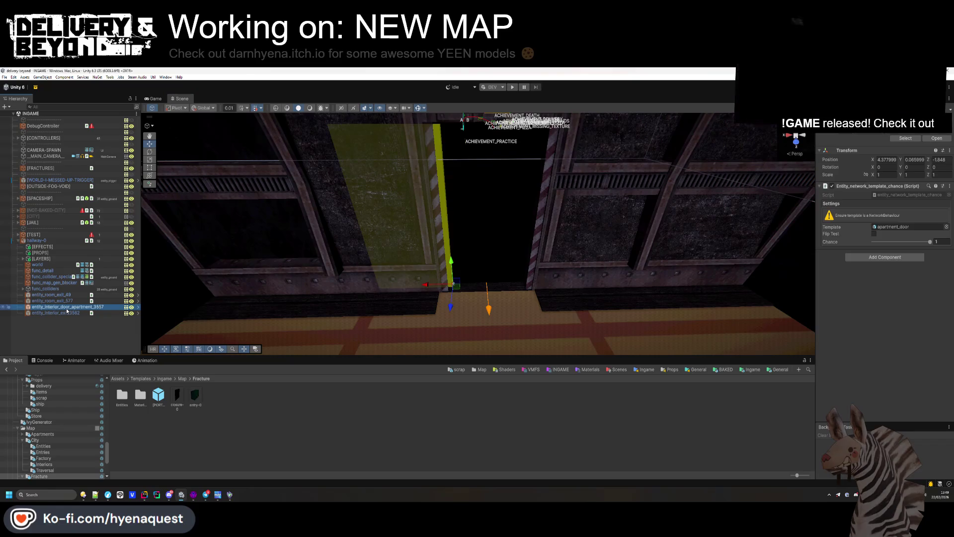
click(914, 167)
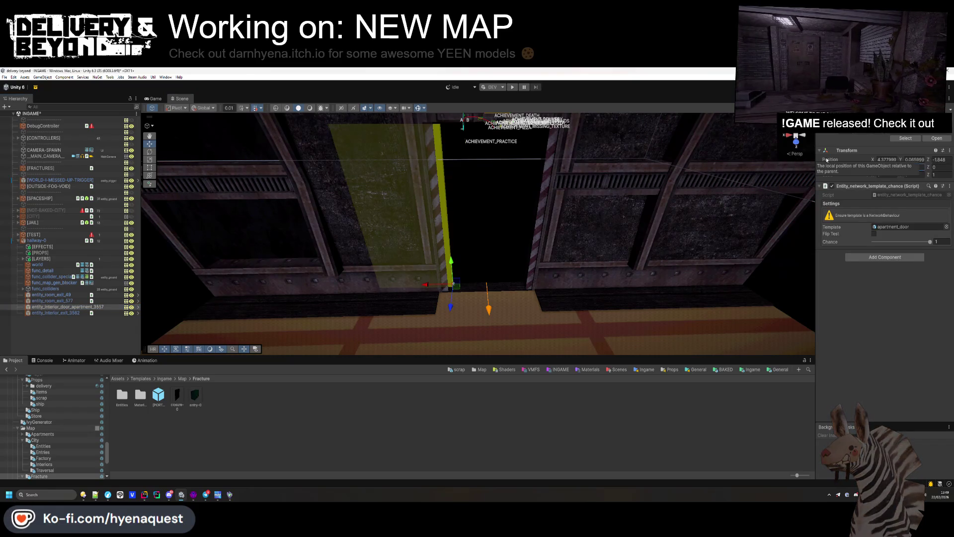
text(180)
key(Return)
key(f)
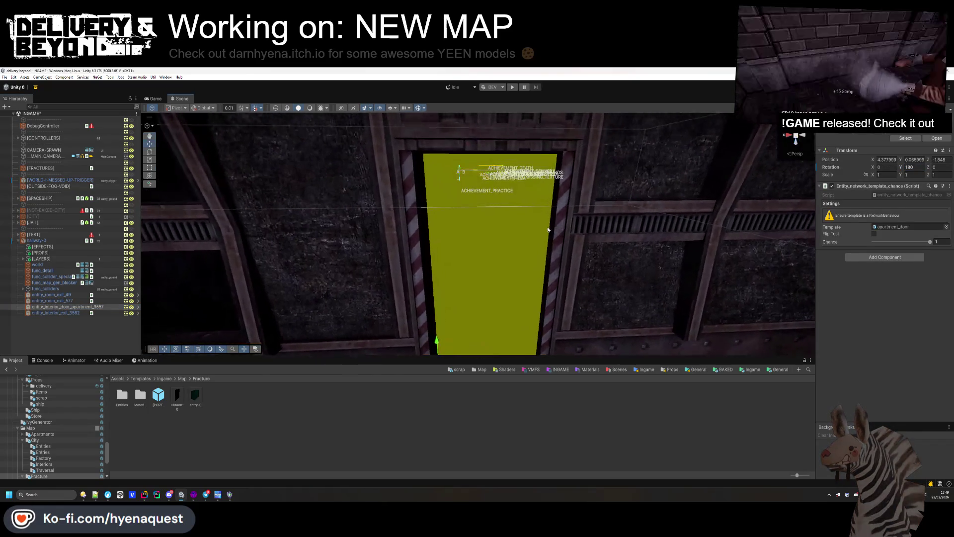
key(alt+Tab)
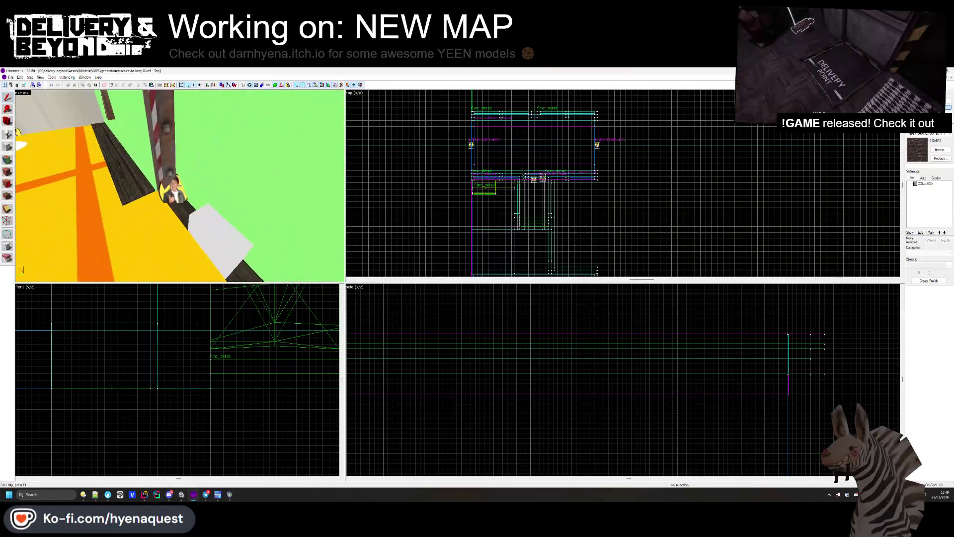
Step: Compare the door placement between Hammer++ and Unity's Scene view
key(w)
scroll(546, 179, up, 6)
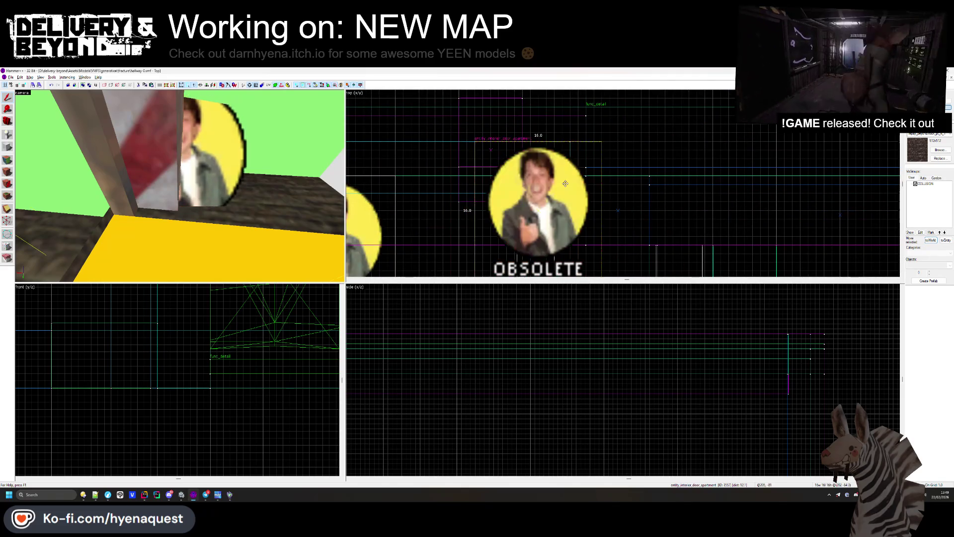
click(364, 182)
key(alt+Tab)
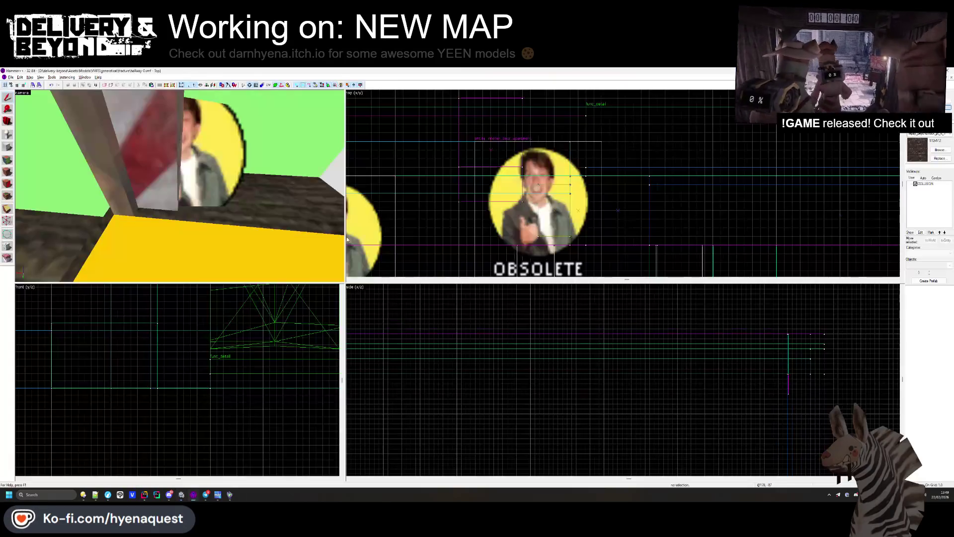
key(alt+Tab)
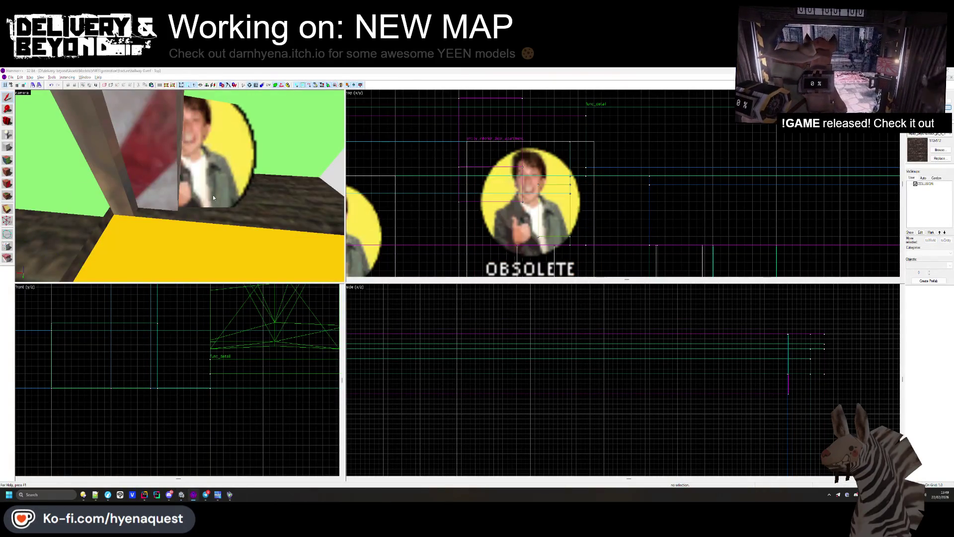
key(alt+Tab)
mouse_move(365, 240)
mouse_down()
mouse_move(380, 264)
mouse_move(394, 264)
mouse_move(386, 196)
mouse_move(398, 194)
mouse_move(383, 210)
mouse_move(387, 159)
mouse_up()
key(alt+Tab)
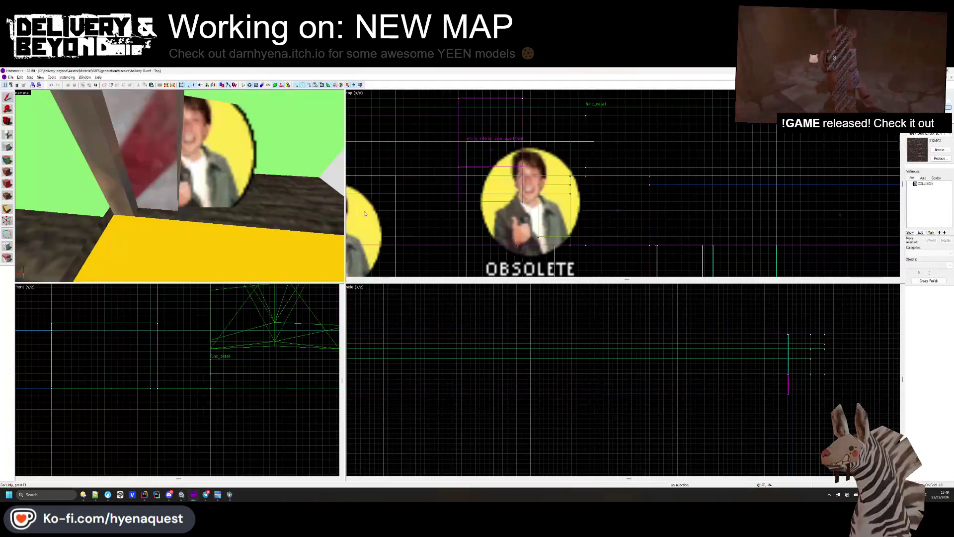
Step: Nudge the circular door entity one grid step right in the Top view
click(538, 204)
drag(555, 198, 567, 198)
scroll(436, 330, down, 3)
scroll(538, 323, up, 5)
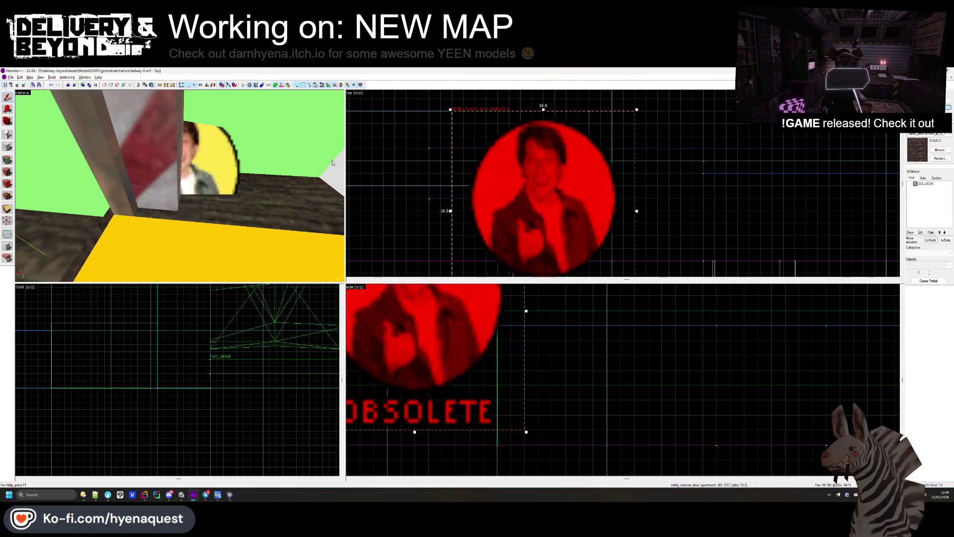
key(alt+Tab)
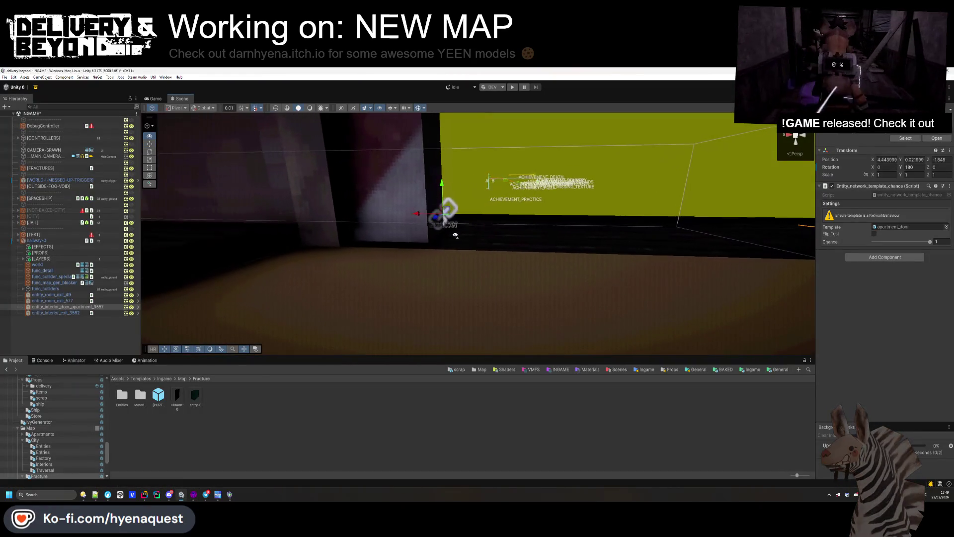
Step: Reimport into Unity and orbit the Scene view to face the door frame
key(alt+Tab)
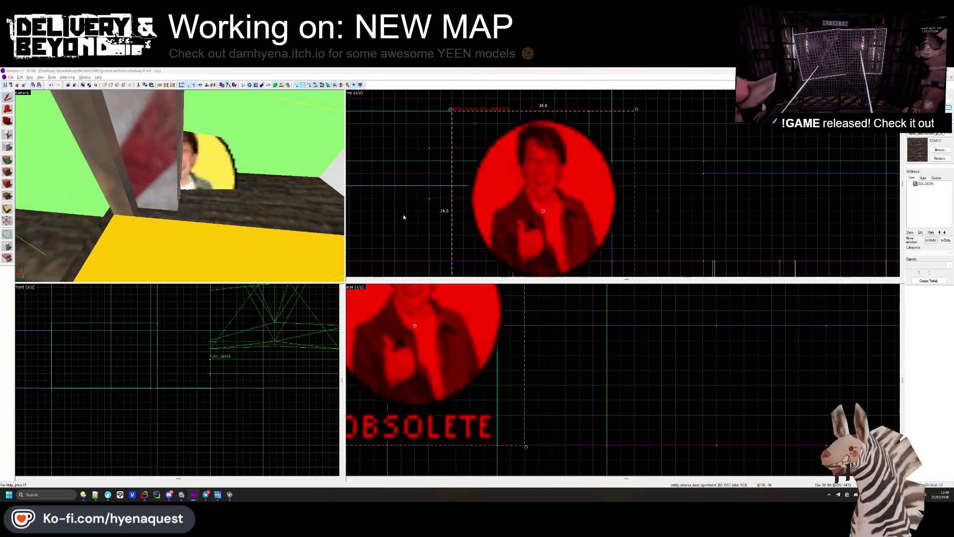
key(alt+Tab)
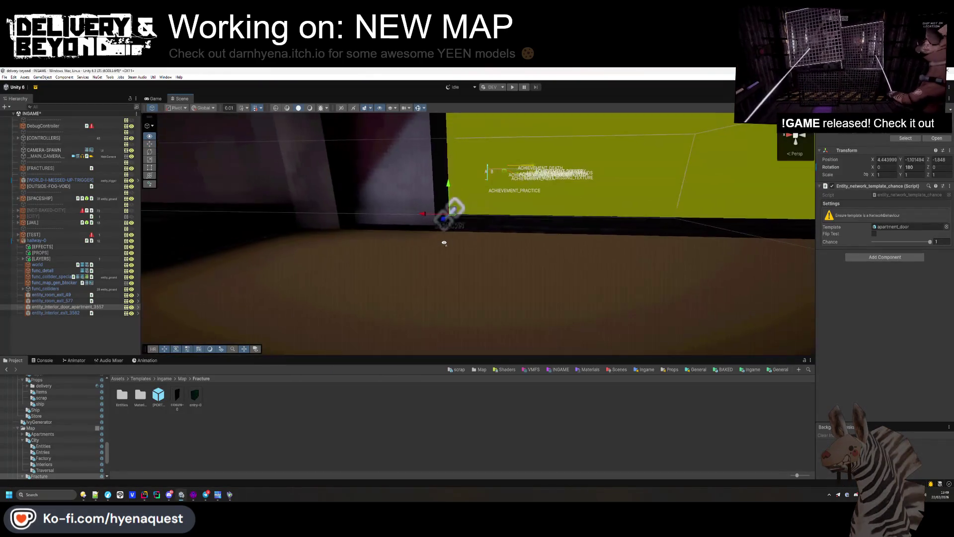
mouse_move(445, 243)
mouse_down()
mouse_move(437, 277)
mouse_move(464, 245)
mouse_move(456, 241)
mouse_move(454, 326)
mouse_move(382, 324)
mouse_move(279, 301)
mouse_move(291, 279)
mouse_move(336, 254)
mouse_move(347, 284)
mouse_move(262, 270)
mouse_move(190, 282)
mouse_move(375, 284)
mouse_move(506, 300)
mouse_move(526, 255)
mouse_move(650, 302)
mouse_move(669, 283)
mouse_up()
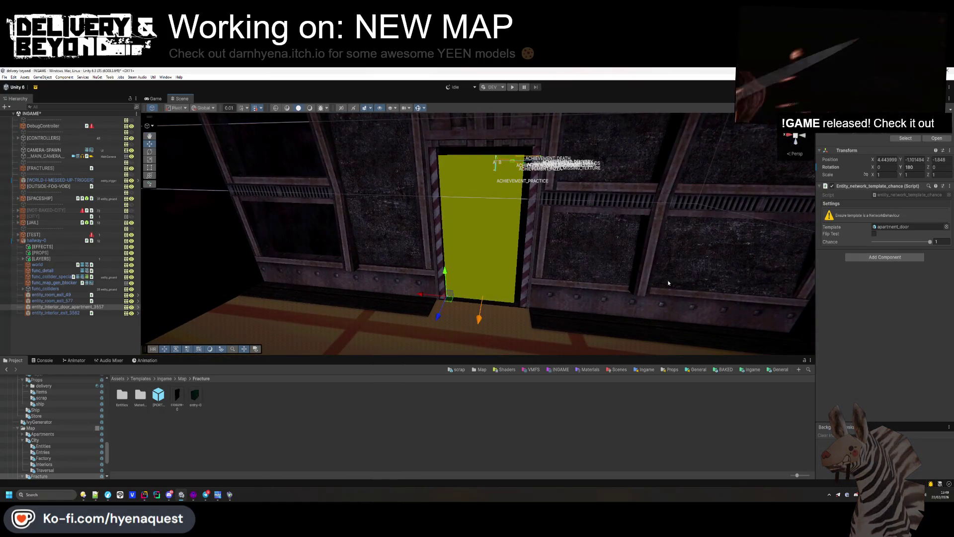
Step: Locate the door's apartment_door child and open the Fracture Entities folder
click(904, 227)
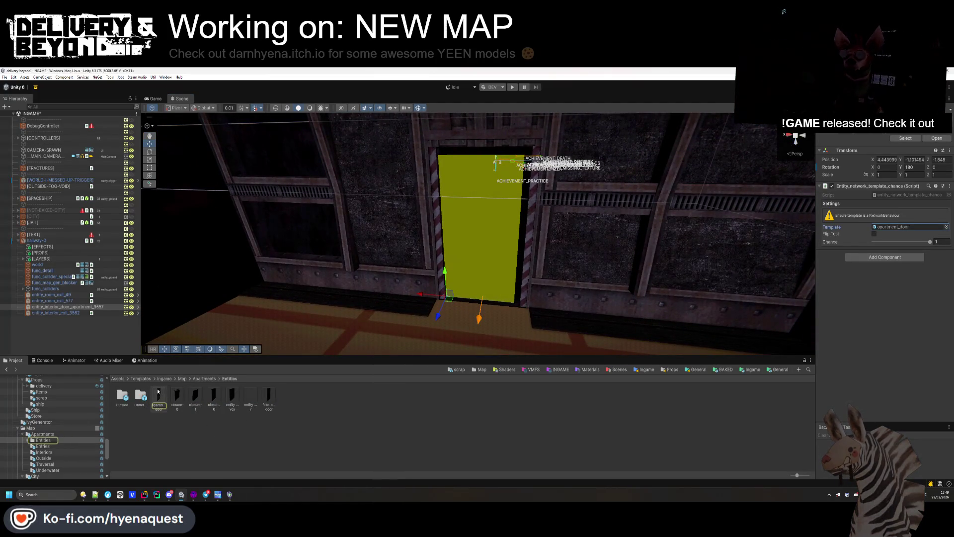
key(Right)
key(Down)
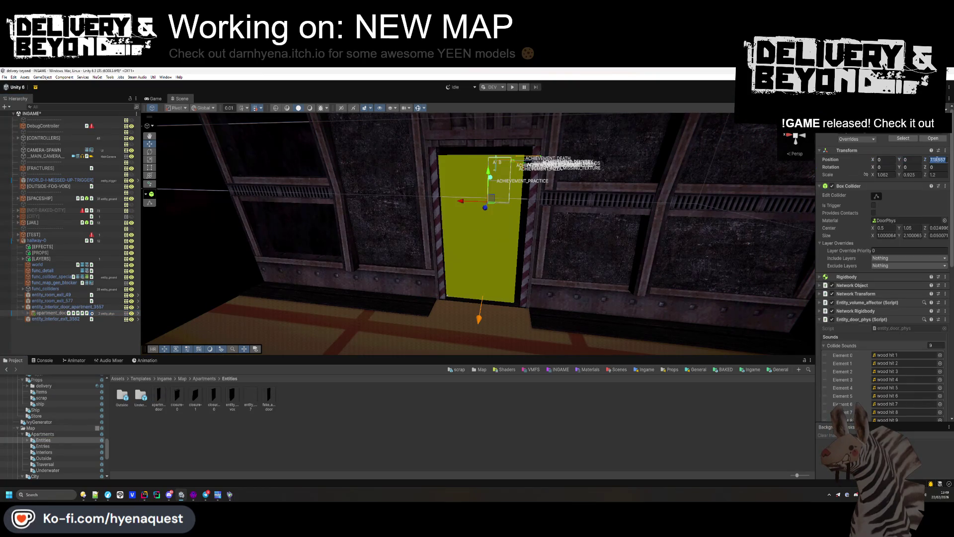
text(0)
click(73, 342)
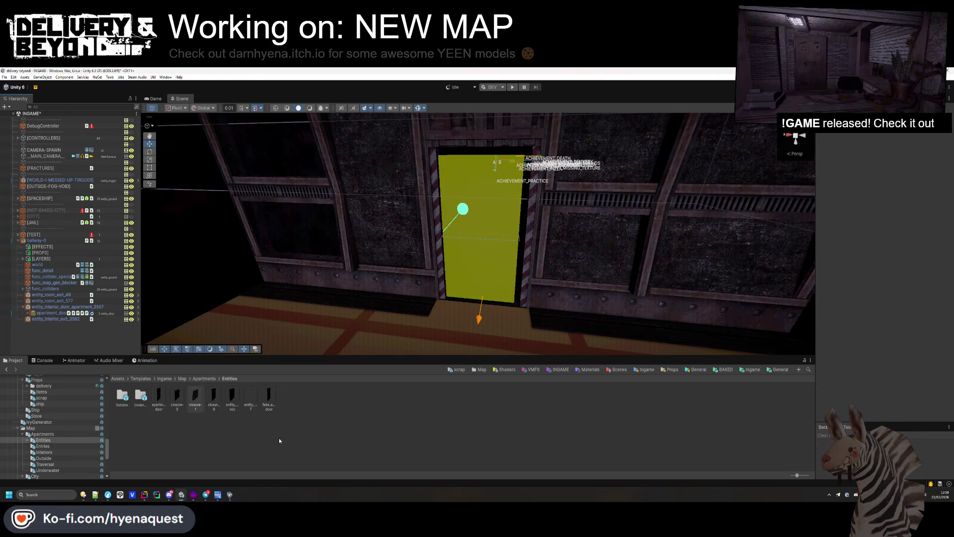
key(alt+Left)
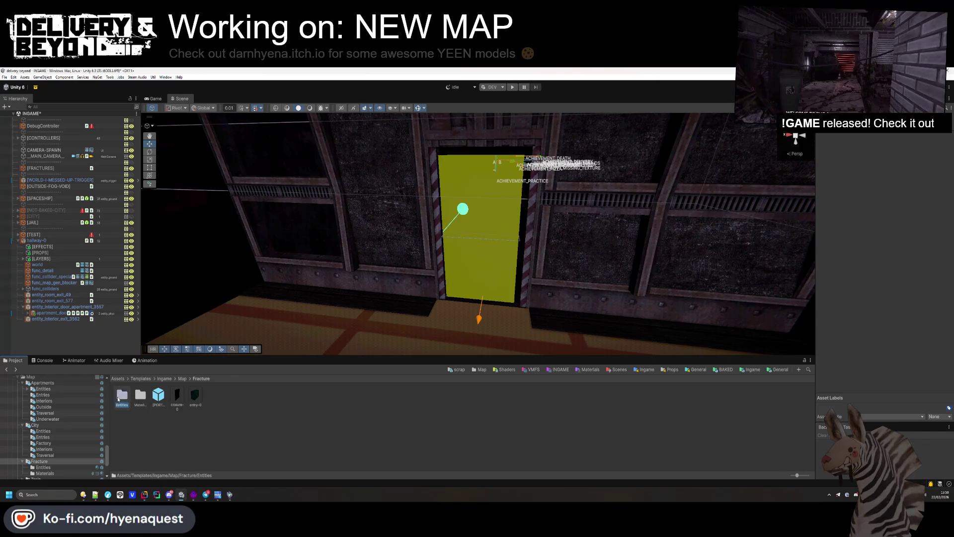
double_click(119, 398)
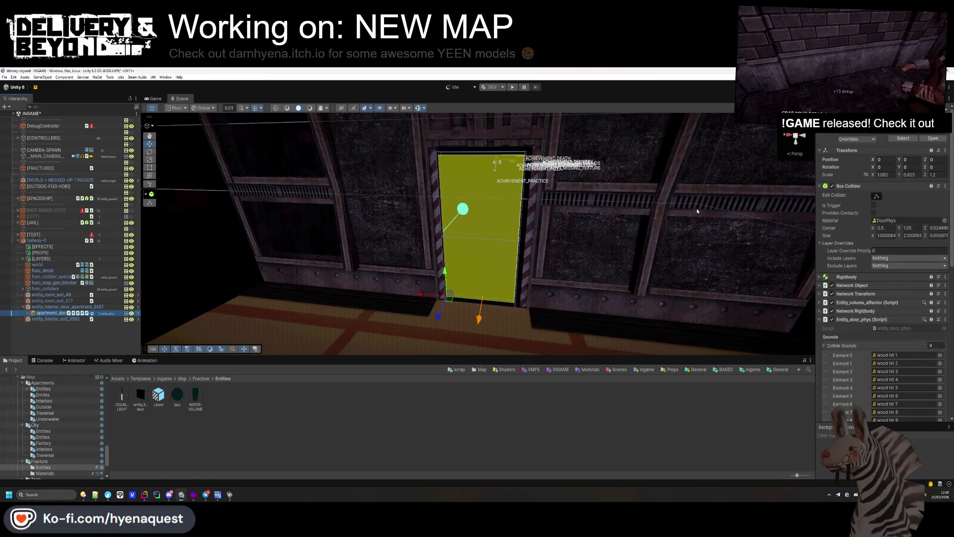
Step: Collapse the Box Collider, Entity_door_phys, Transform and Navmesh Cut components
click(848, 187)
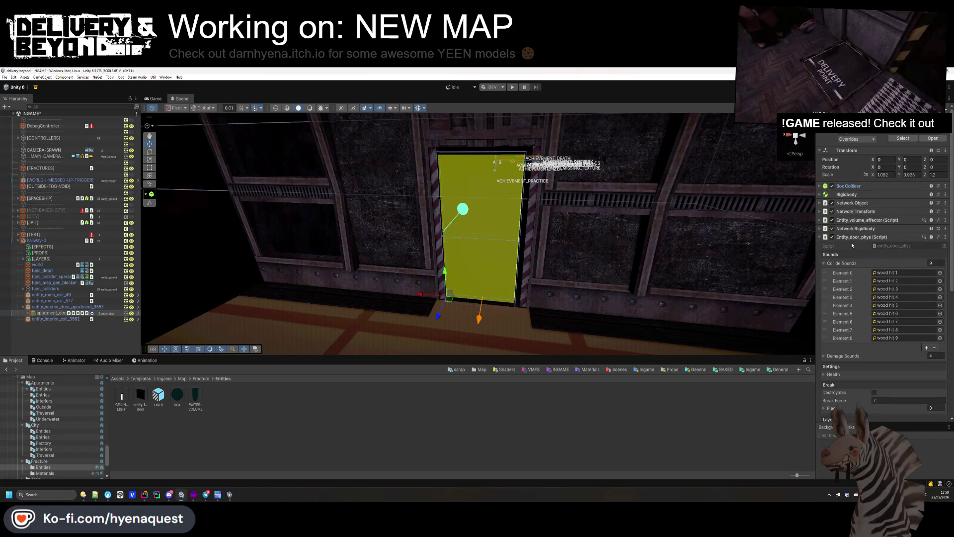
click(852, 237)
click(853, 150)
click(863, 219)
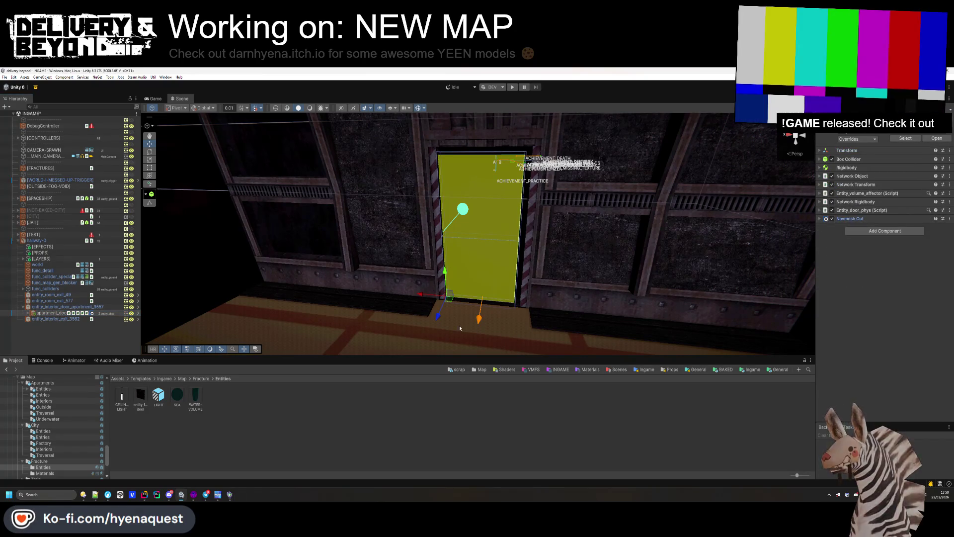
key(w)
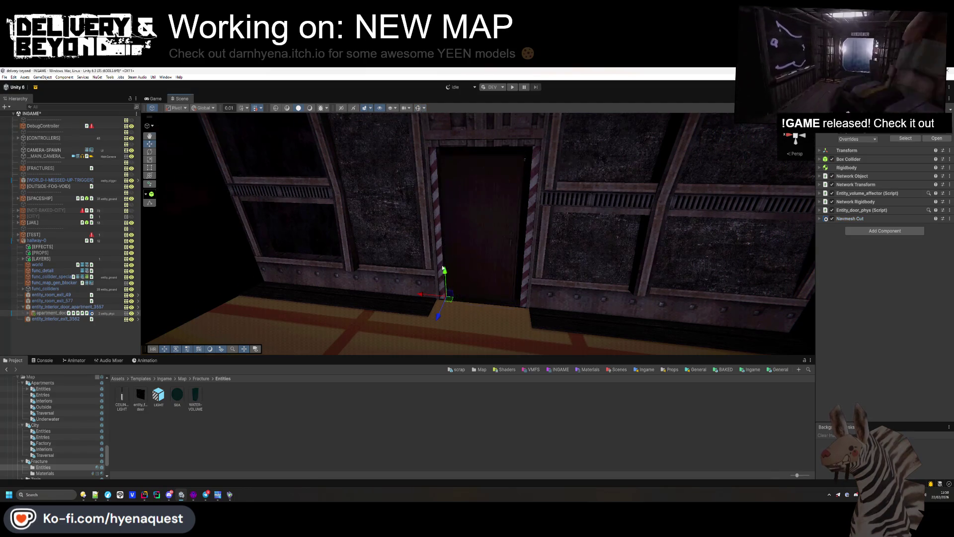
key(s)
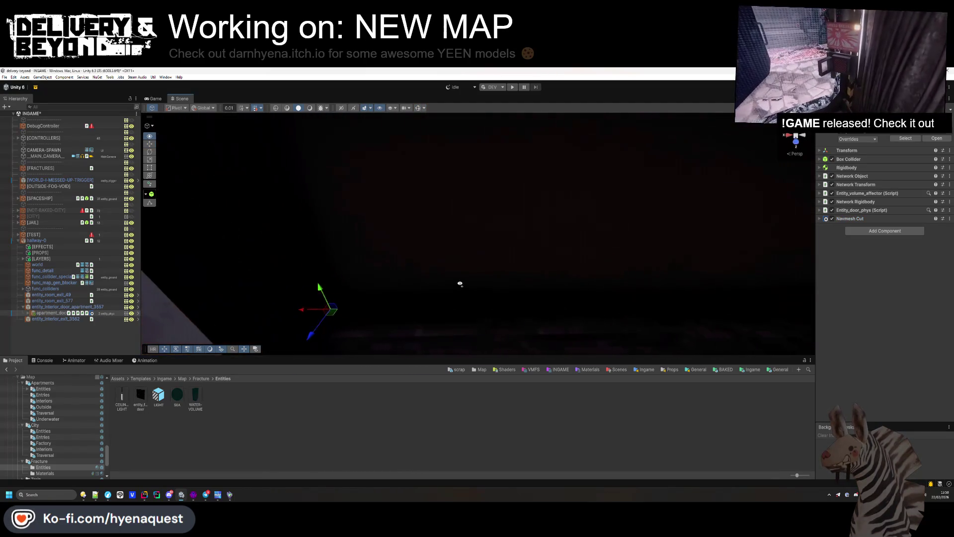
key(w)
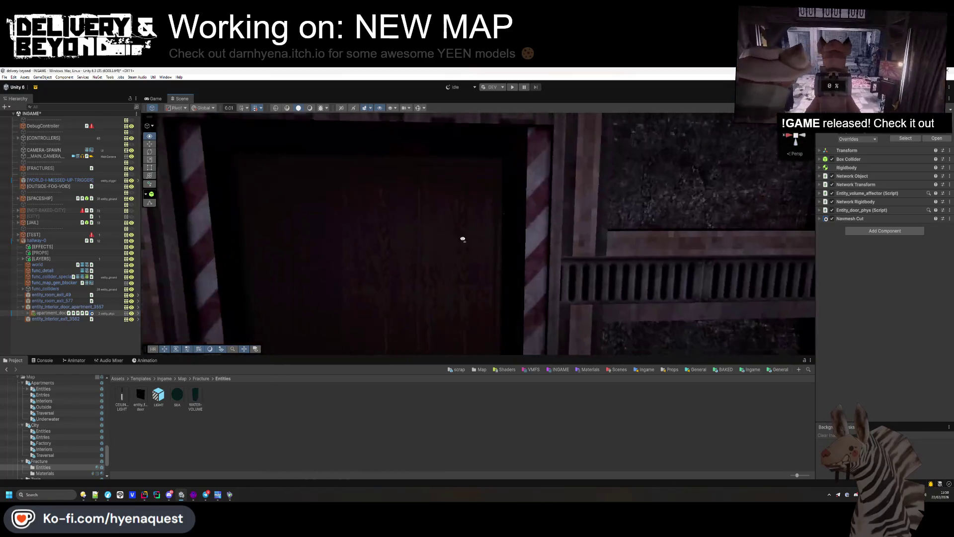
Step: Scale the door to X 1.15, Y 0.97 and drag it into Entities as a prefab
click(855, 151)
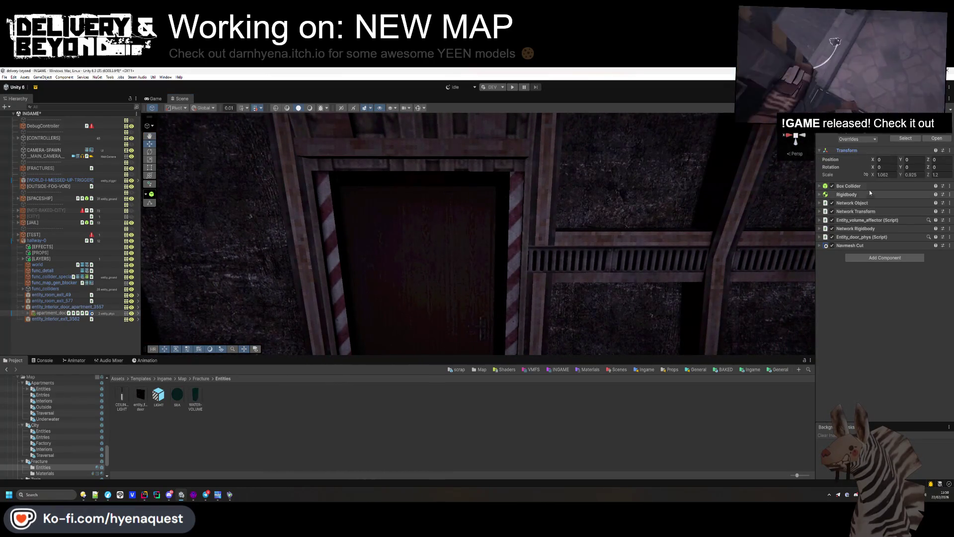
drag(875, 175, 876, 176)
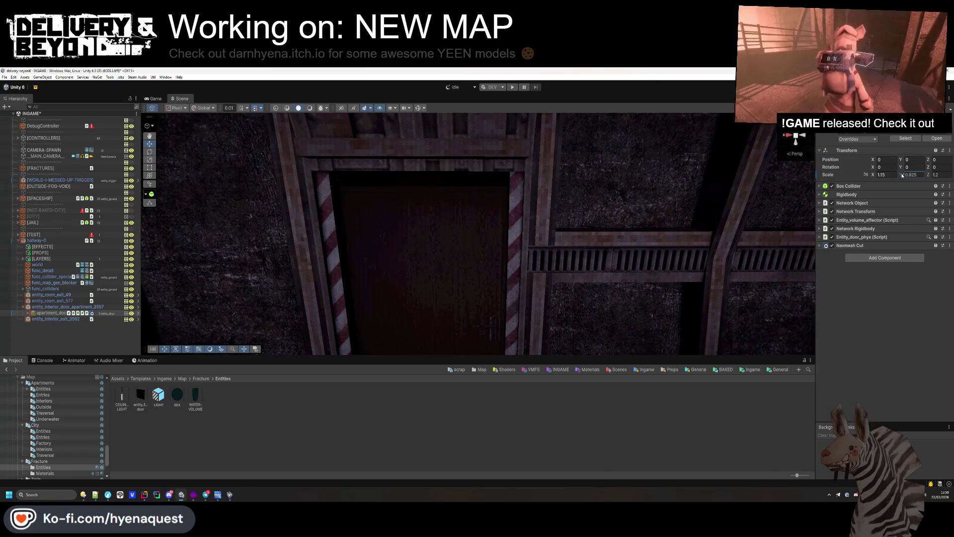
key(s)
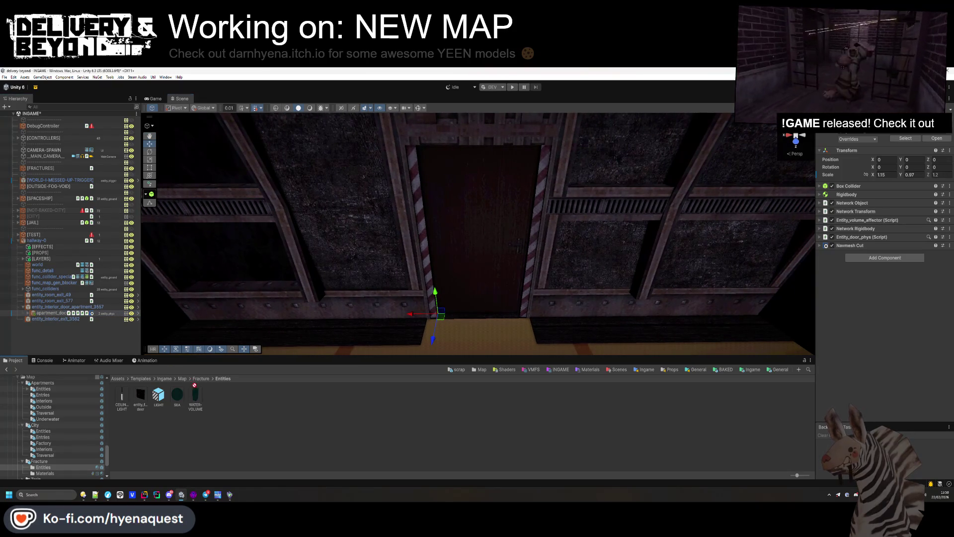
drag(218, 404, 218, 403)
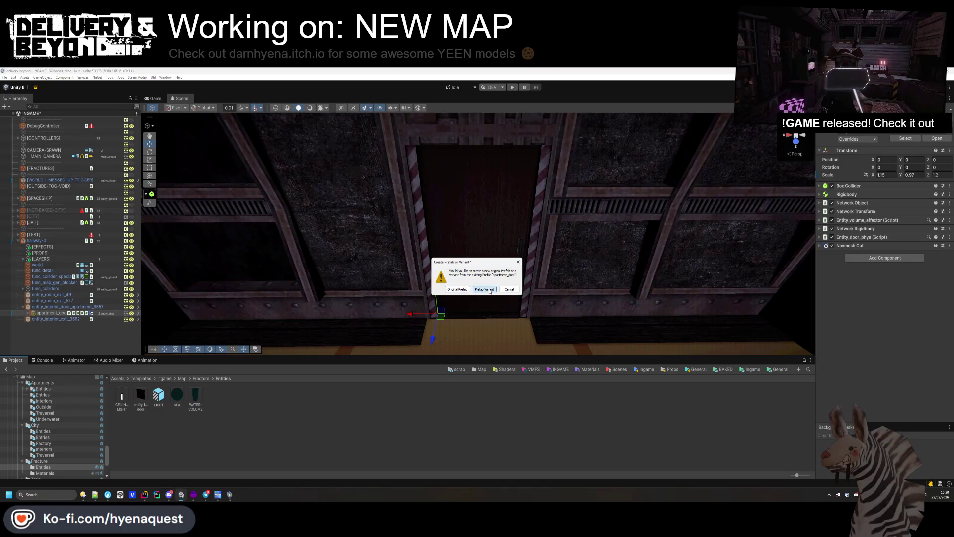
Step: Create apartment_door as an original prefab and delete its mesh child from the scene entity
click(457, 289)
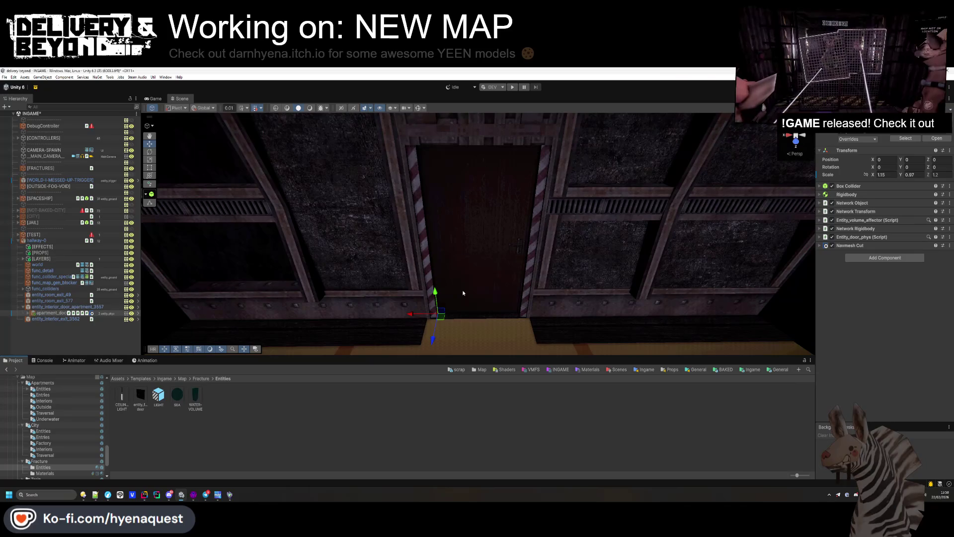
click(238, 432)
click(121, 398)
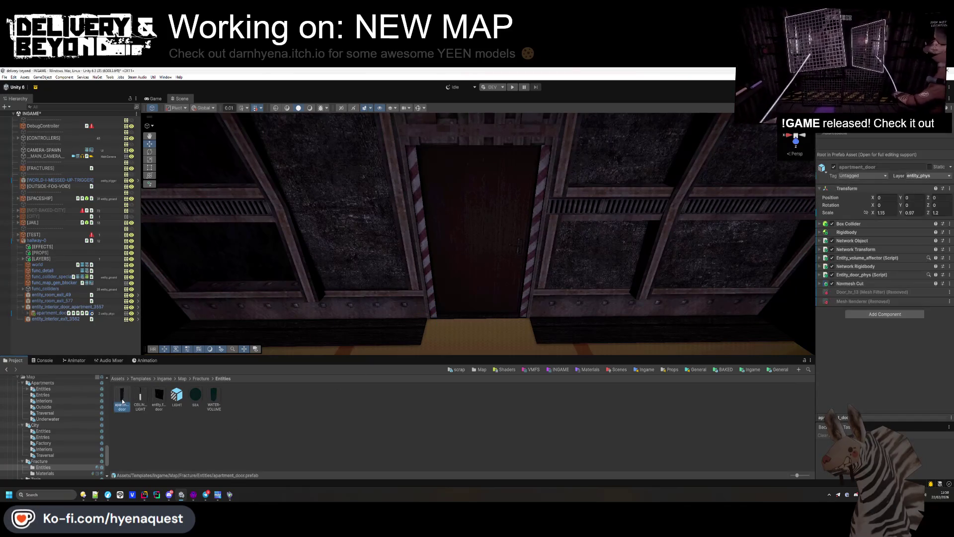
click(130, 449)
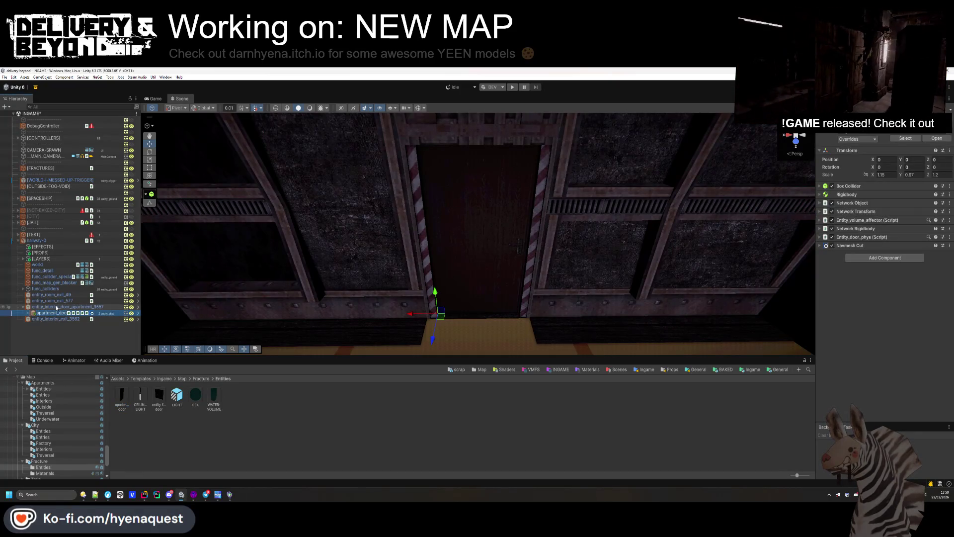
key(Delete)
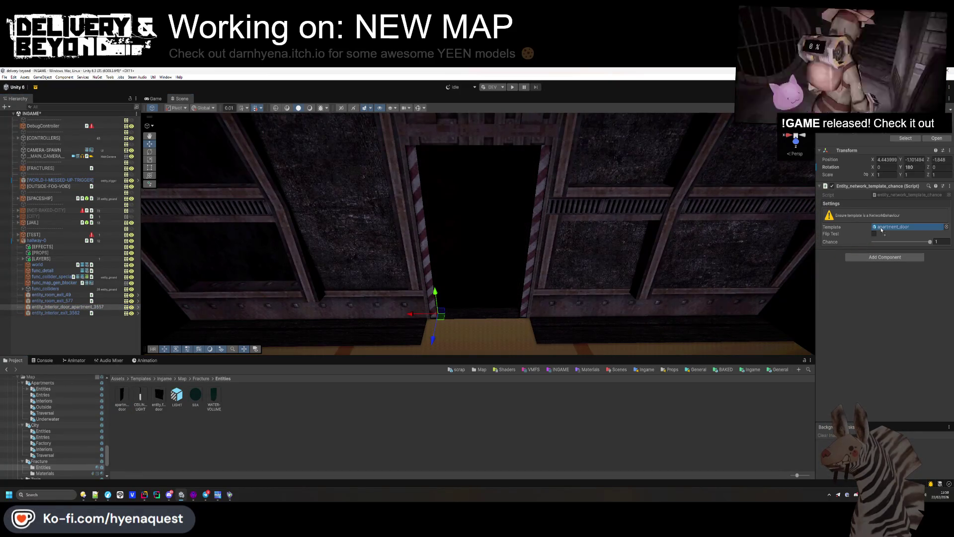
click(60, 306)
click(56, 329)
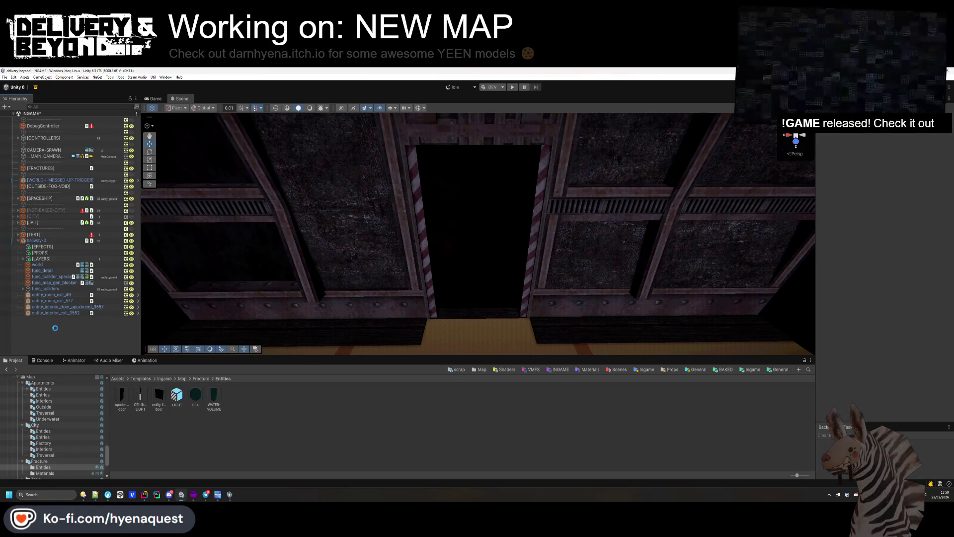
Step: Turn on Gizmos to show entity volumes in the scene
drag(404, 324, 389, 160)
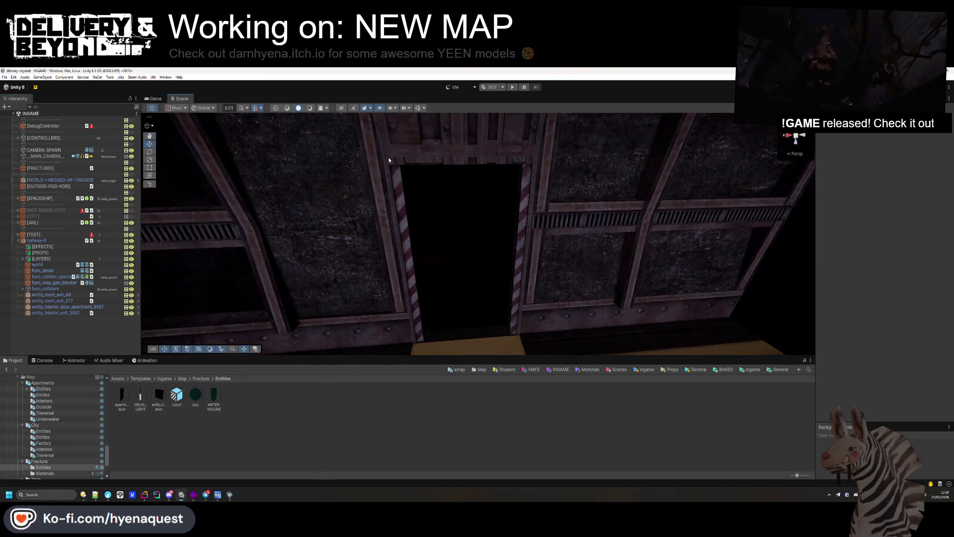
click(418, 108)
mouse_move(447, 219)
mouse_down()
mouse_move(444, 203)
mouse_move(563, 280)
mouse_up()
scroll(563, 280, down, 10)
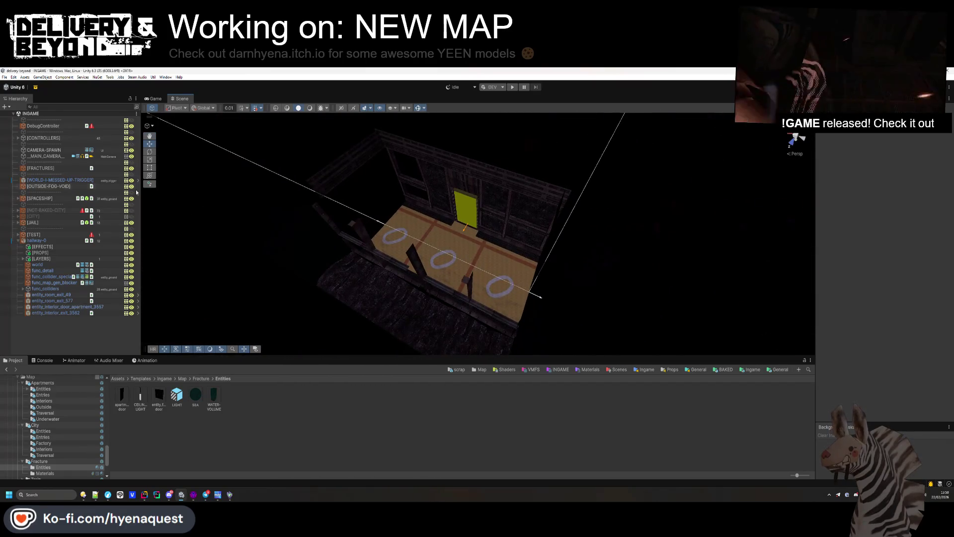
Step: Add the Entity_vis_room component to hallway-0
click(37, 240)
click(885, 311)
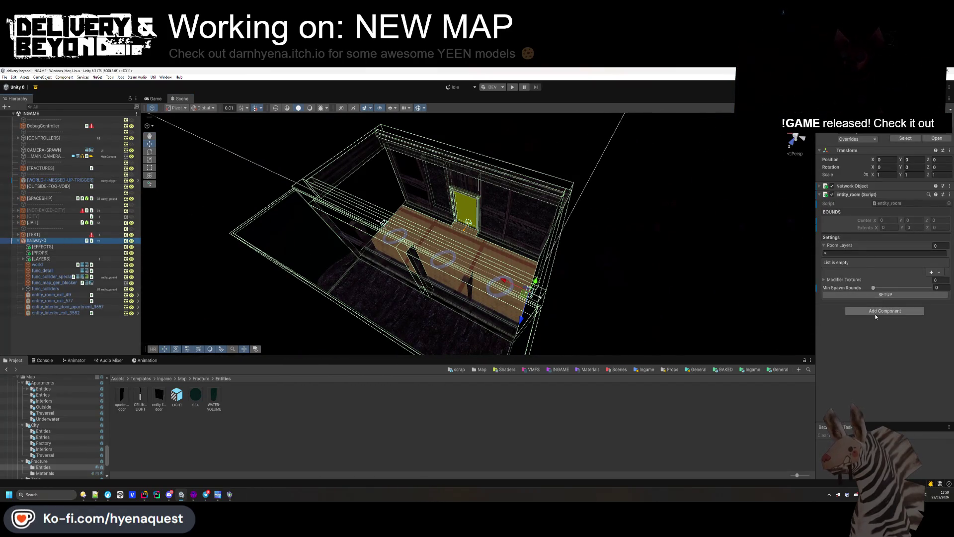
text(vis)
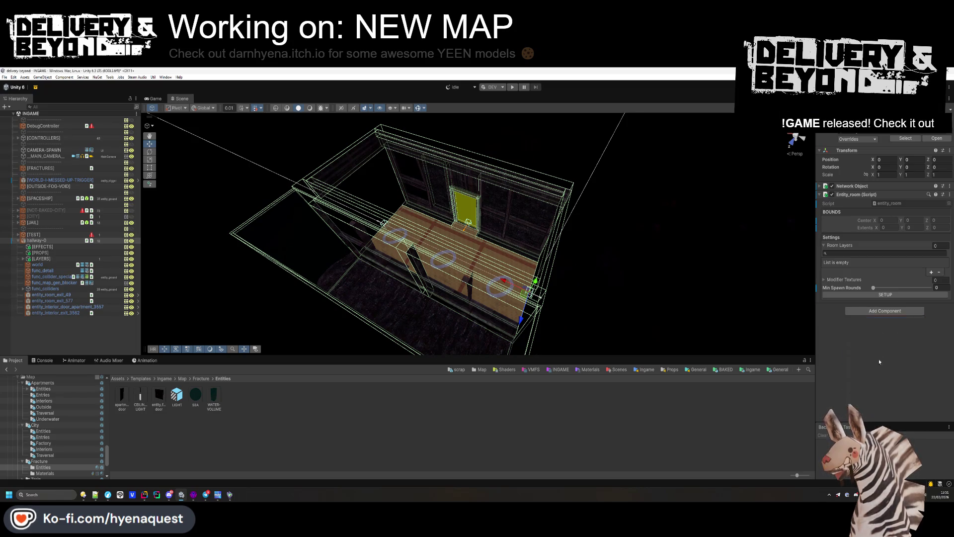
click(869, 367)
Step: Add a Steam Audio Dynamic Object component to hallway-0
click(888, 219)
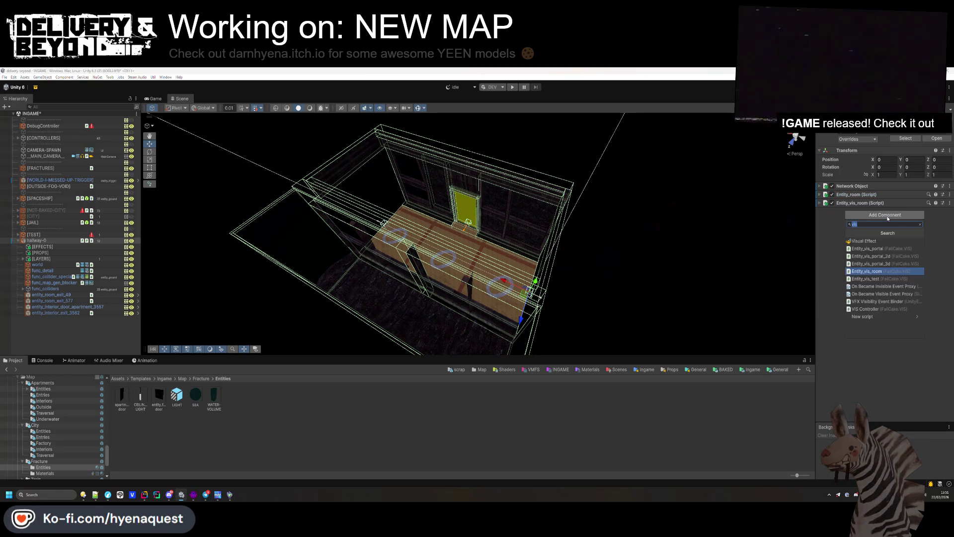
text(audio)
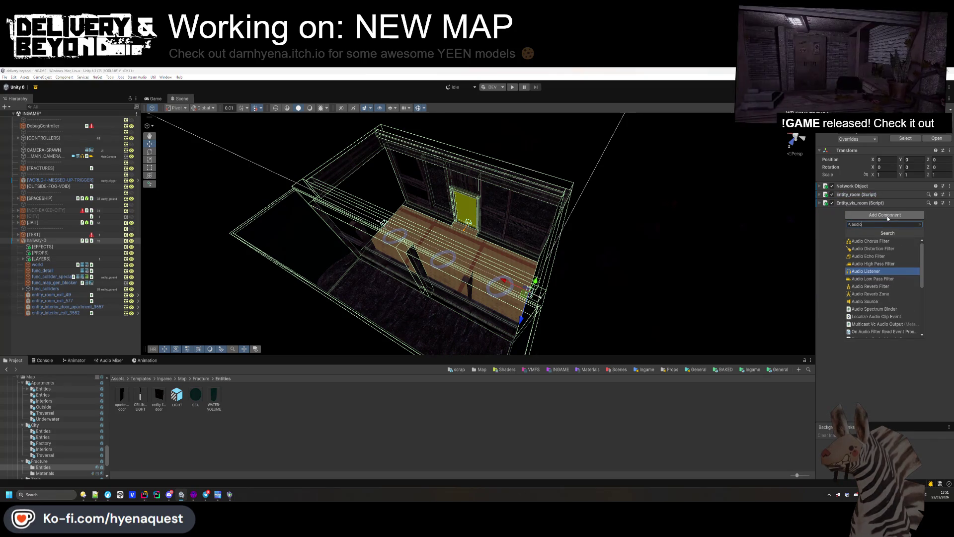
scroll(883, 293, down, 5)
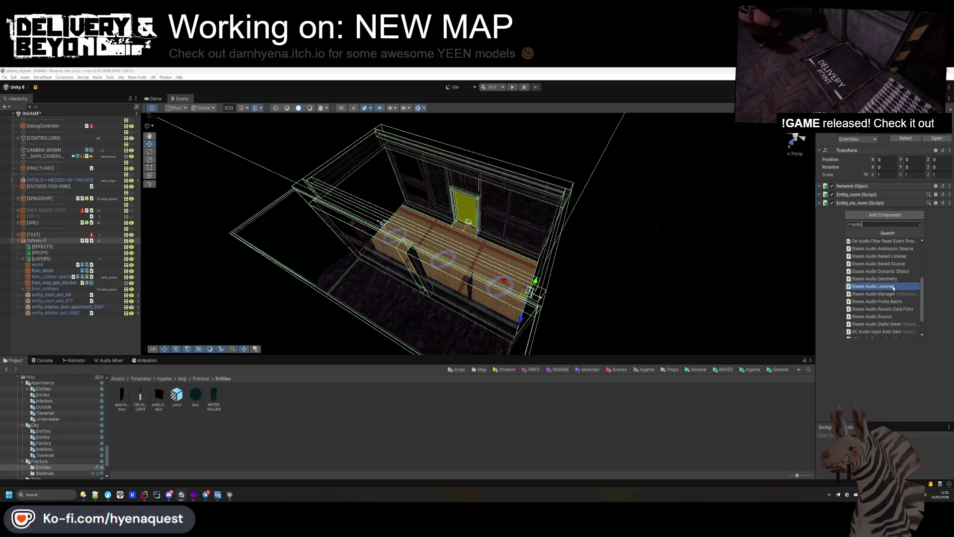
click(880, 271)
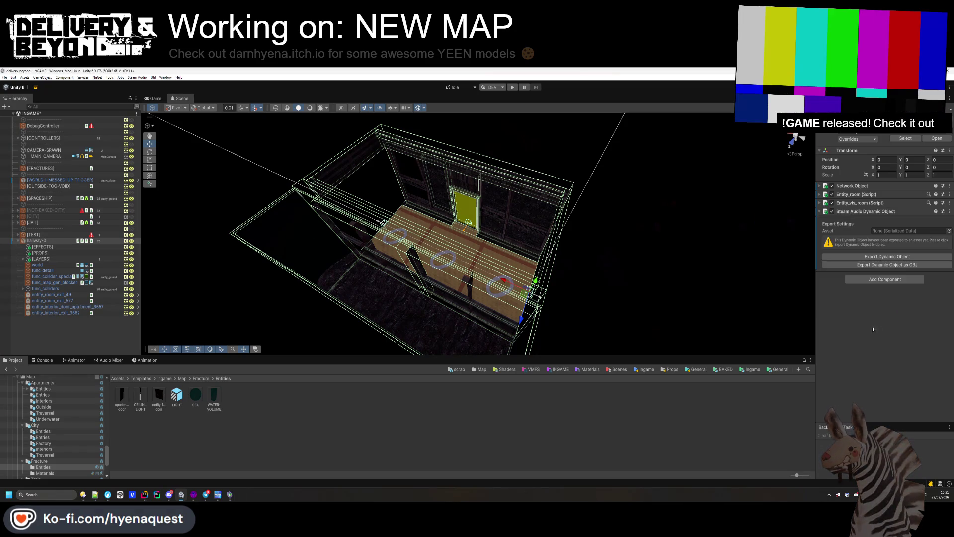
click(509, 399)
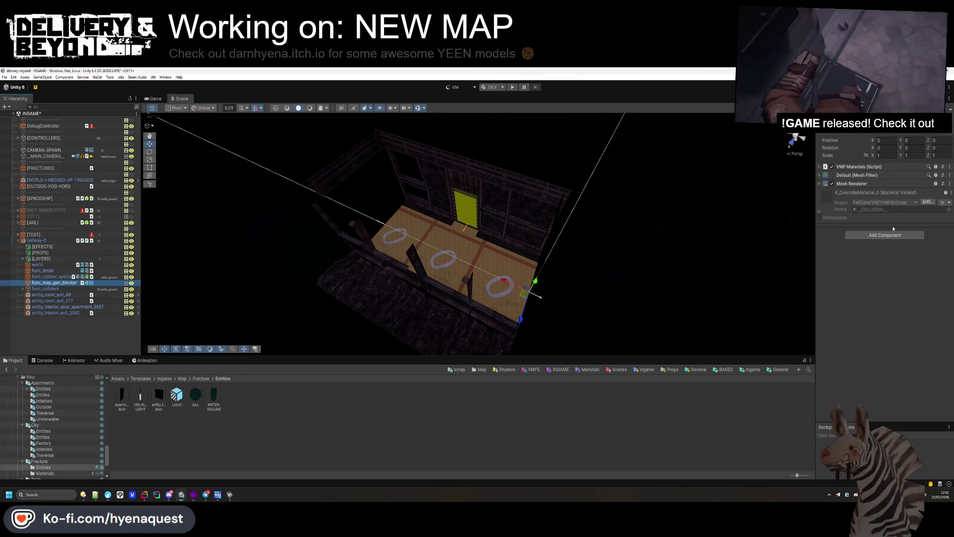
Step: Add a Box Collider to func_map_gen_blocker
click(889, 235)
text(box)
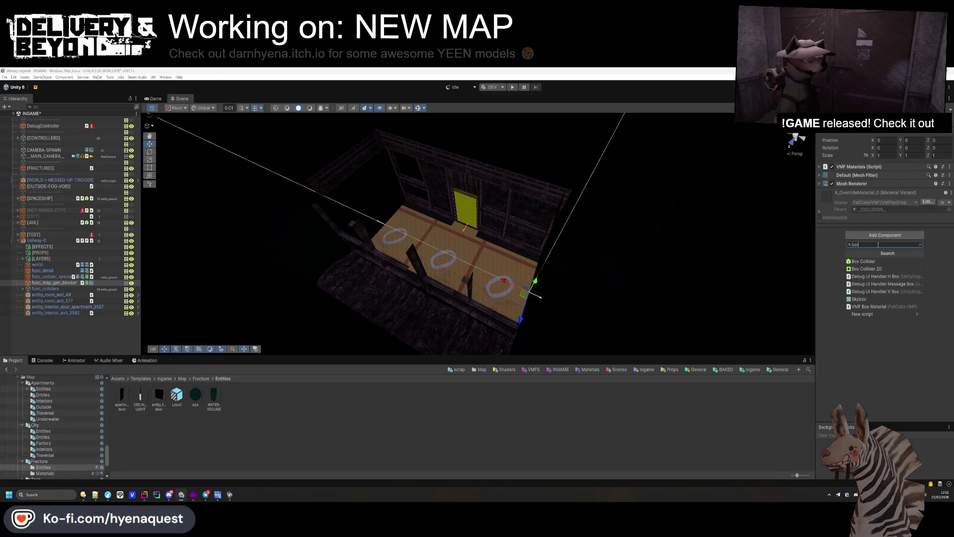
key(Return)
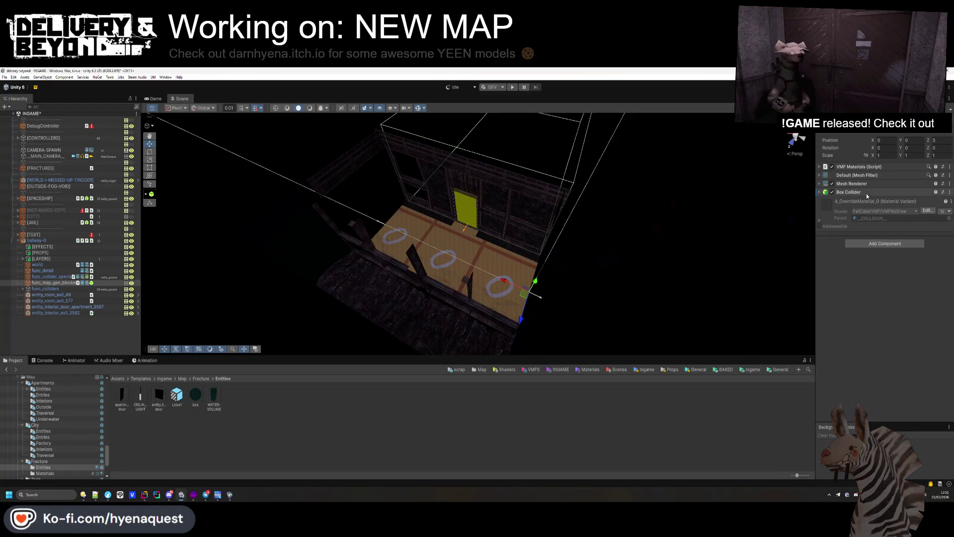
click(863, 193)
click(871, 192)
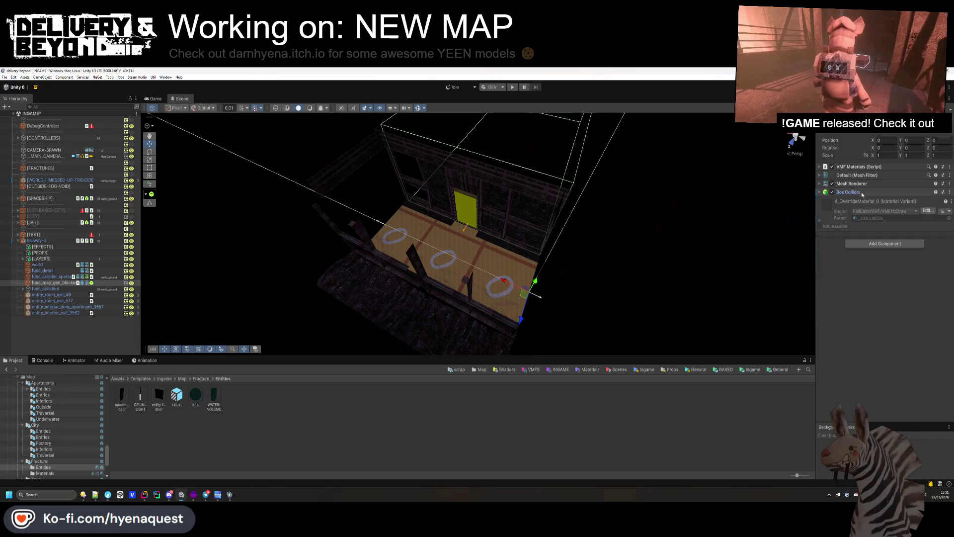
Step: Remove the blocker's VMF Materials, Mesh Filter and Mesh Renderer components
right_click(867, 167)
click(891, 176)
right_click(856, 176)
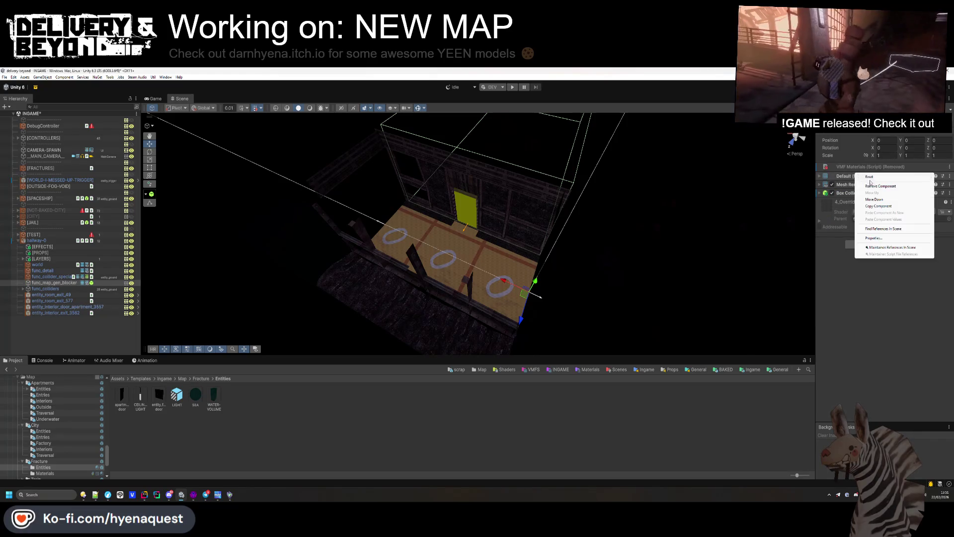
click(873, 186)
right_click(850, 186)
click(868, 196)
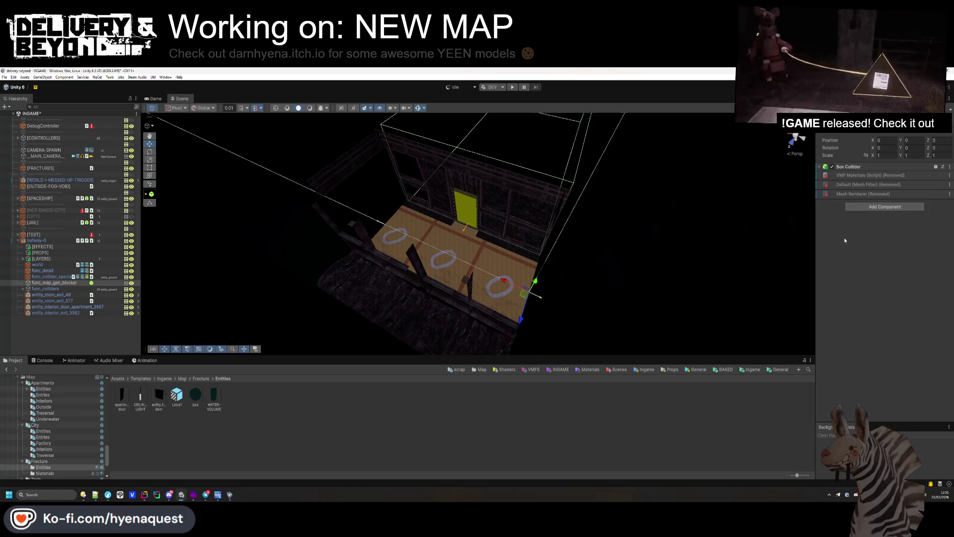
Step: Put the blocker on the entity_ground layer and bring up its Tag list
click(926, 124)
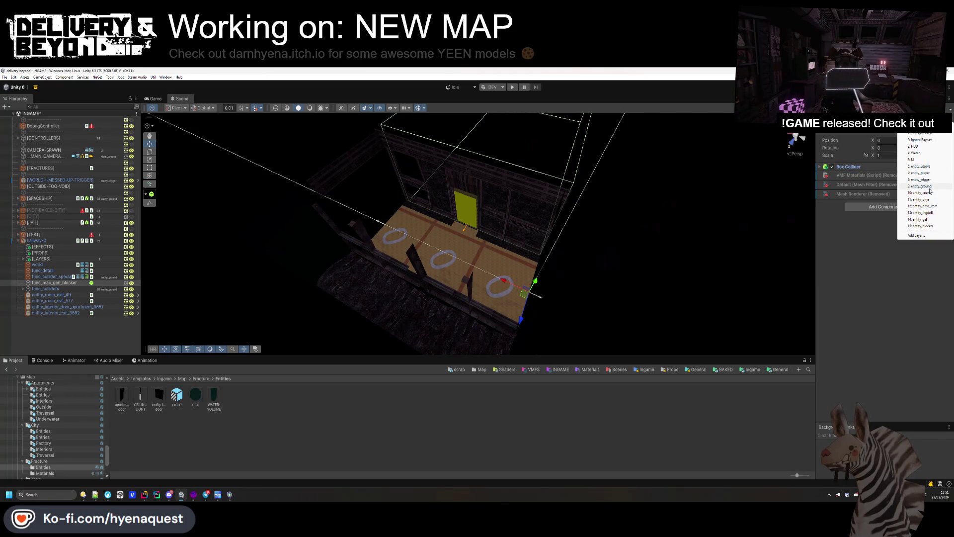
click(927, 187)
click(860, 125)
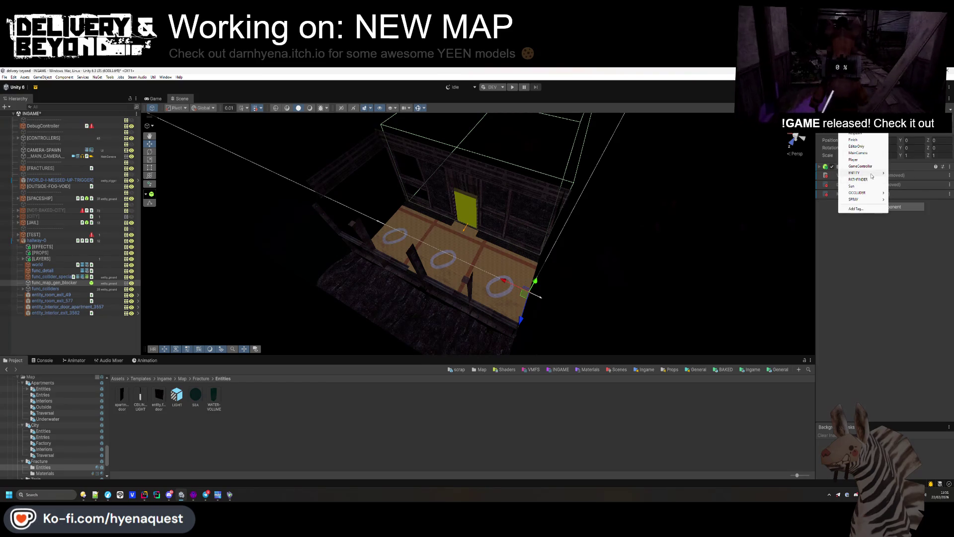
mouse_move(875, 194)
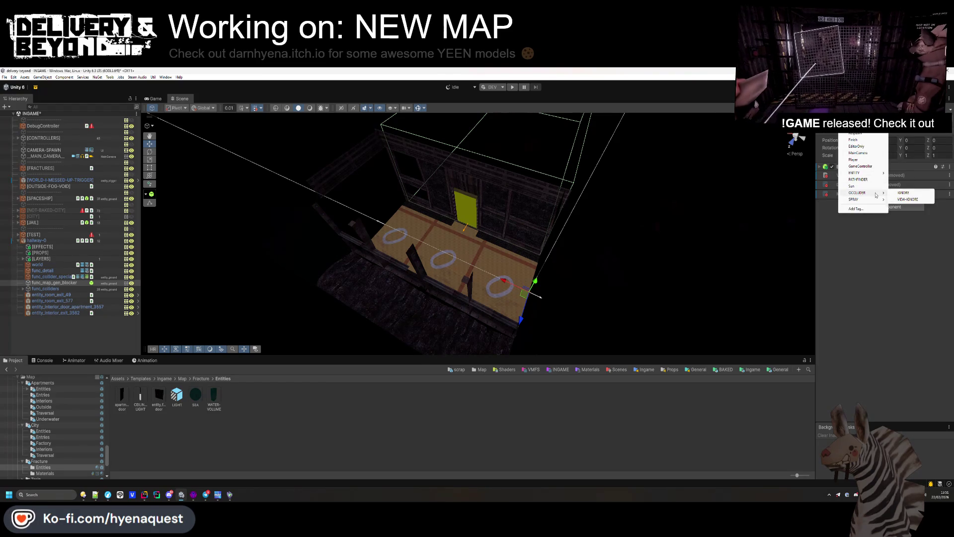
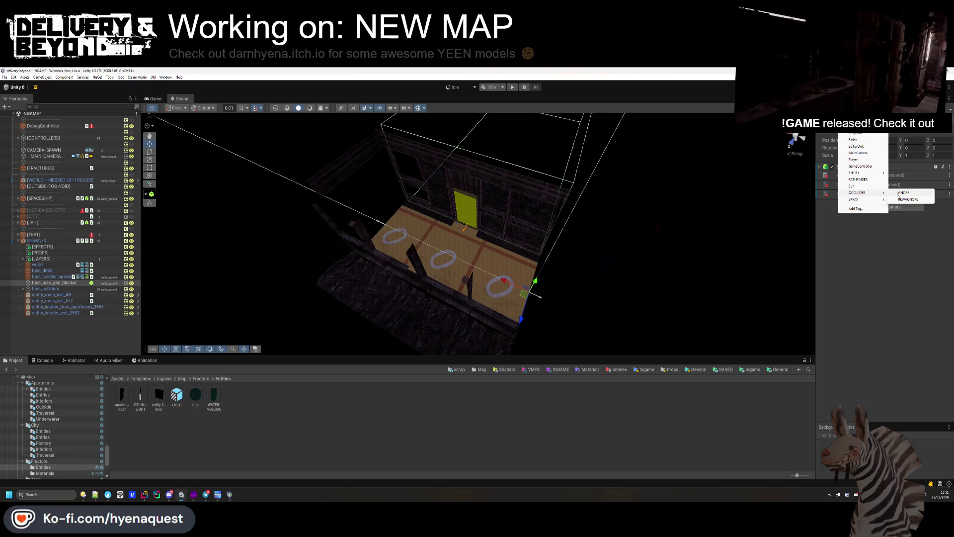
Step: Assign a new tag to func_map_gen_blocker from the Inspector's Tag dropdown
click(898, 195)
drag(536, 156, 415, 155)
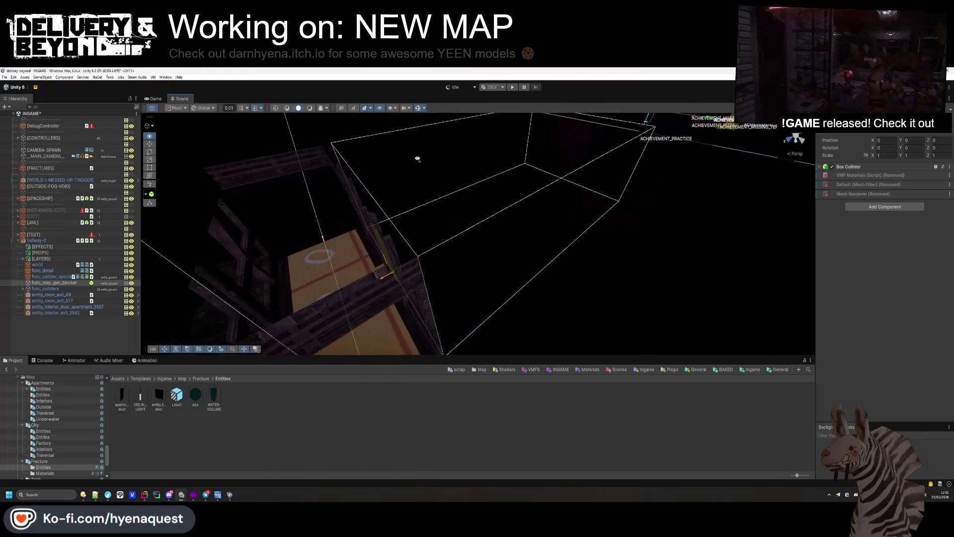
click(85, 324)
Step: Navigate the Project breadcrumb up to the Fracture template folder
mouse_move(499, 238)
mouse_down()
mouse_move(373, 287)
mouse_move(432, 211)
mouse_move(394, 284)
mouse_move(405, 298)
mouse_up()
scroll(404, 298, up, 5)
click(200, 379)
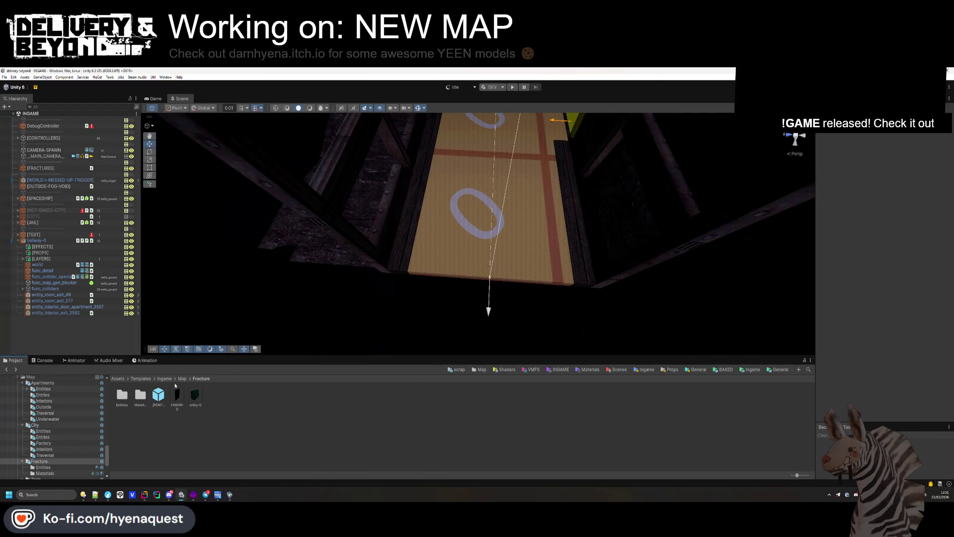
Step: Add [PORTAL] prefabs under entity_room_exit_577 and entity_room_exit_49, rotated 90° Y and raised to about 1.15
drag(67, 305, 67, 301)
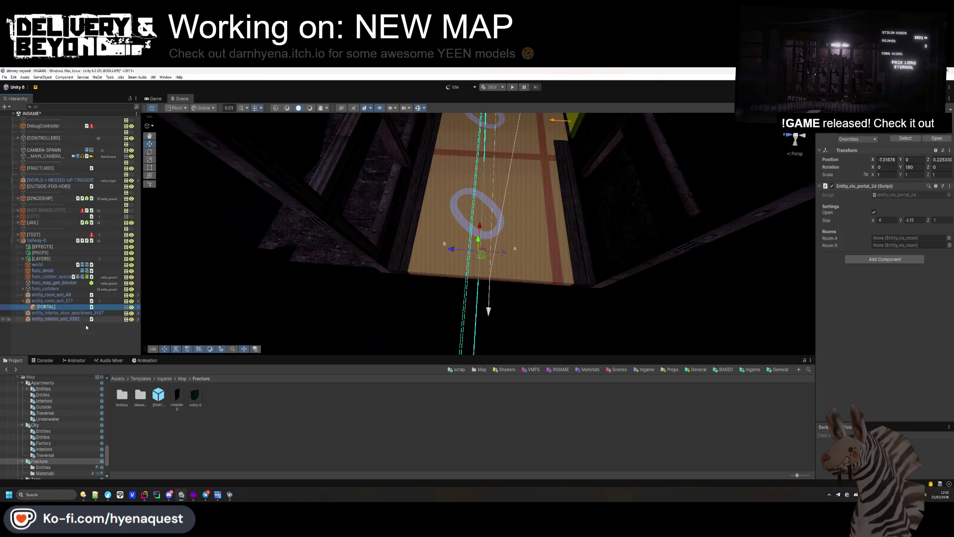
drag(157, 396, 65, 296)
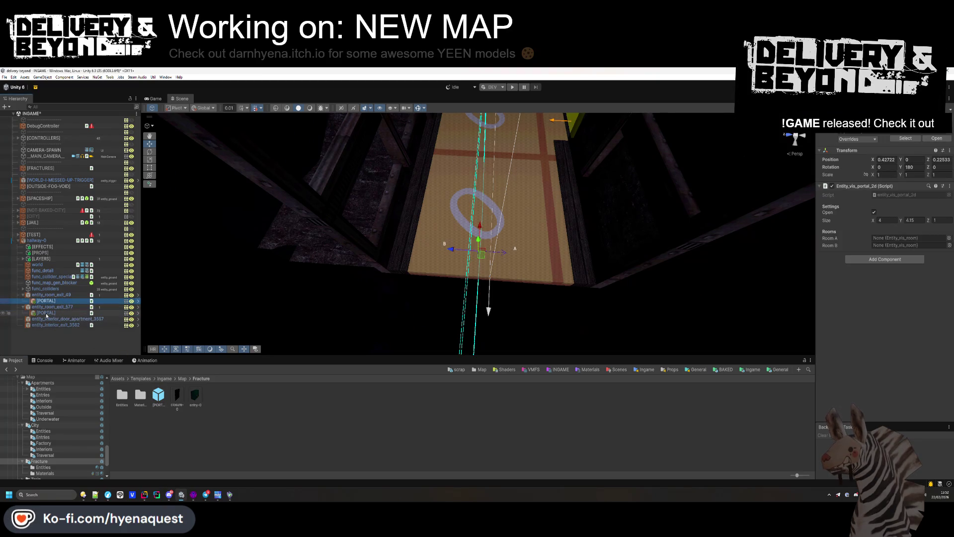
click(909, 167)
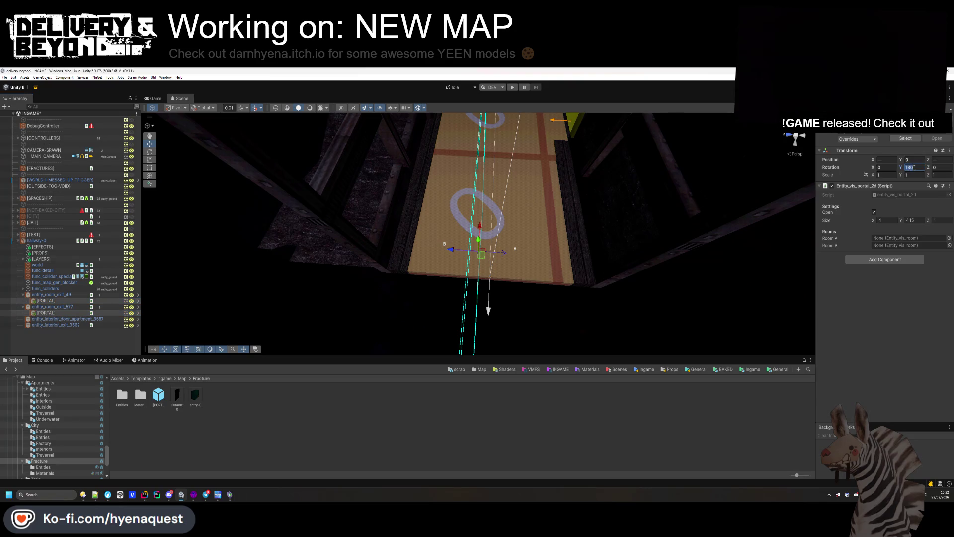
text(0)
click(939, 159)
text(0)
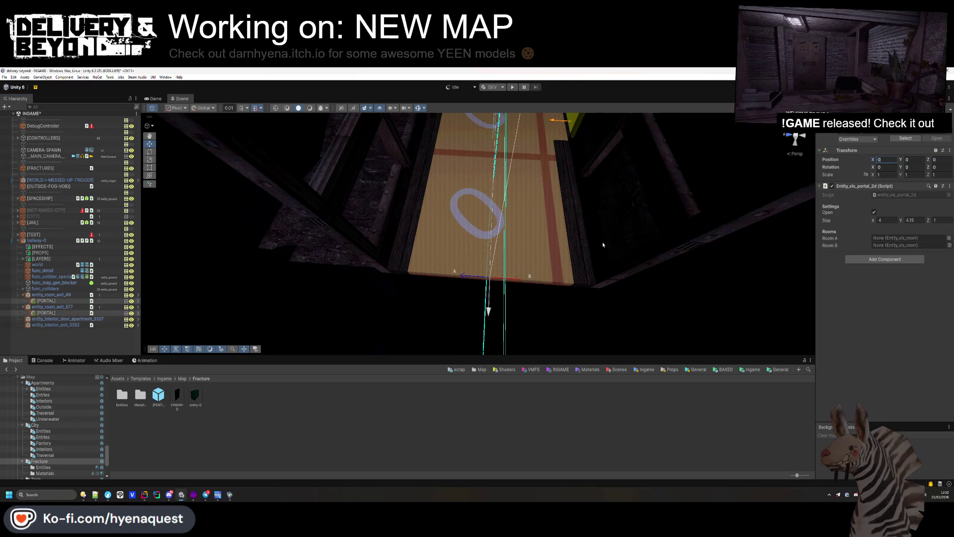
text(f)
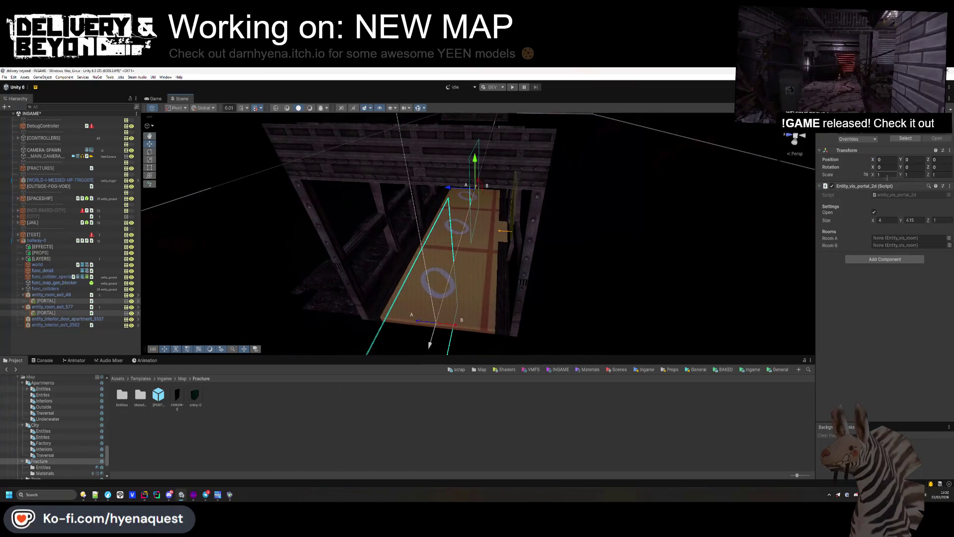
text(90)
key(Return)
drag(477, 233, 508, 233)
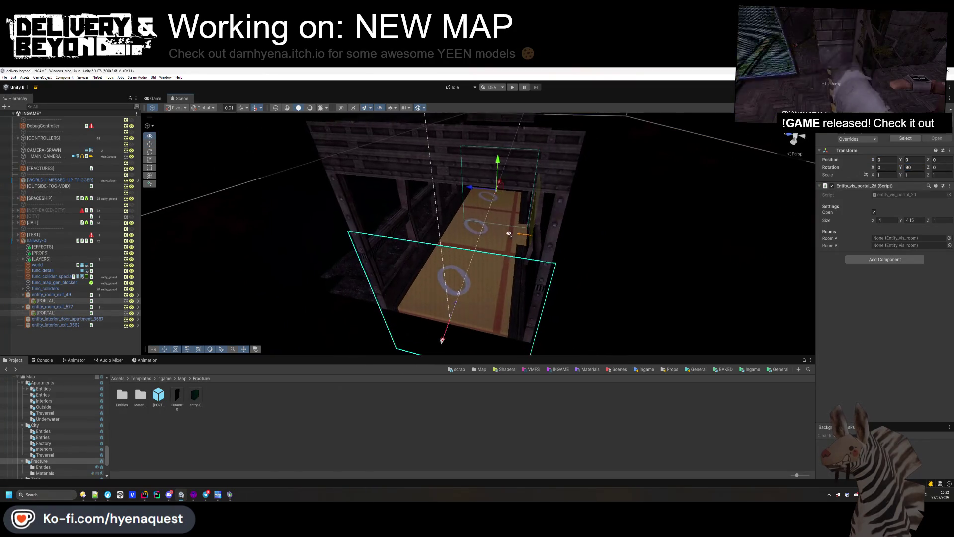
drag(910, 160, 919, 160)
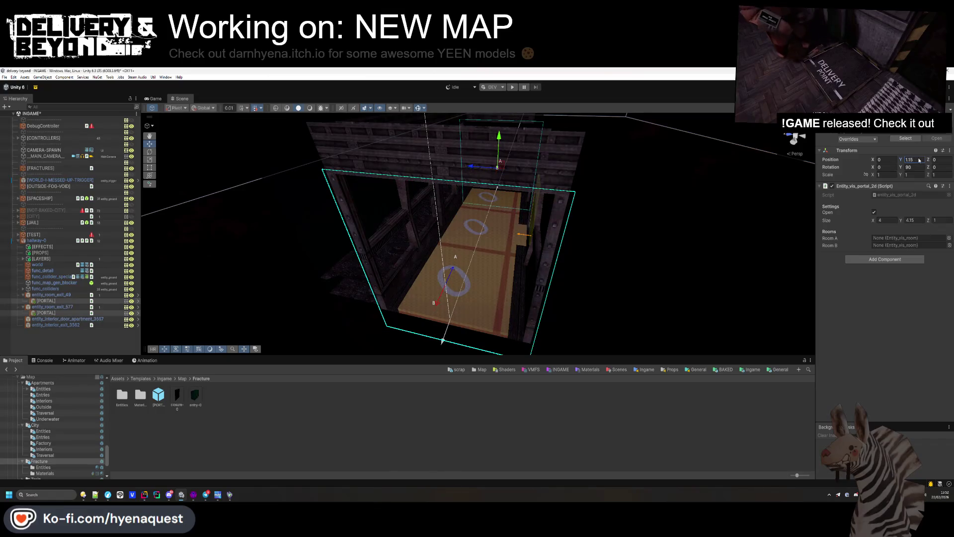
Step: Check entry-0's exit portal settings for comparison, then return to the main scene
click(357, 420)
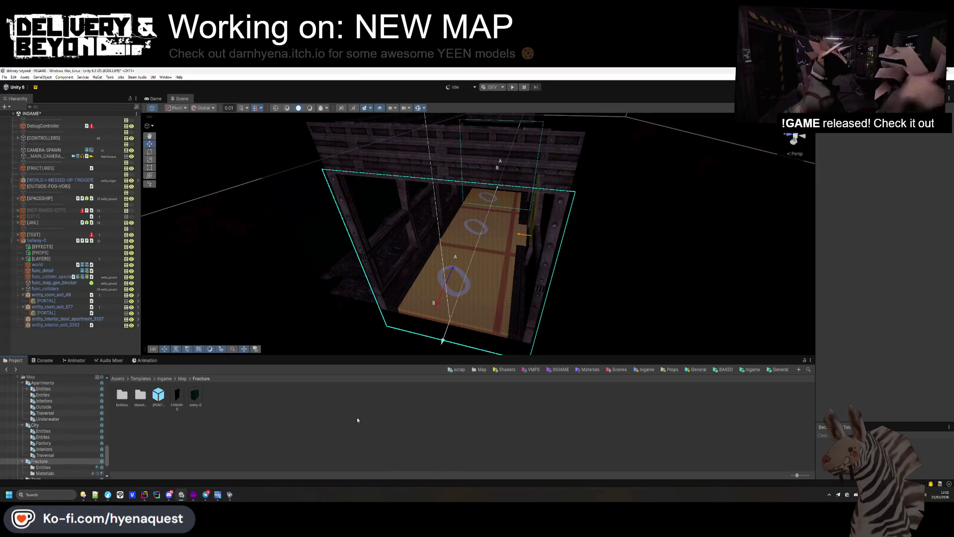
double_click(194, 398)
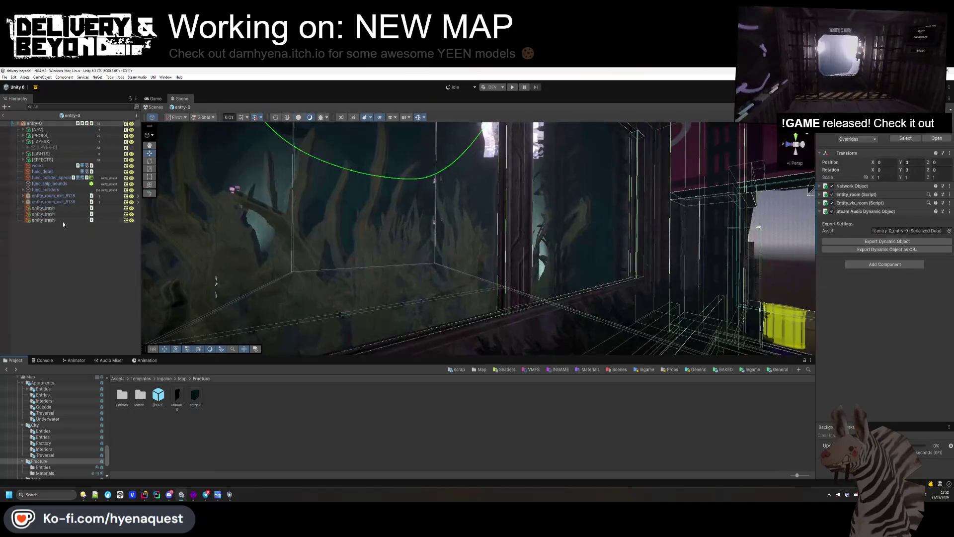
click(23, 196)
click(62, 202)
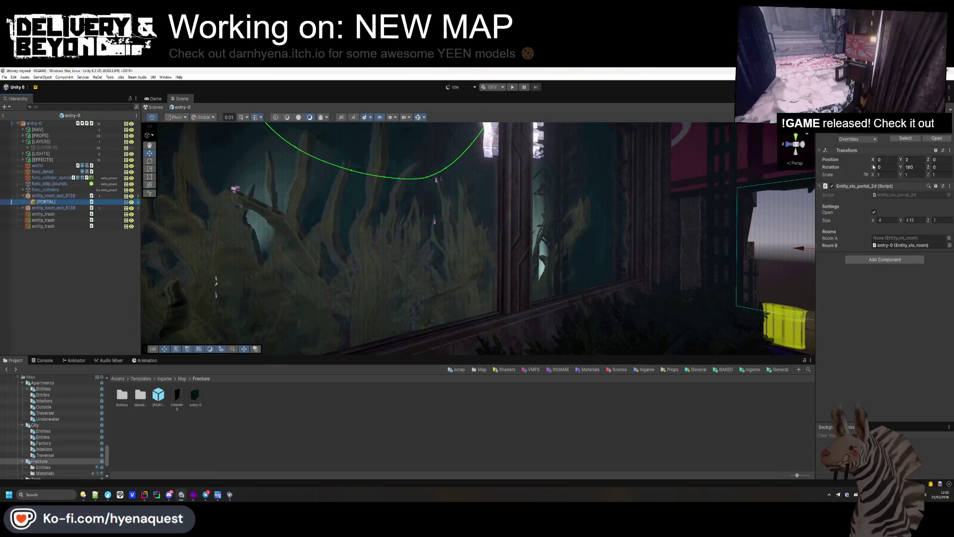
click(328, 426)
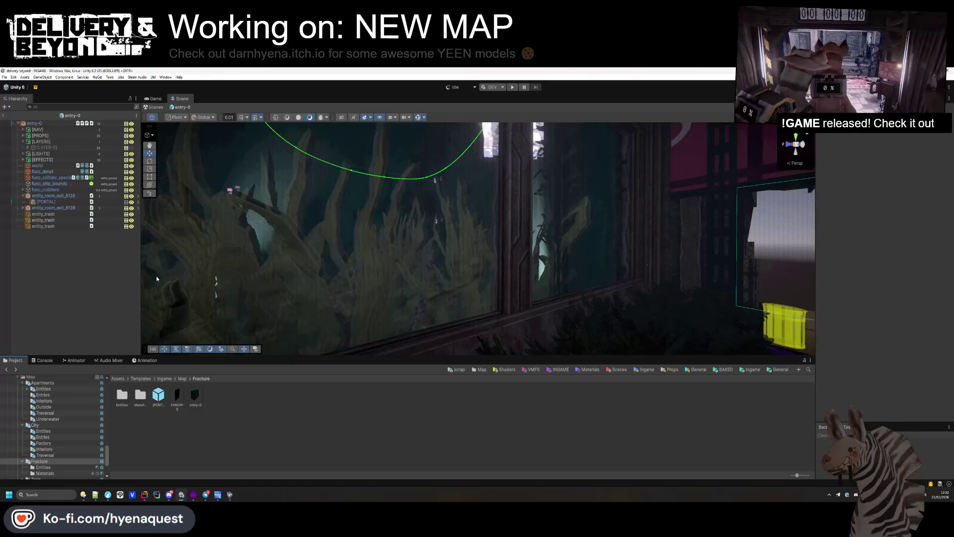
key(Escape)
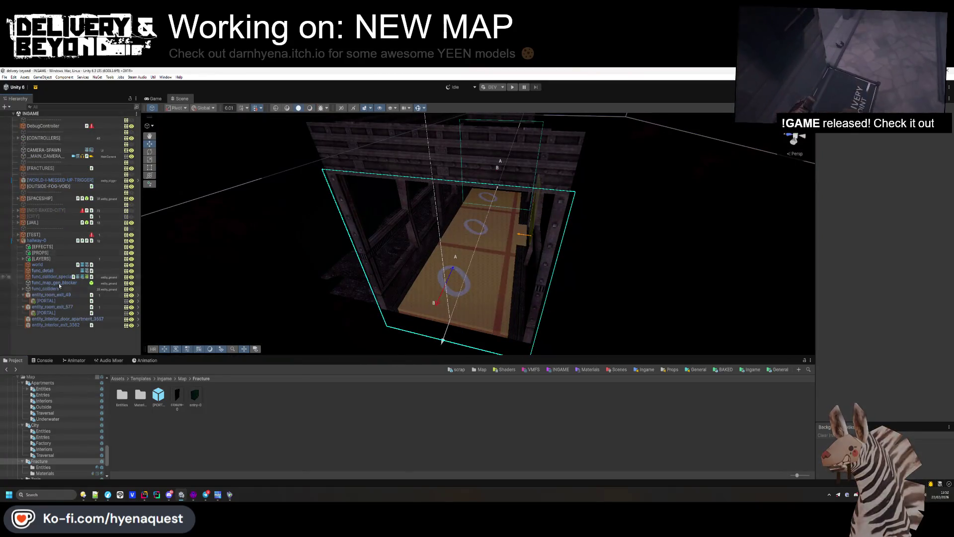
Step: Adjust the portal under entity_room_exit_49, entering a minus sign into its value
click(50, 300)
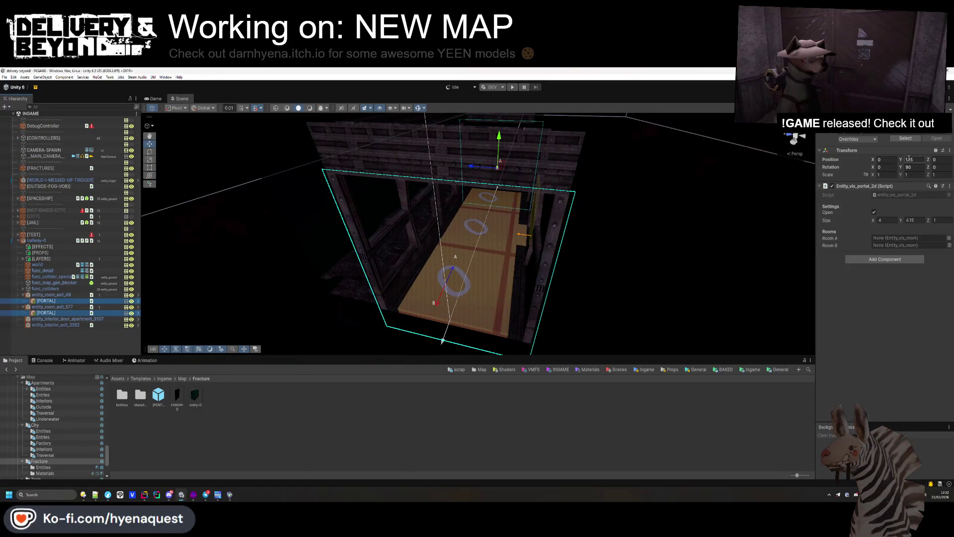
scroll(477, 233, down, 5)
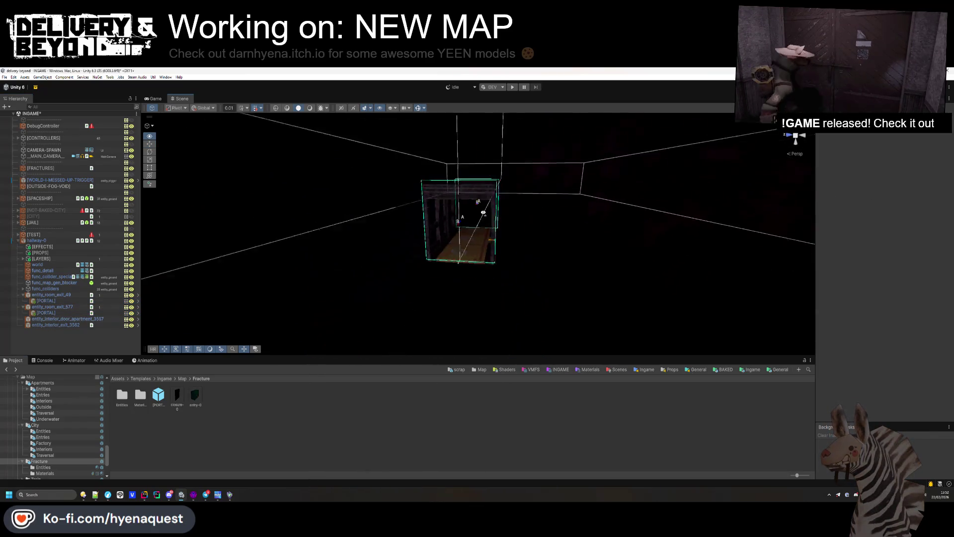
scroll(483, 213, up, 10)
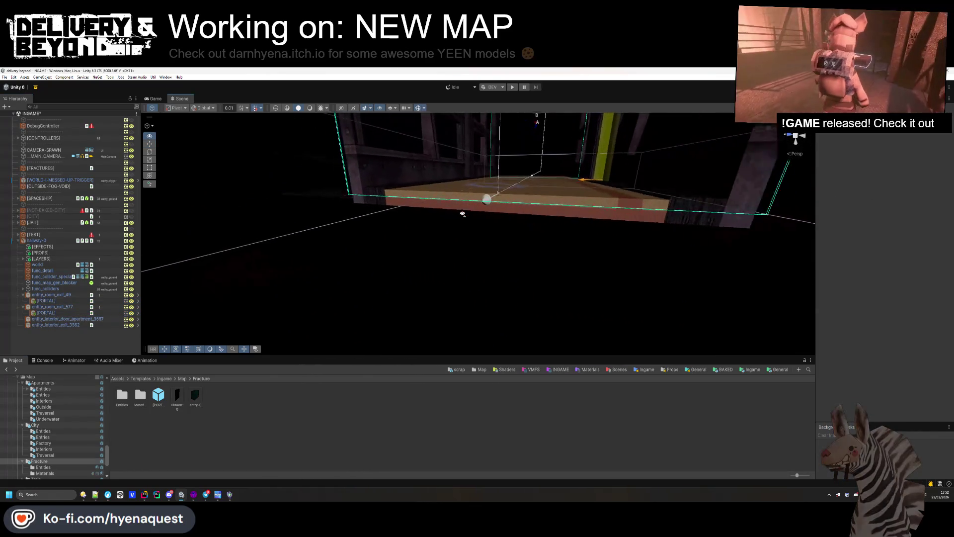
mouse_move(462, 214)
mouse_down()
mouse_move(498, 203)
mouse_move(497, 259)
mouse_move(458, 331)
mouse_move(544, 271)
mouse_move(133, 293)
mouse_up()
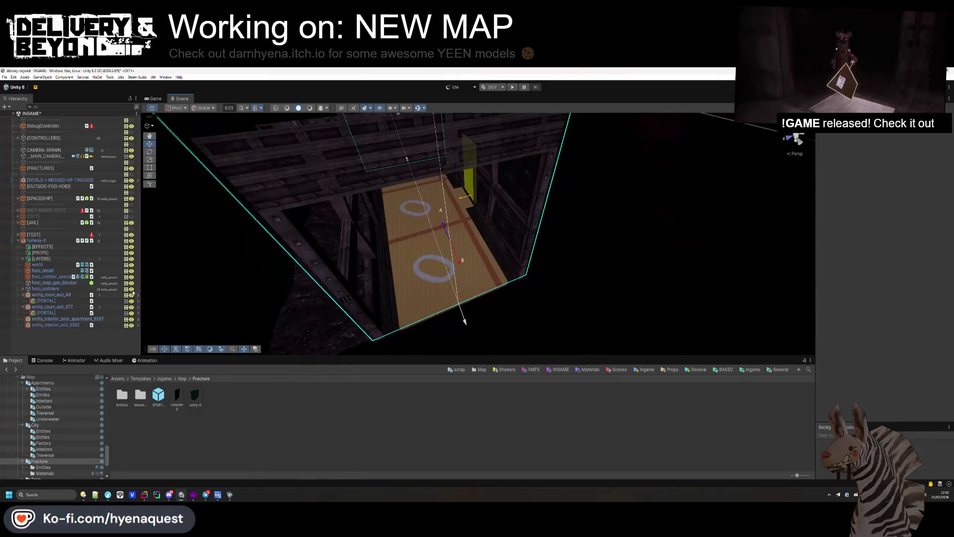
click(130, 300)
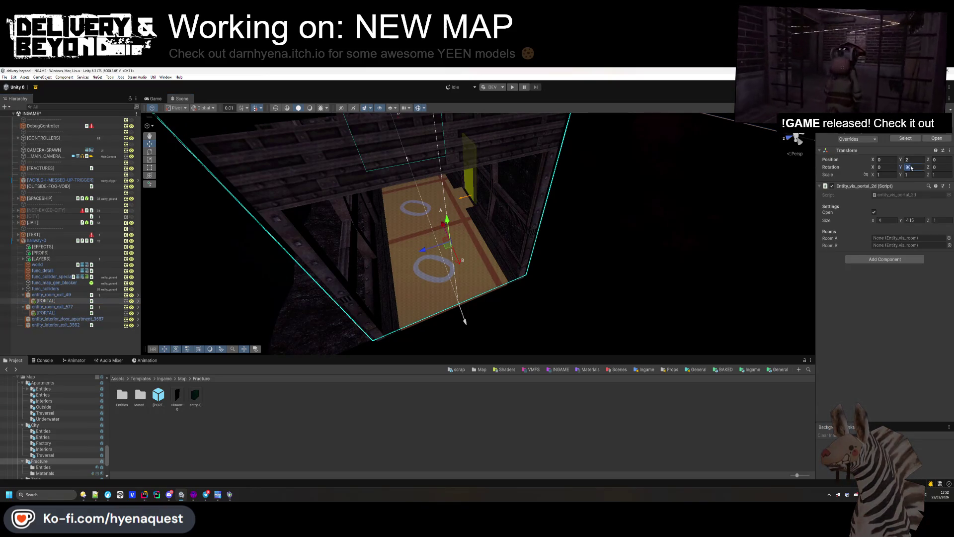
text(-)
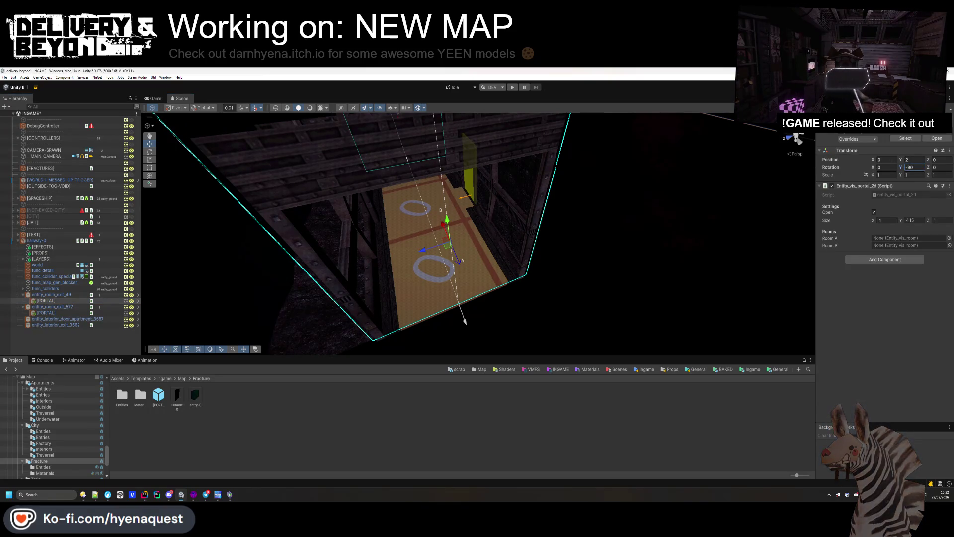
Step: Save hallway-0 as a prefab in the Fracture folder and delete it from the scene
click(37, 241)
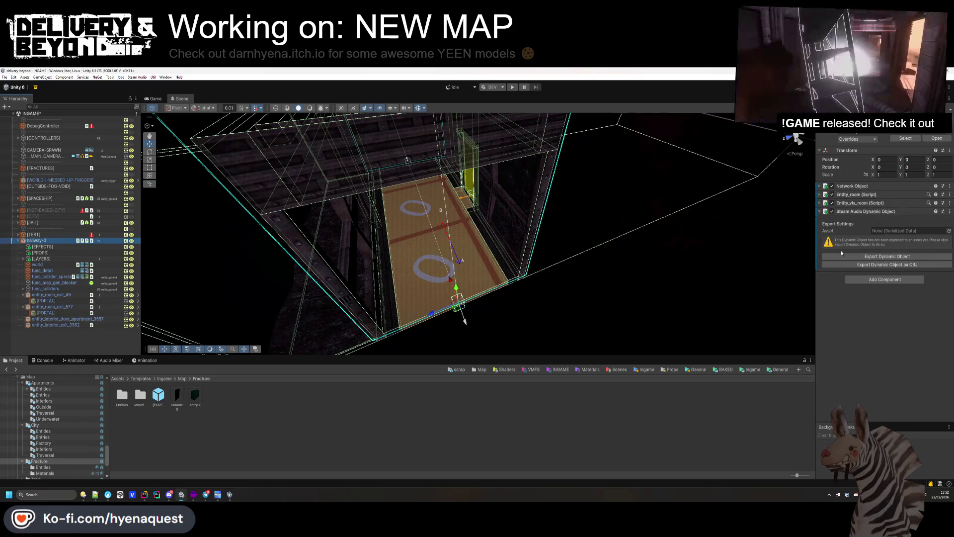
click(197, 328)
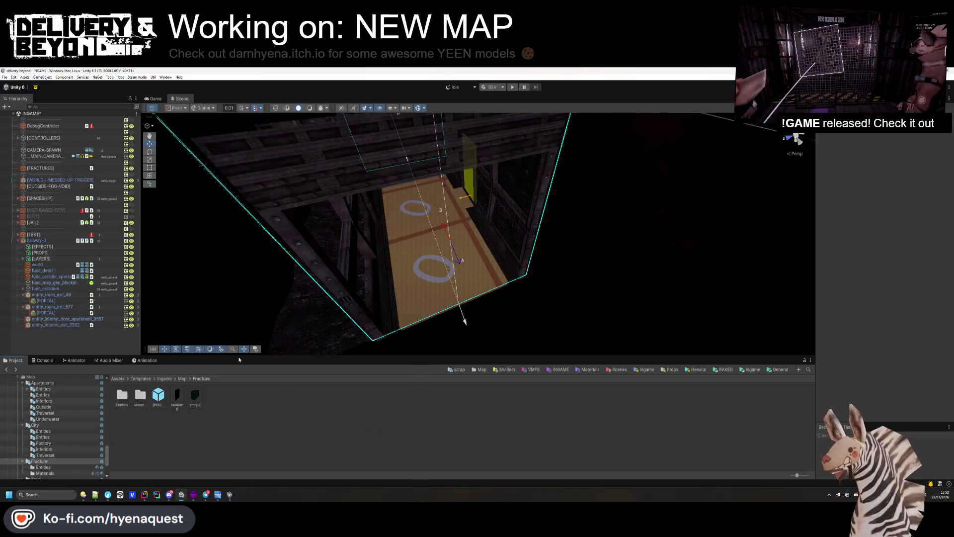
drag(197, 328, 209, 416)
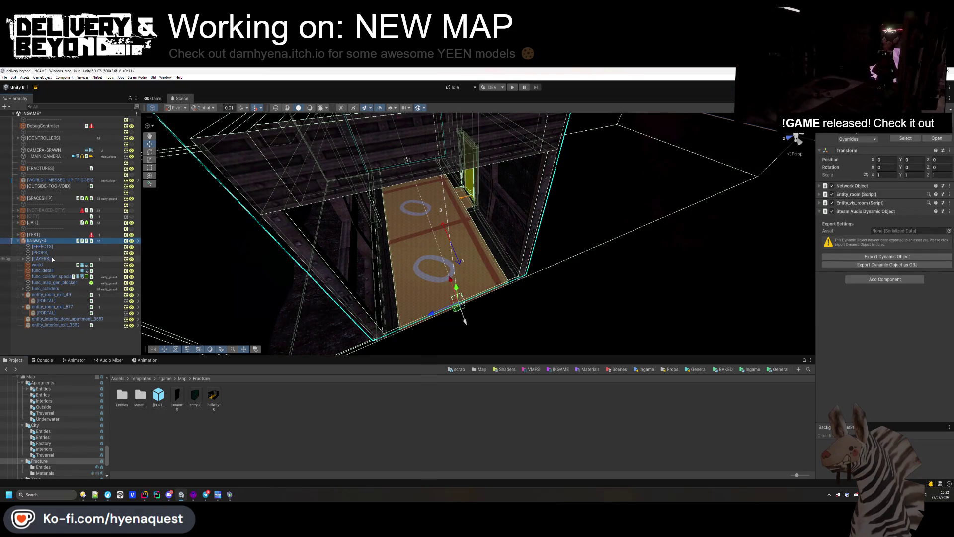
key(Delete)
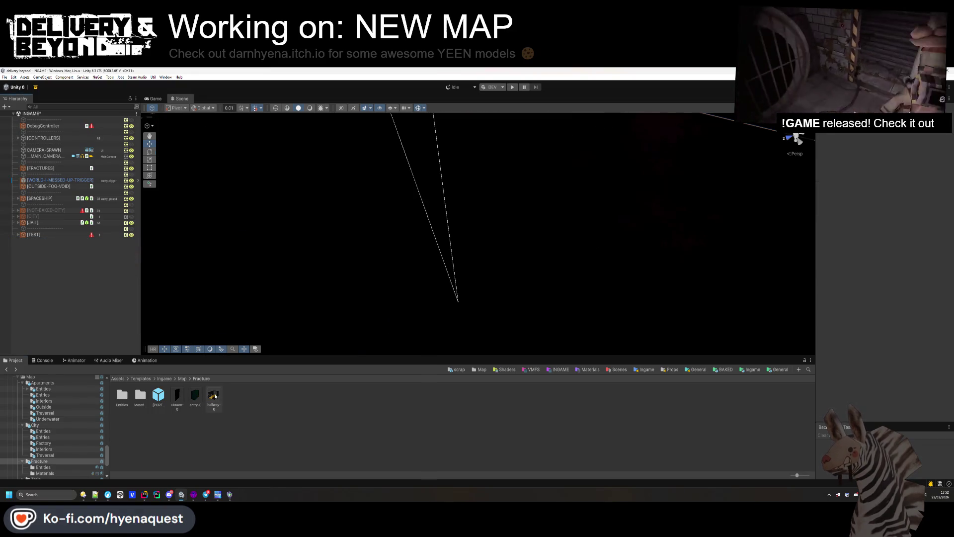
Step: Export hallway-0's audio dynamic object as hallway-0_hallway-0 into Data/Audio/FRACTURE
double_click(215, 396)
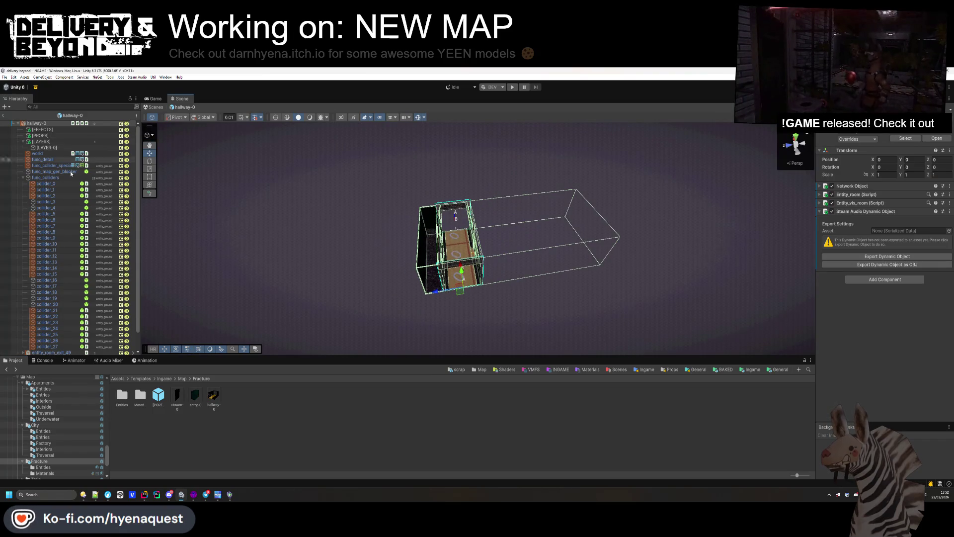
click(23, 178)
click(52, 277)
click(34, 124)
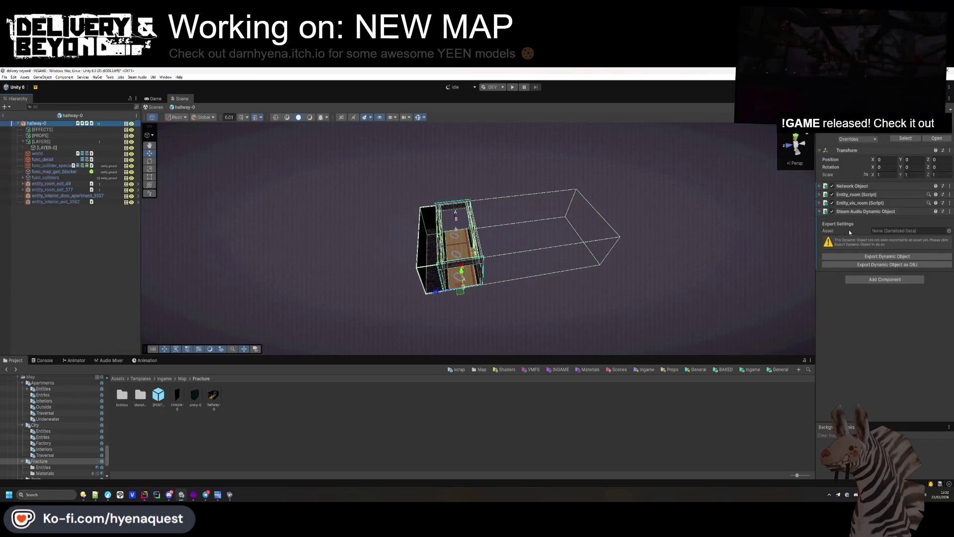
click(876, 256)
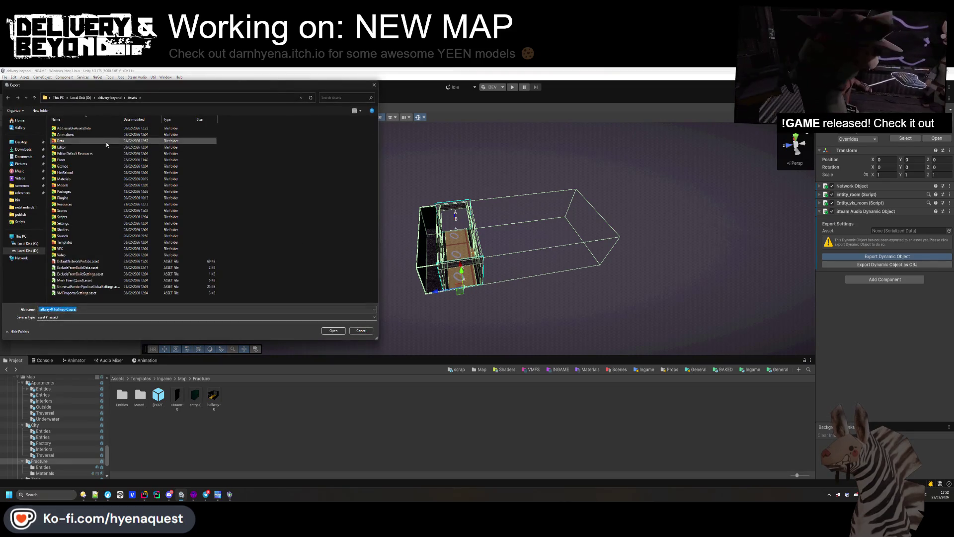
click(85, 135)
double_click(85, 134)
double_click(69, 135)
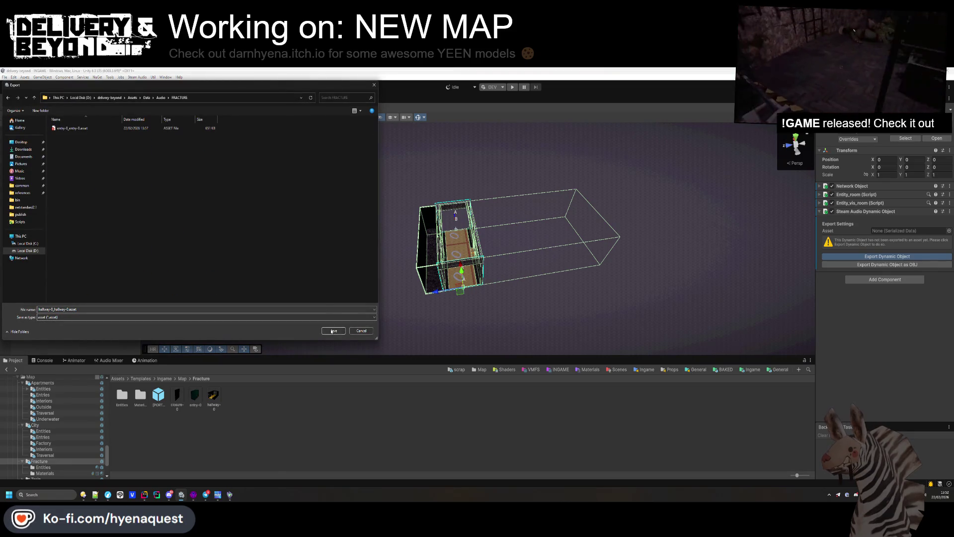
click(332, 331)
Step: Add a Room Layers entry set to [LAYER-0] on the hallway-0 room
click(872, 196)
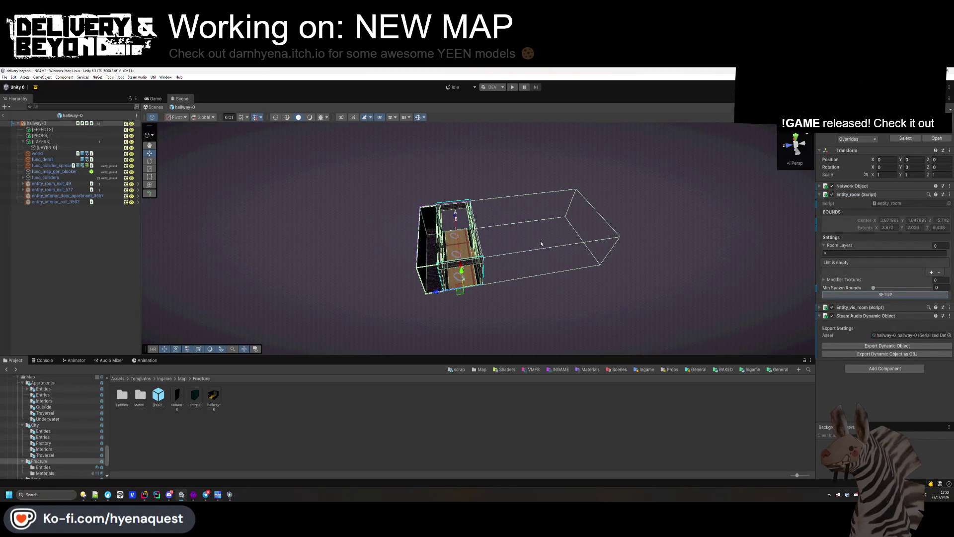
click(931, 273)
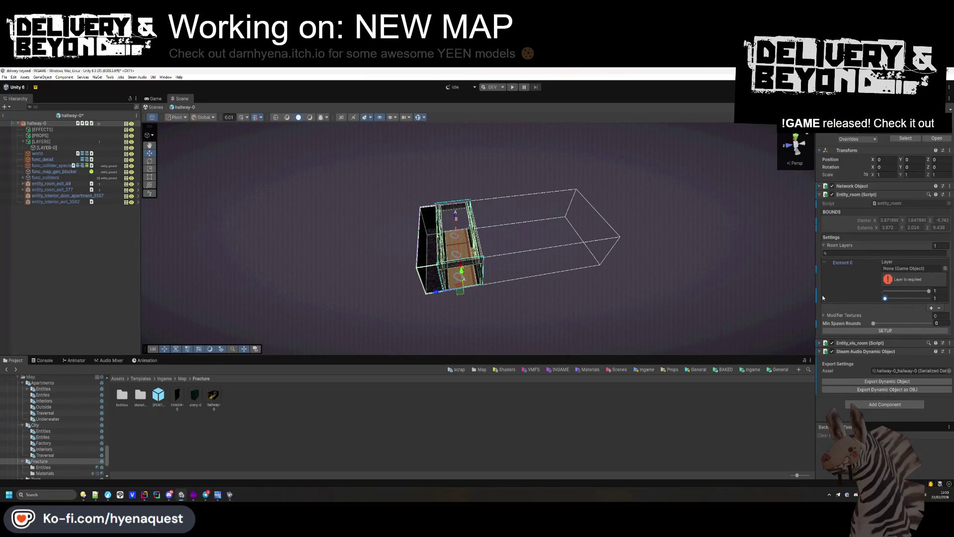
drag(123, 148, 913, 269)
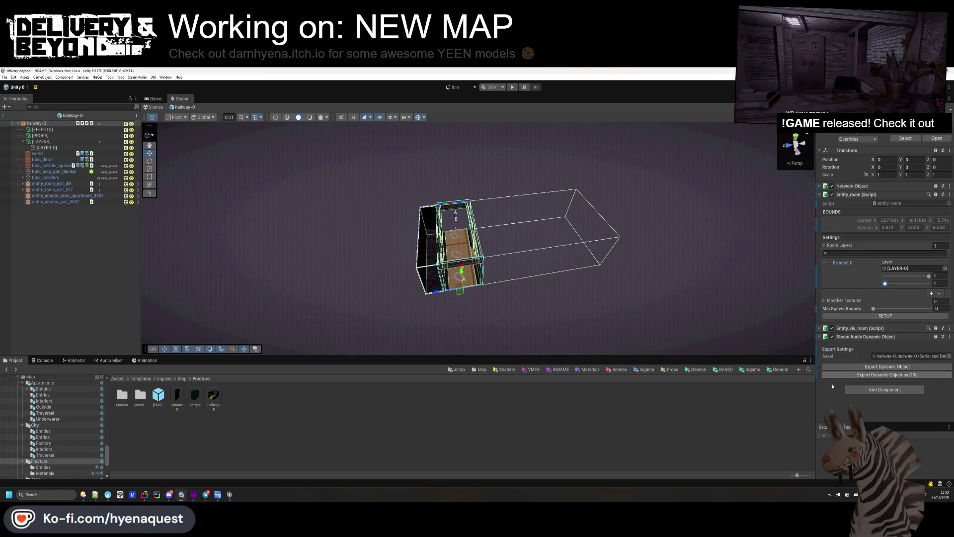
click(559, 427)
mouse_move(516, 343)
mouse_down()
mouse_move(496, 305)
mouse_move(441, 335)
mouse_move(425, 328)
mouse_move(556, 235)
mouse_move(746, 302)
mouse_move(546, 319)
mouse_move(447, 343)
mouse_up()
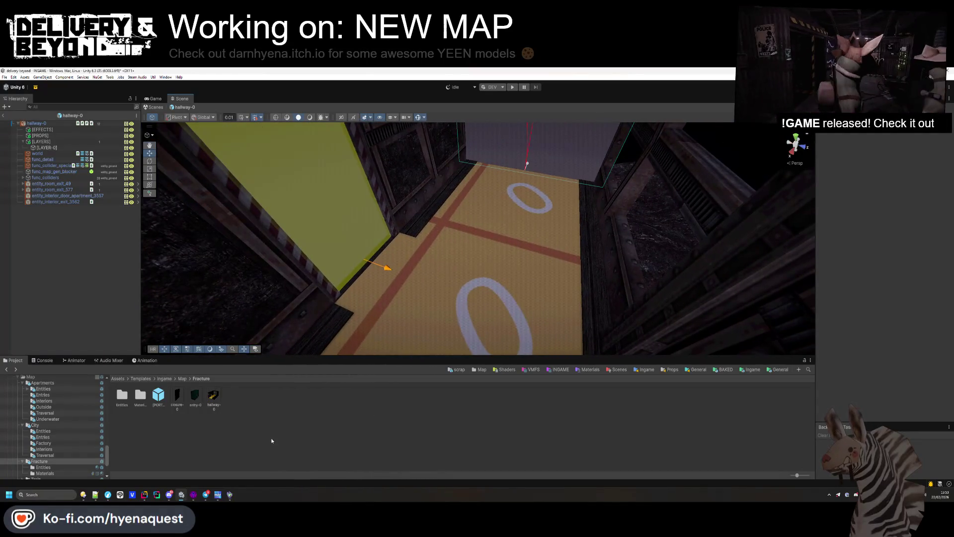
Step: Copy entry-0's Modifier Textures list and paste it onto hallway-0's Entity_room
double_click(195, 402)
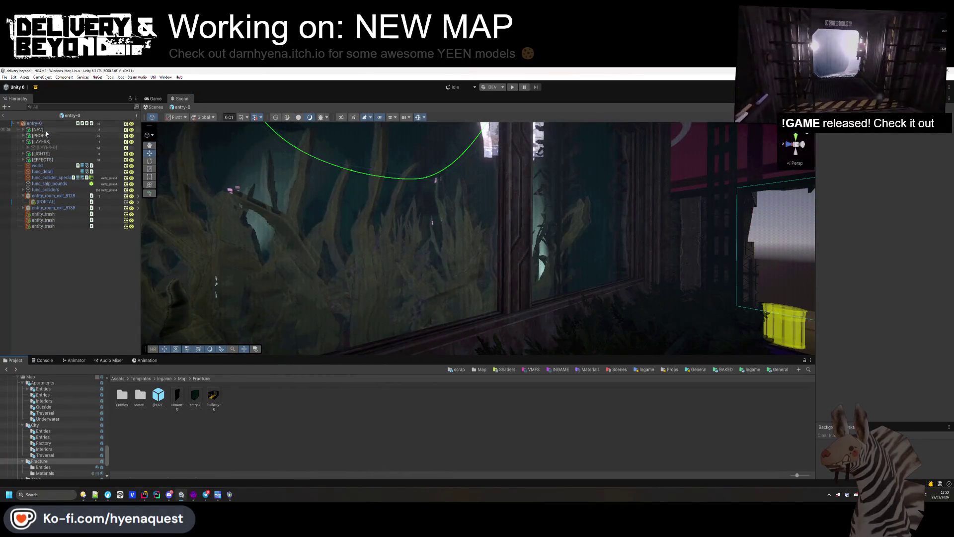
click(34, 123)
click(854, 300)
scroll(872, 297, down, 2)
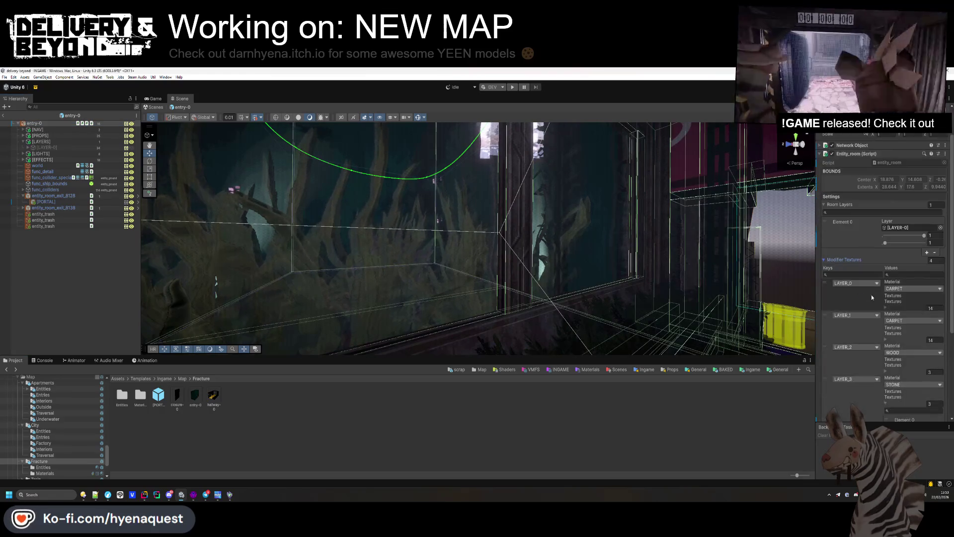
click(848, 285)
click(284, 424)
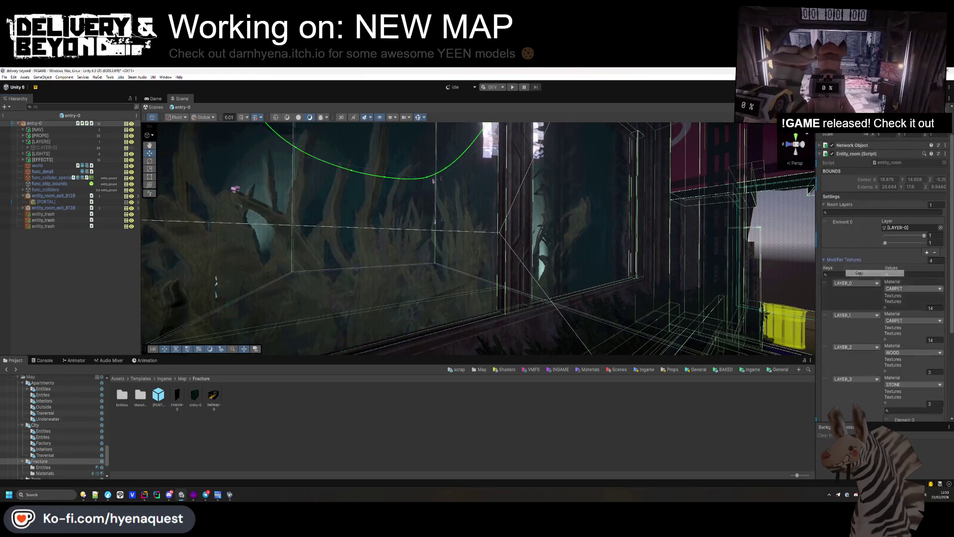
double_click(213, 396)
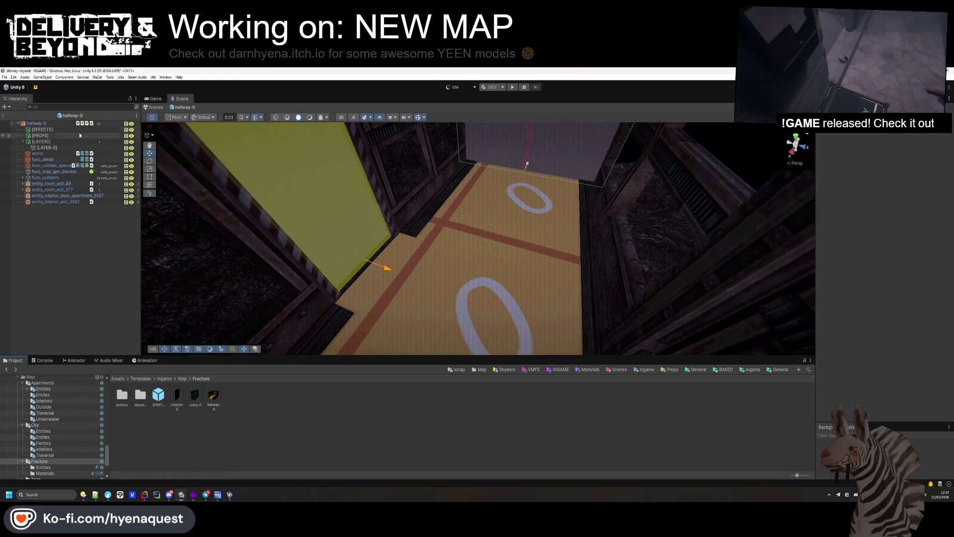
right_click(841, 302)
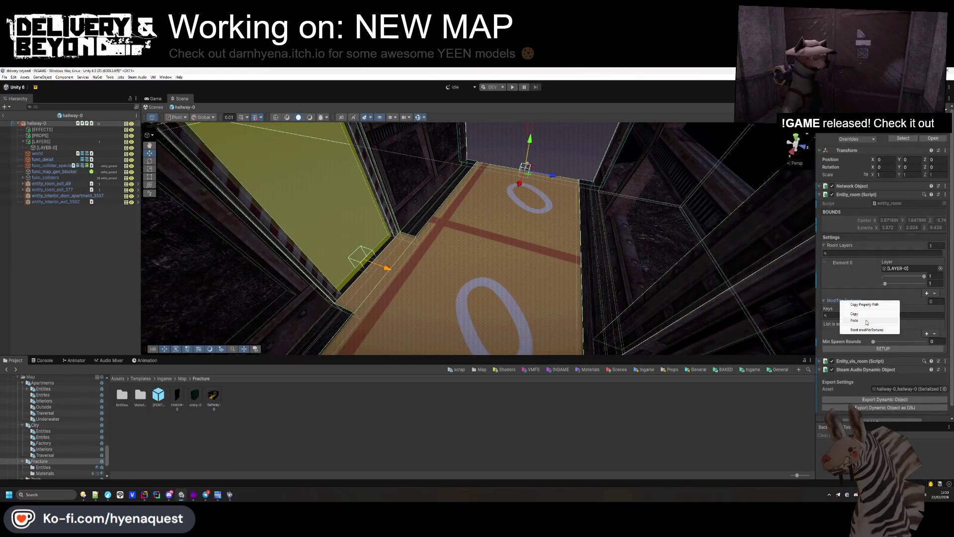
click(864, 322)
Step: Remove the LAYER_3 STONE, LAYER_2 WOOD and extra LAYER_1 Modifier Textures entries
scroll(859, 324, down, 4)
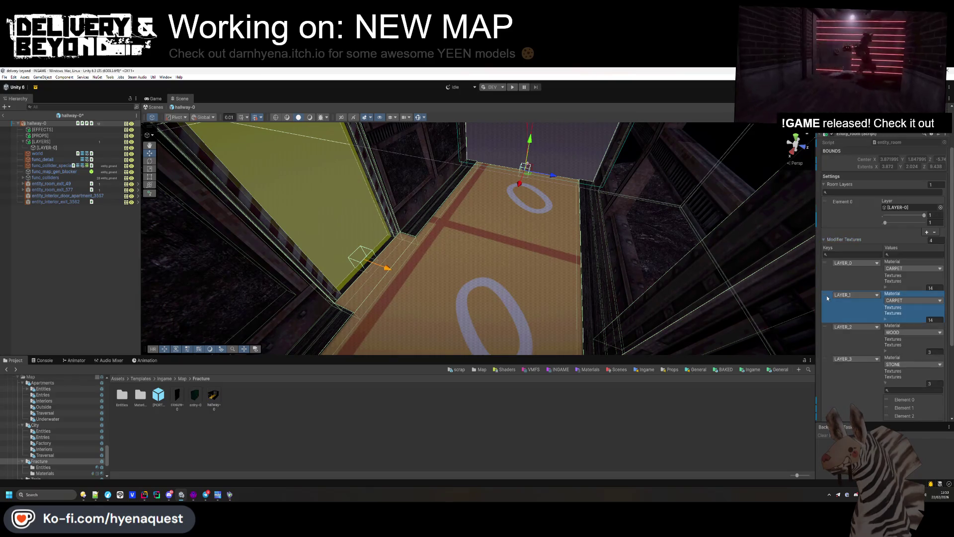
click(825, 273)
click(829, 305)
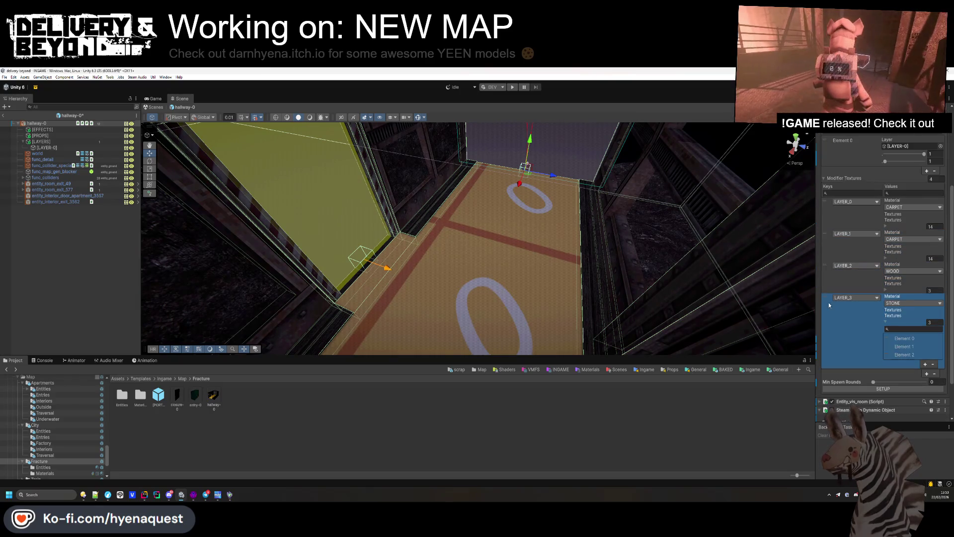
click(934, 374)
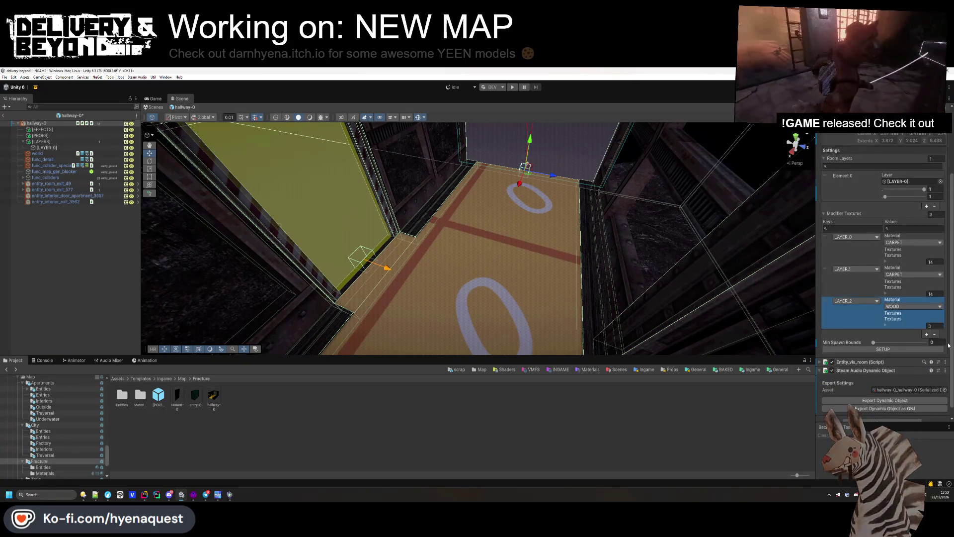
click(934, 334)
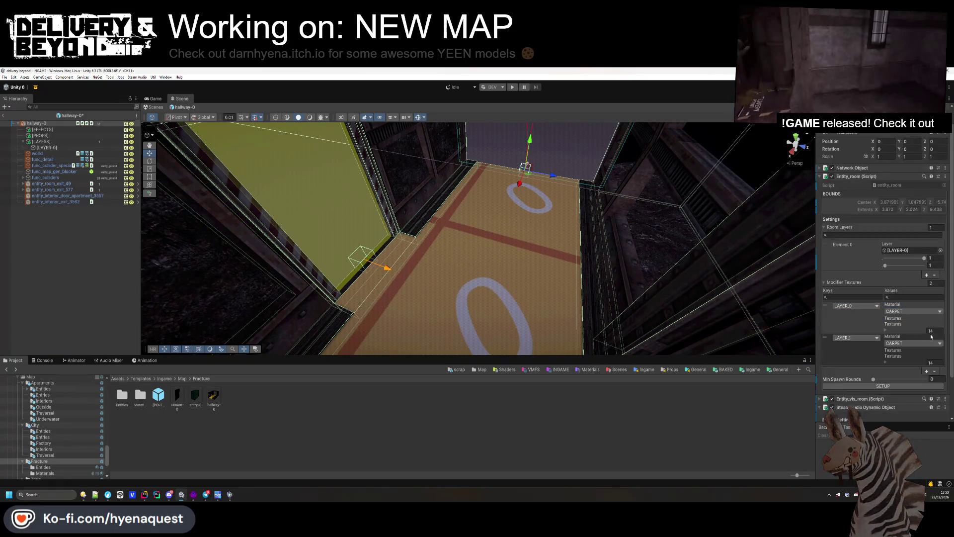
click(934, 370)
click(502, 282)
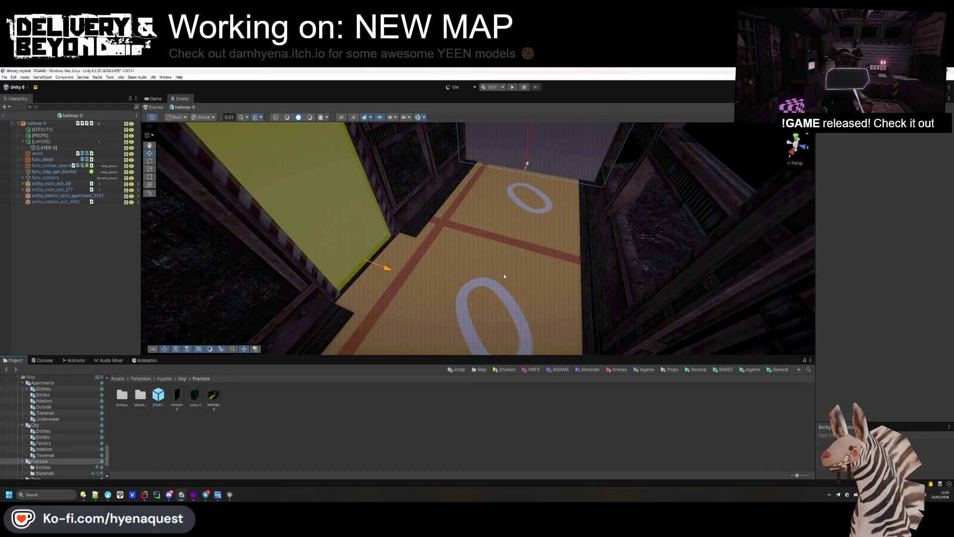
Step: Run SETUP on hallway-0's Entity_room and export it as a dynamic object
mouse_move(496, 276)
mouse_down()
mouse_move(284, 238)
mouse_move(307, 243)
mouse_move(444, 177)
mouse_move(393, 212)
mouse_up()
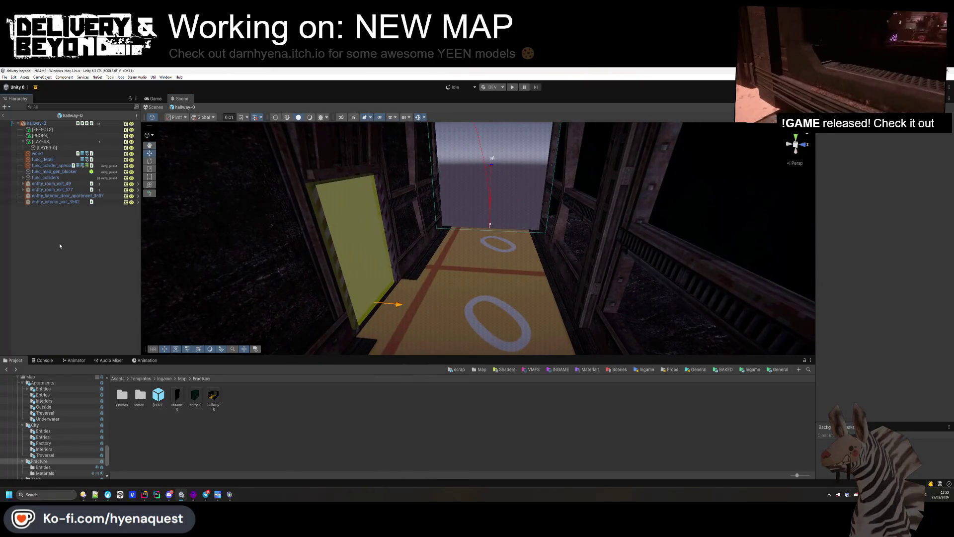
mouse_move(298, 239)
mouse_down()
mouse_move(448, 198)
mouse_move(515, 152)
mouse_move(479, 203)
mouse_move(534, 215)
mouse_move(445, 269)
mouse_up()
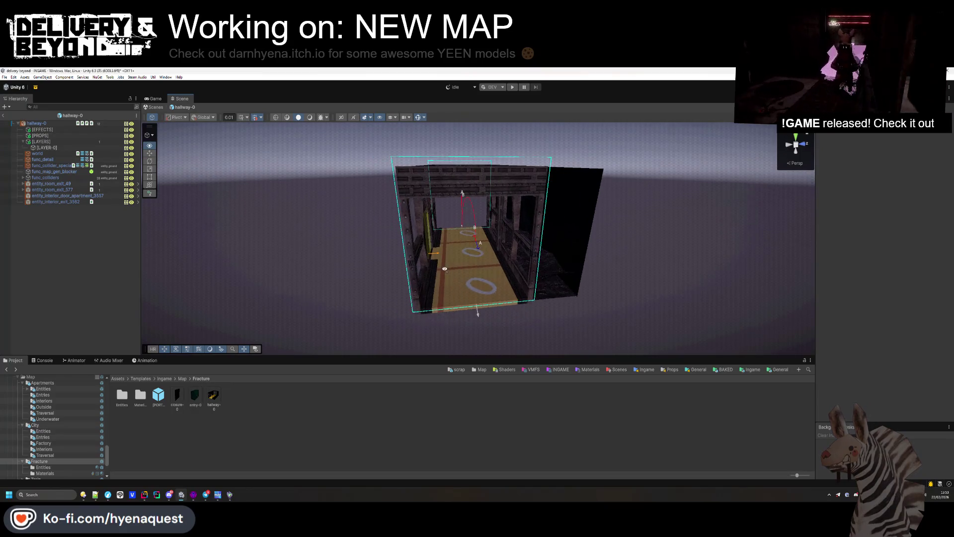
click(60, 126)
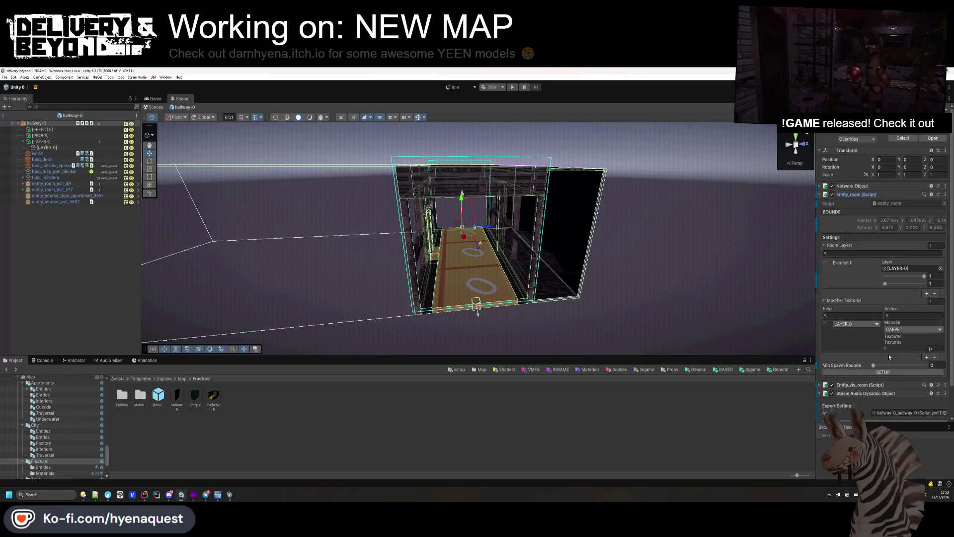
click(882, 373)
scroll(885, 383, down, 2)
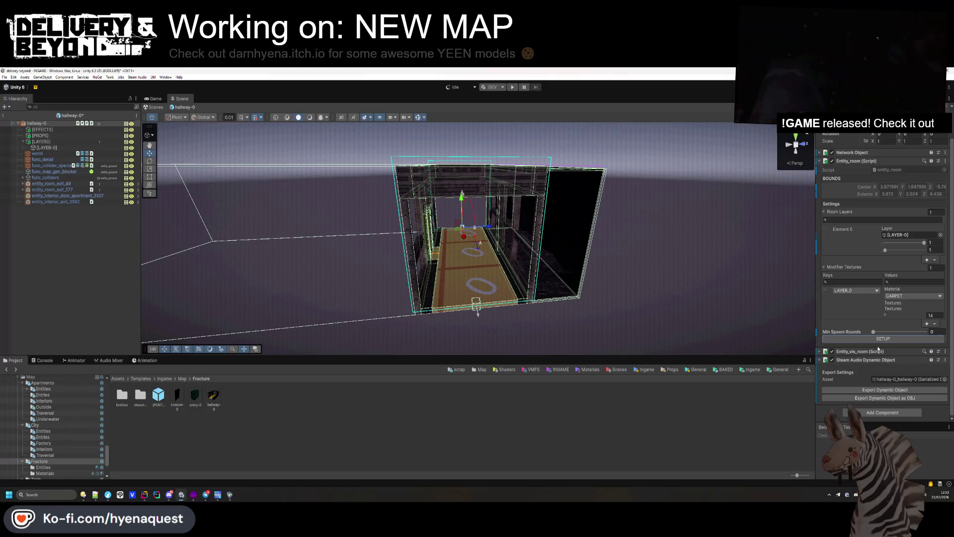
click(882, 392)
click(125, 288)
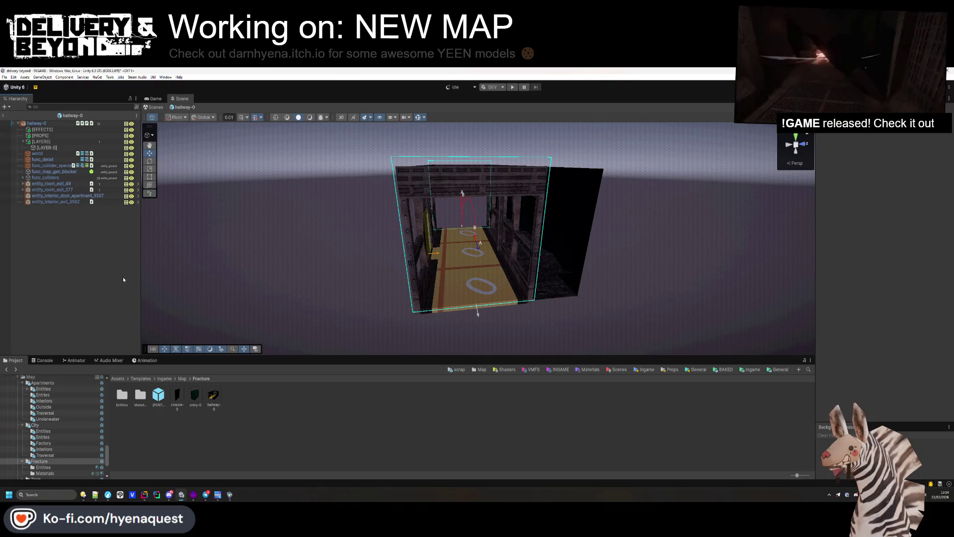
right_click(38, 128)
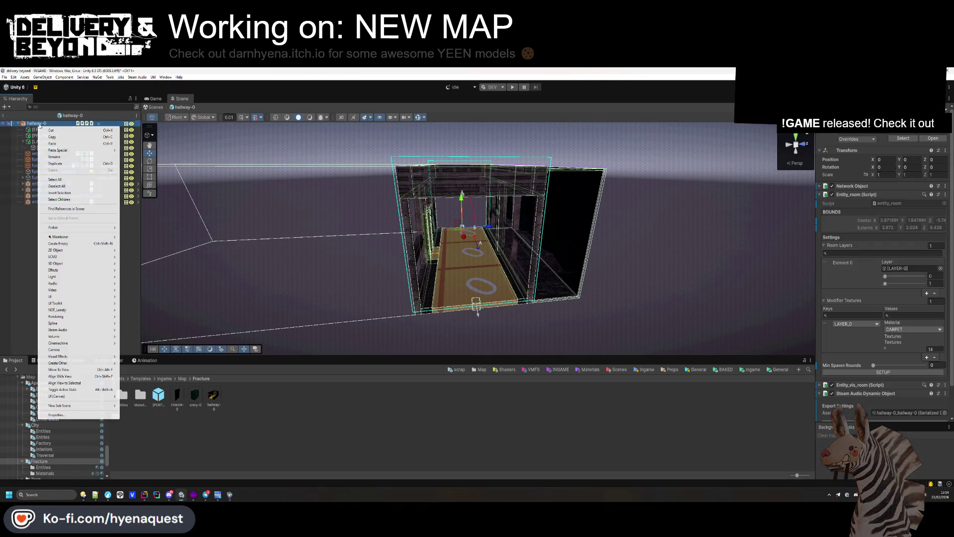
Step: Create an empty object named [LIGHTS] and make it hallway-0's first child
click(64, 243)
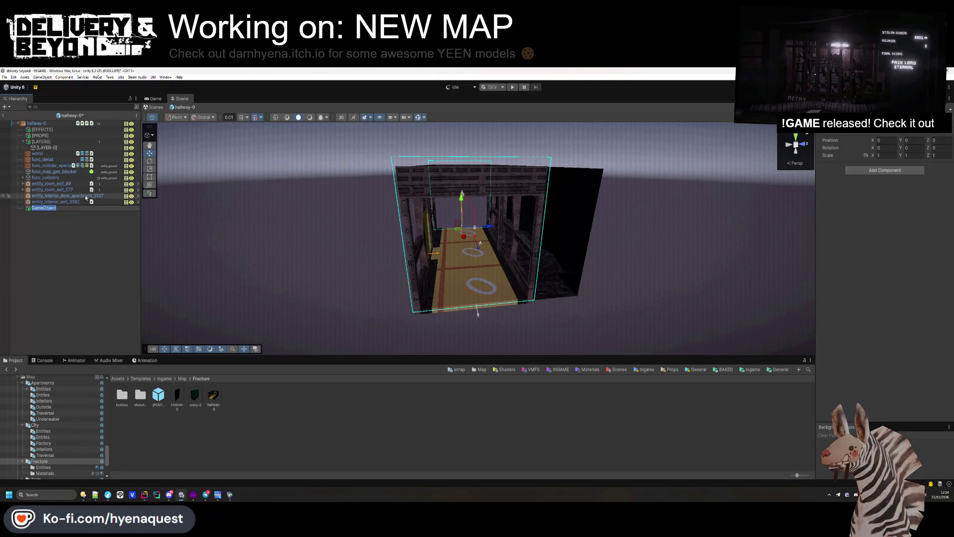
text([LIGHTS])
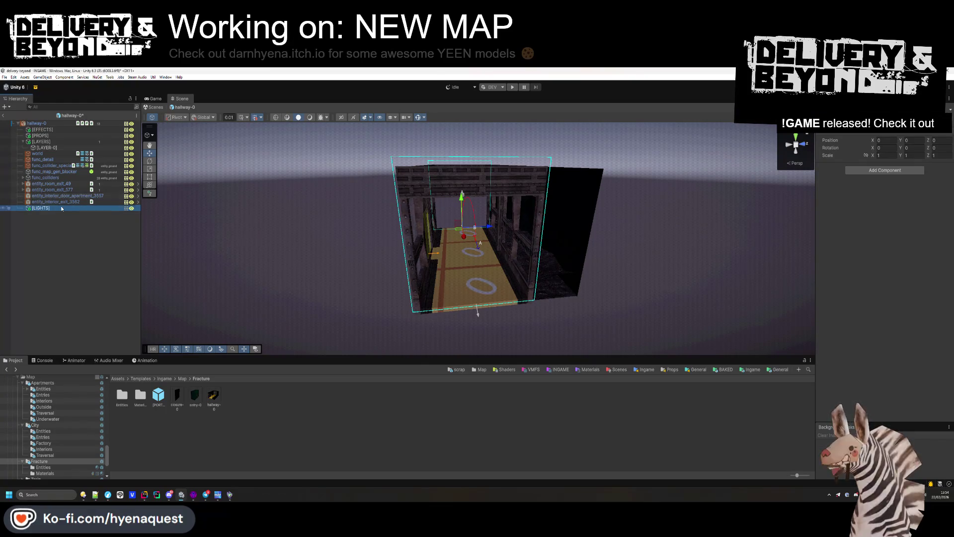
drag(60, 206, 70, 127)
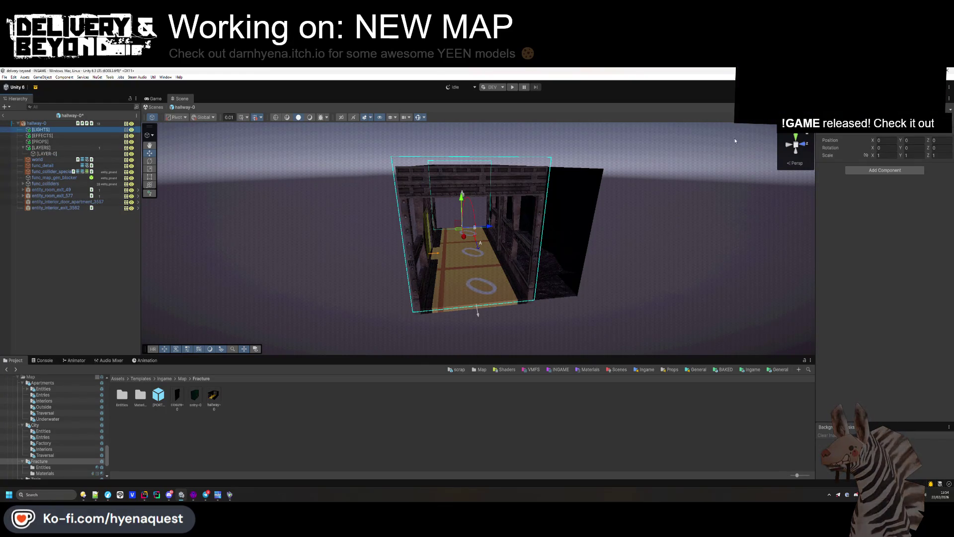
click(797, 17)
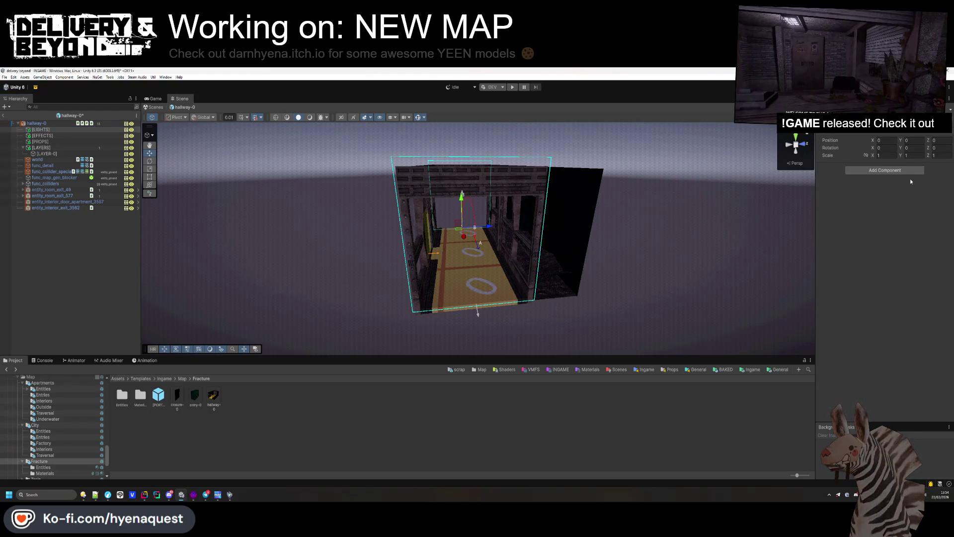
click(134, 397)
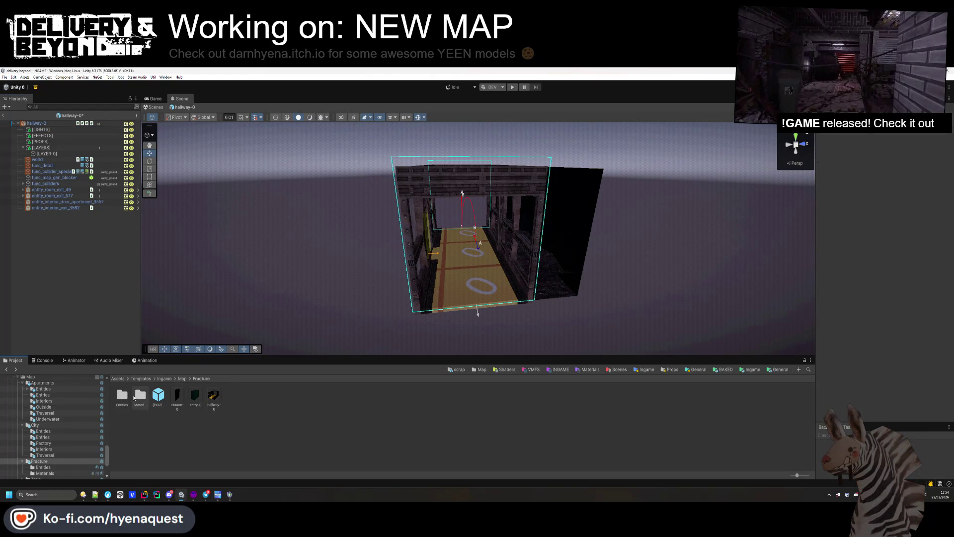
double_click(126, 402)
Step: Place a CEILING LIGHT prefab on the hallway ceiling, replacing a mistakenly added LIGHT
scroll(353, 198, up, 5)
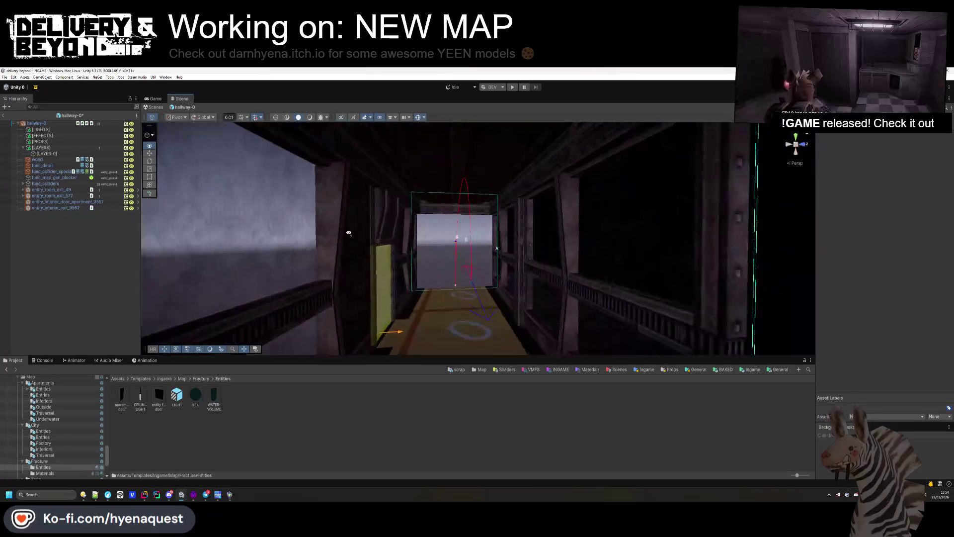
mouse_move(177, 395)
mouse_down()
mouse_move(454, 224)
mouse_move(462, 205)
mouse_up()
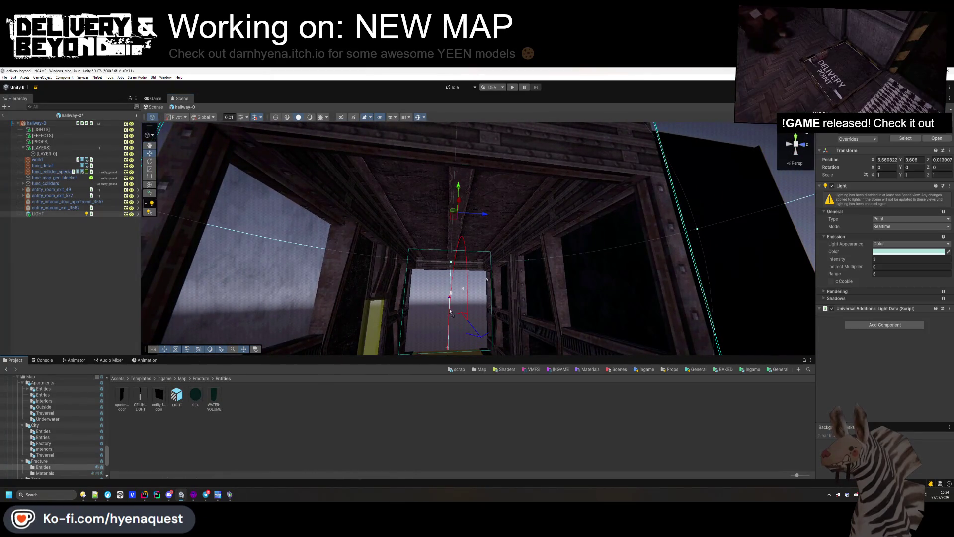
drag(431, 270, 392, 246)
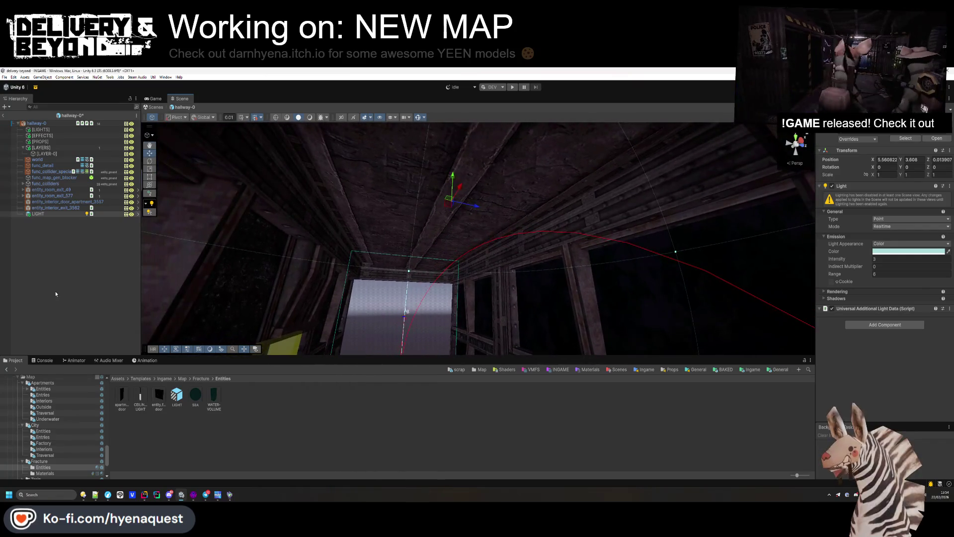
click(55, 217)
click(55, 214)
key(Delete)
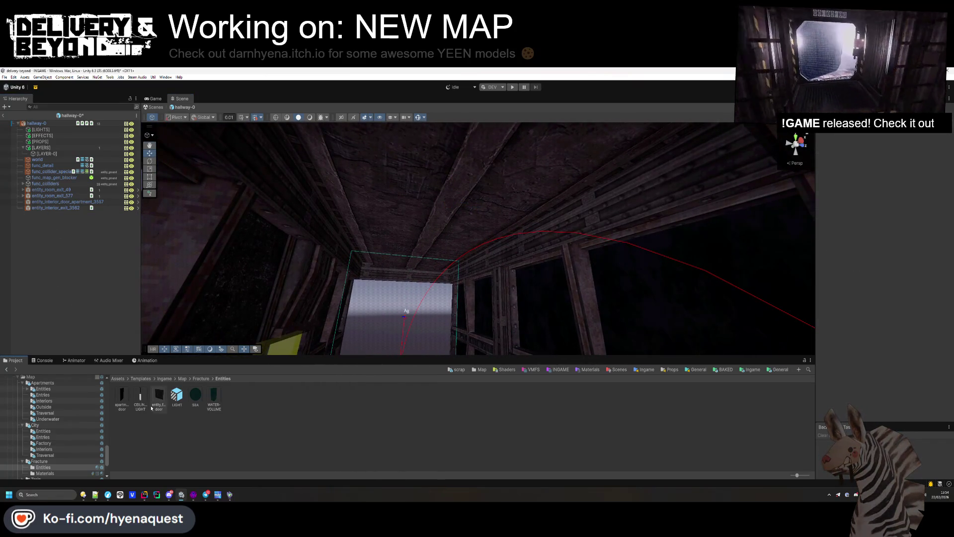
mouse_move(140, 395)
mouse_down()
mouse_move(434, 246)
mouse_move(453, 159)
mouse_move(475, 160)
mouse_move(473, 144)
mouse_move(430, 243)
mouse_move(423, 224)
mouse_move(467, 149)
mouse_move(471, 121)
mouse_up()
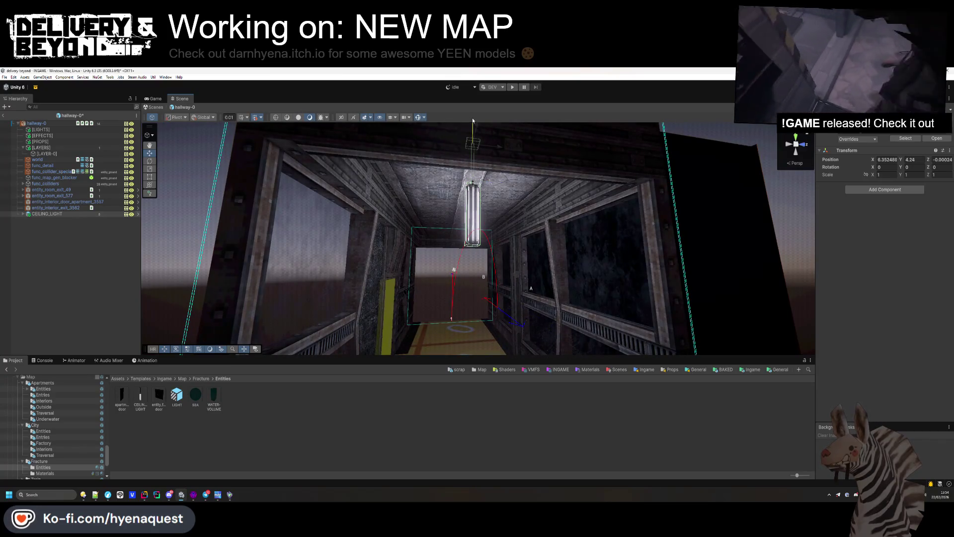
click(118, 272)
drag(279, 271, 720, 246)
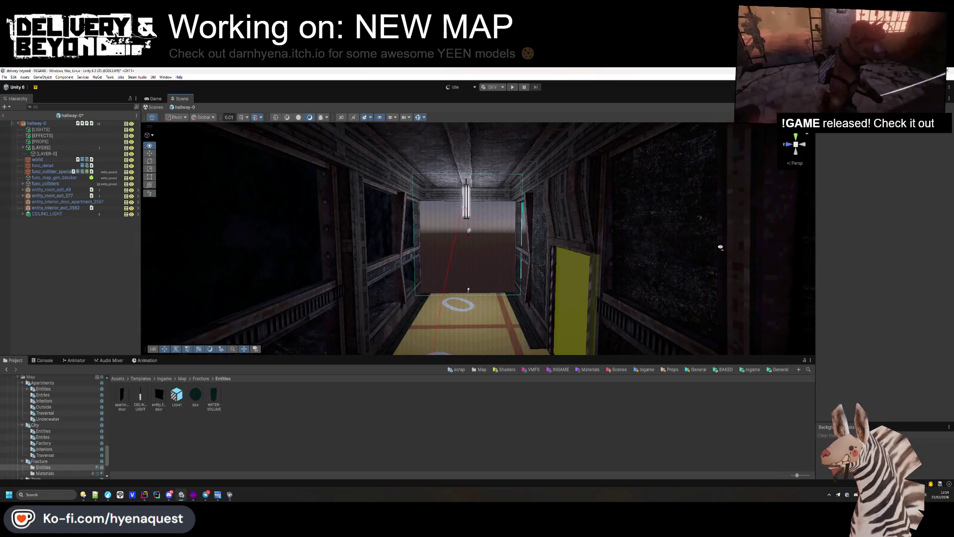
Step: Shorten the light to Y scale 0.49, lower it to 3.7, and duplicate it at X 1.31
click(466, 198)
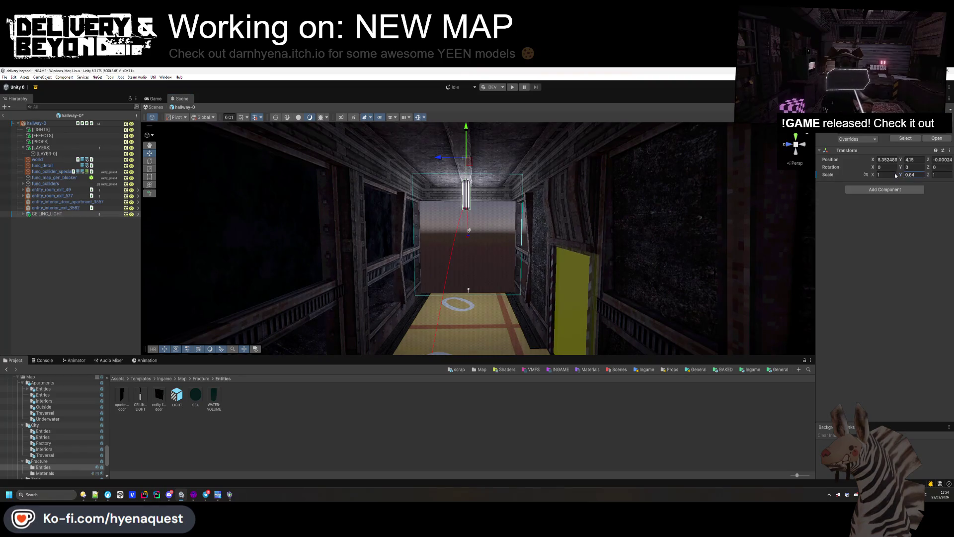
drag(893, 174, 891, 174)
mouse_move(468, 132)
mouse_down()
mouse_move(491, 220)
mouse_move(579, 207)
mouse_up()
scroll(478, 148, down, 5)
key(ctrl+d)
mouse_move(464, 195)
mouse_down()
mouse_move(443, 194)
mouse_move(772, 148)
mouse_move(647, 252)
mouse_move(481, 334)
mouse_up()
scroll(442, 194, up, 5)
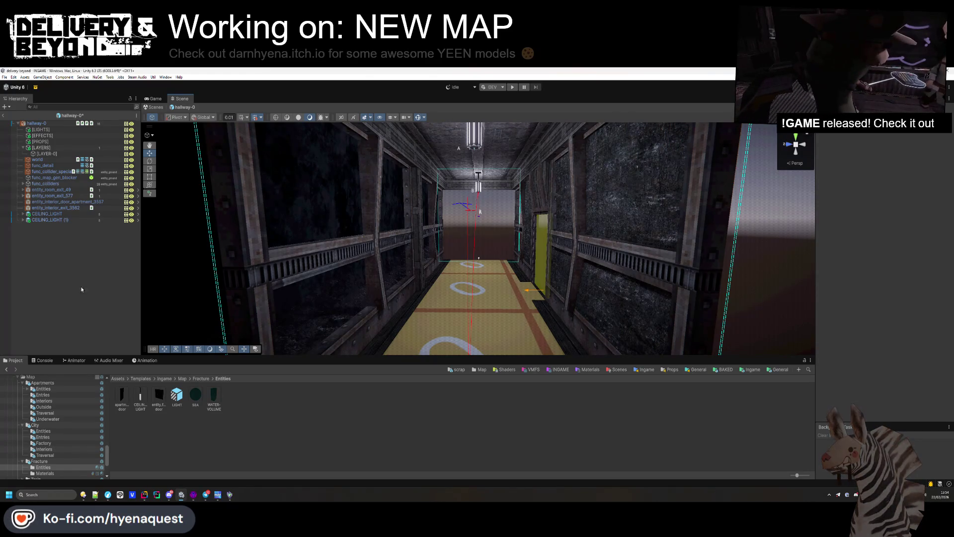
click(53, 213)
shift+click(53, 220)
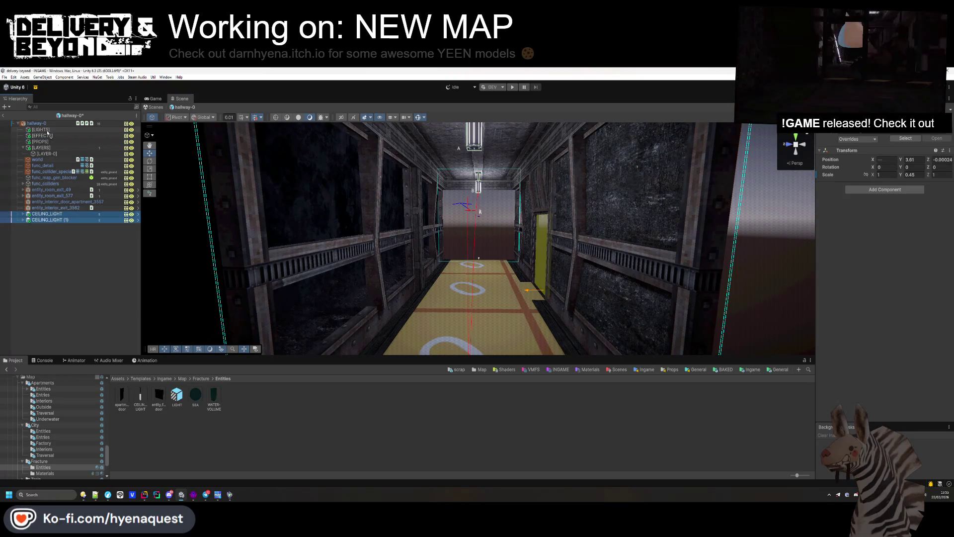
Step: Move both ceiling lights into [LIGHTS] and add a WATER-VOLUME prefab under [EFFECTS]
drag(48, 133, 47, 130)
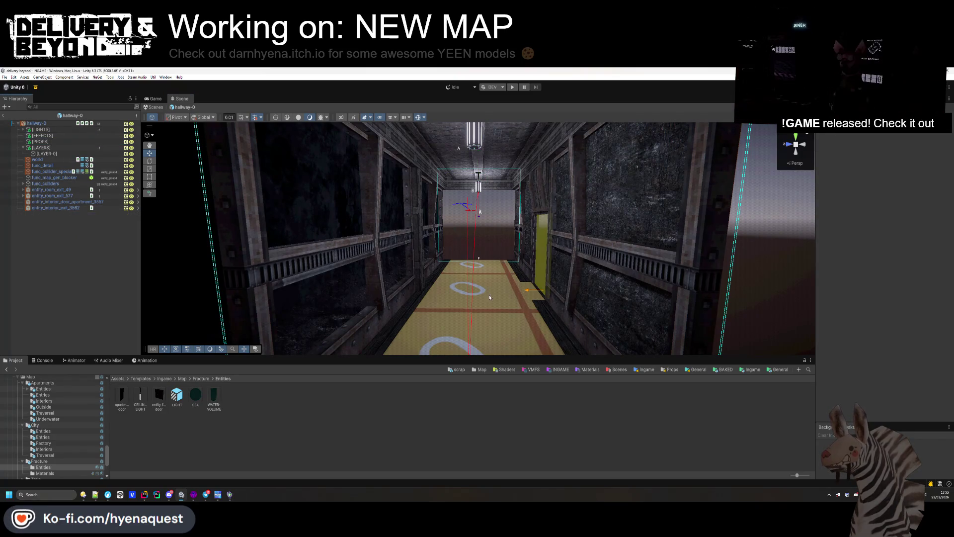
mouse_move(489, 297)
mouse_down()
mouse_move(454, 315)
mouse_move(343, 320)
mouse_up()
click(53, 137)
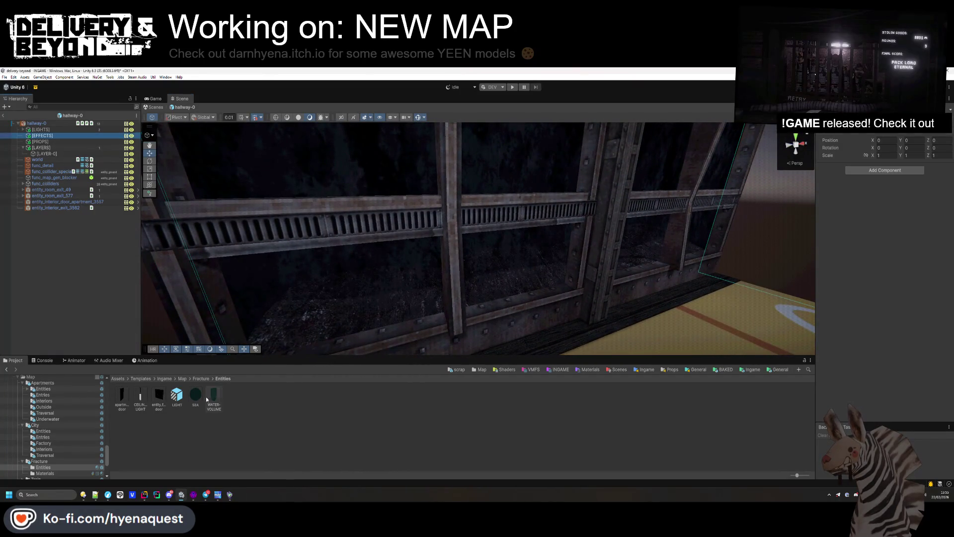
mouse_move(211, 396)
mouse_down()
mouse_move(48, 135)
mouse_move(52, 143)
mouse_up()
click(23, 136)
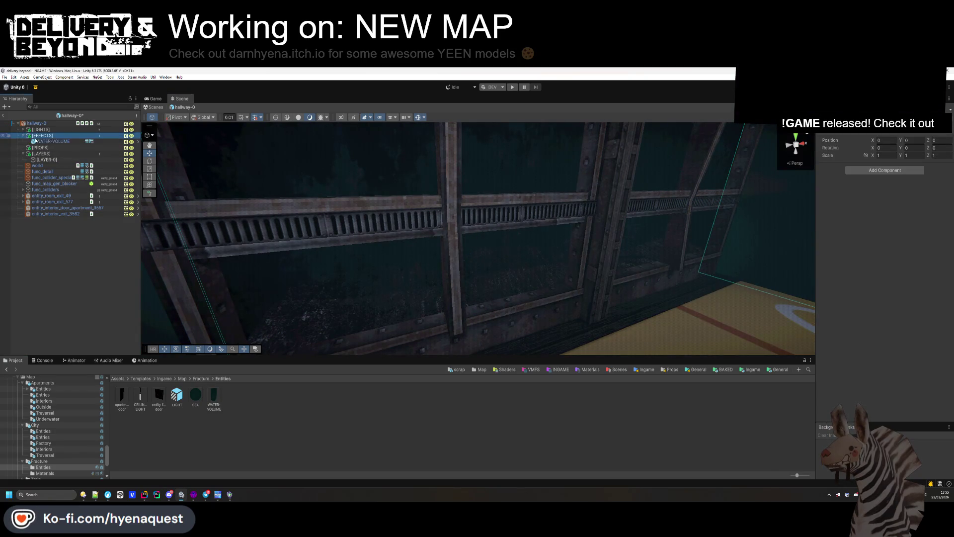
Step: Scale the WATER-VOLUME's height, depth and width to fit the hallway walls
key(f)
drag(475, 251, 570, 246)
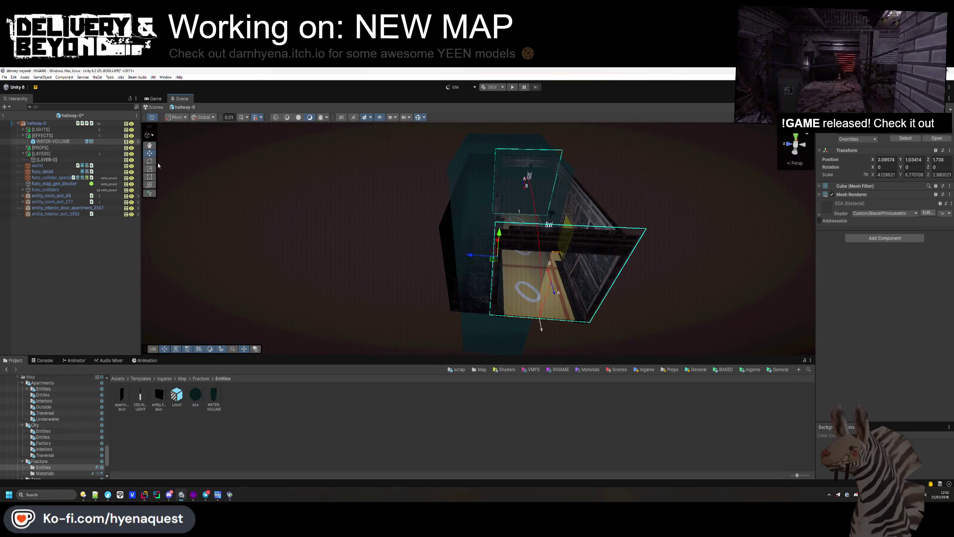
mouse_move(460, 263)
mouse_down()
mouse_move(547, 326)
mouse_move(476, 304)
mouse_move(494, 292)
mouse_move(481, 270)
mouse_move(460, 274)
mouse_move(581, 298)
mouse_move(459, 172)
mouse_up()
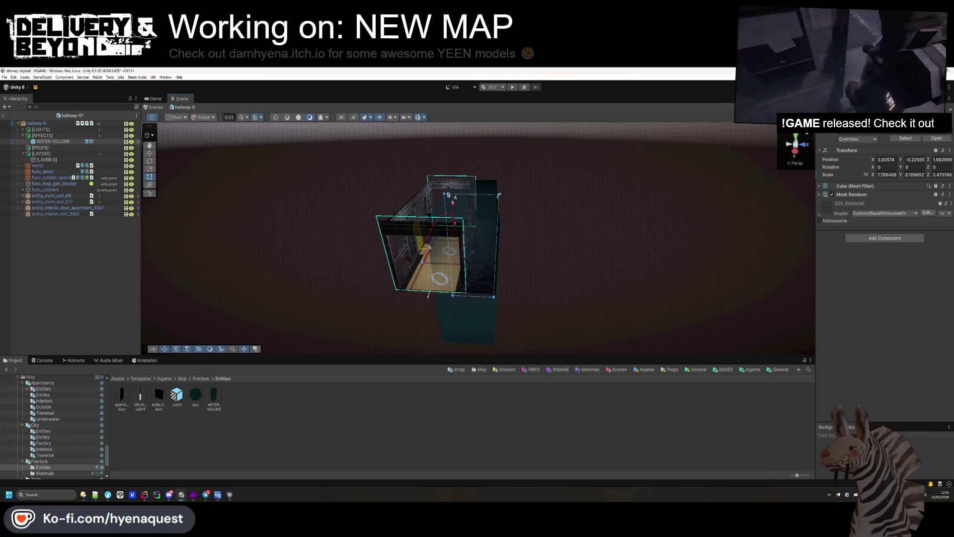
mouse_move(496, 208)
mouse_down()
mouse_move(497, 303)
mouse_move(501, 264)
mouse_up()
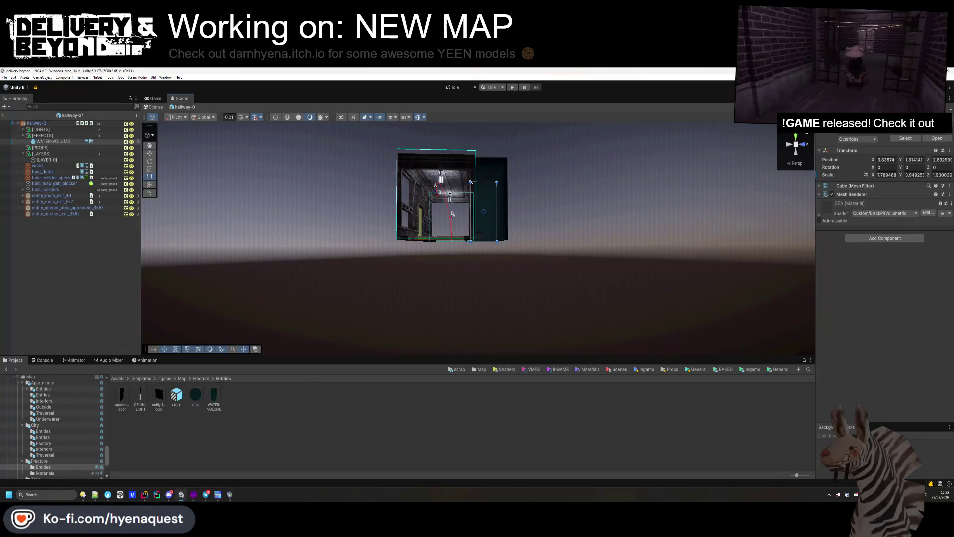
scroll(466, 182, up, 10)
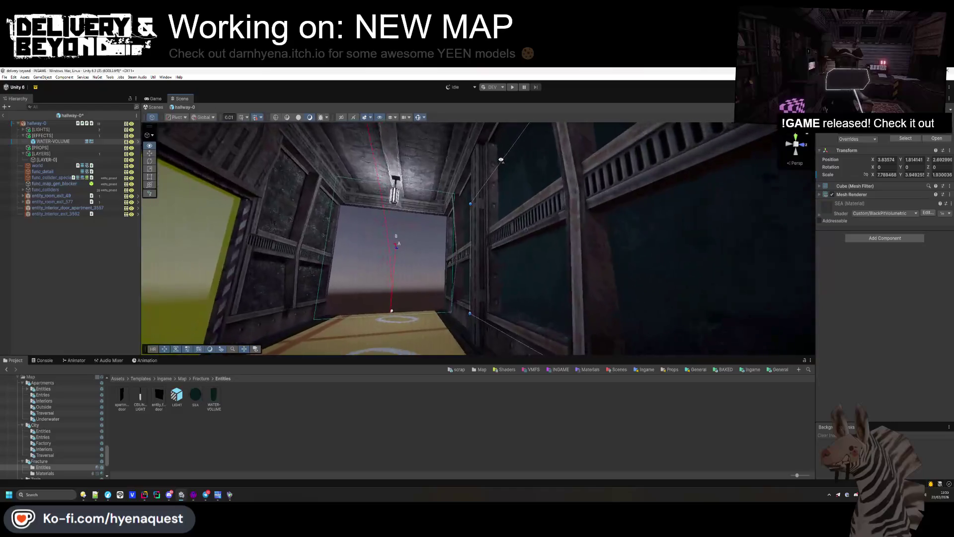
mouse_move(620, 250)
mouse_down()
mouse_move(631, 177)
mouse_move(640, 185)
mouse_move(582, 256)
mouse_move(560, 258)
mouse_move(507, 196)
mouse_move(522, 210)
mouse_move(655, 189)
mouse_move(489, 281)
mouse_move(464, 262)
mouse_up()
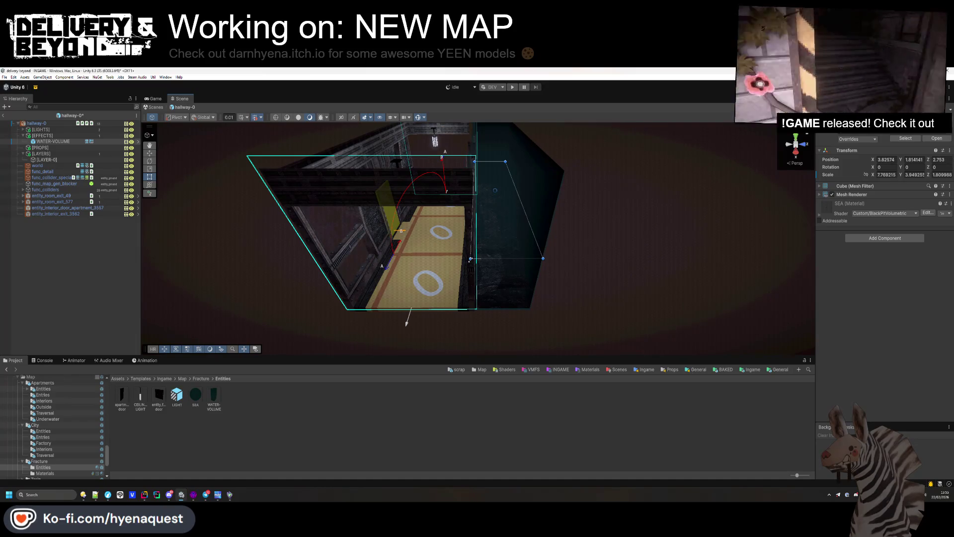
mouse_move(483, 275)
mouse_down()
mouse_move(307, 287)
mouse_move(298, 284)
mouse_move(312, 255)
mouse_up()
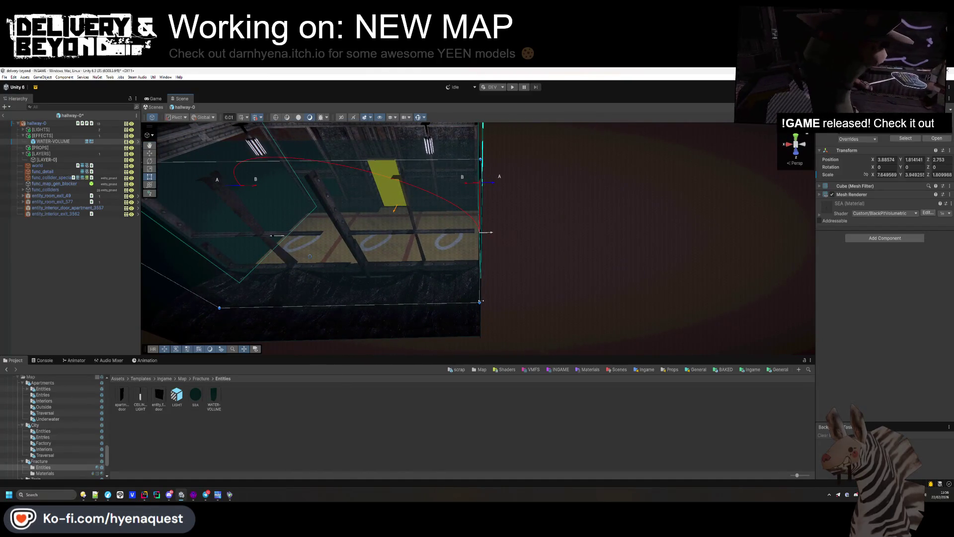
click(70, 268)
Step: Inspect the hallway interior, then exit prefab mode back to the INGAME scene
mouse_move(426, 248)
mouse_down()
mouse_move(651, 268)
mouse_move(497, 338)
mouse_move(424, 192)
mouse_up()
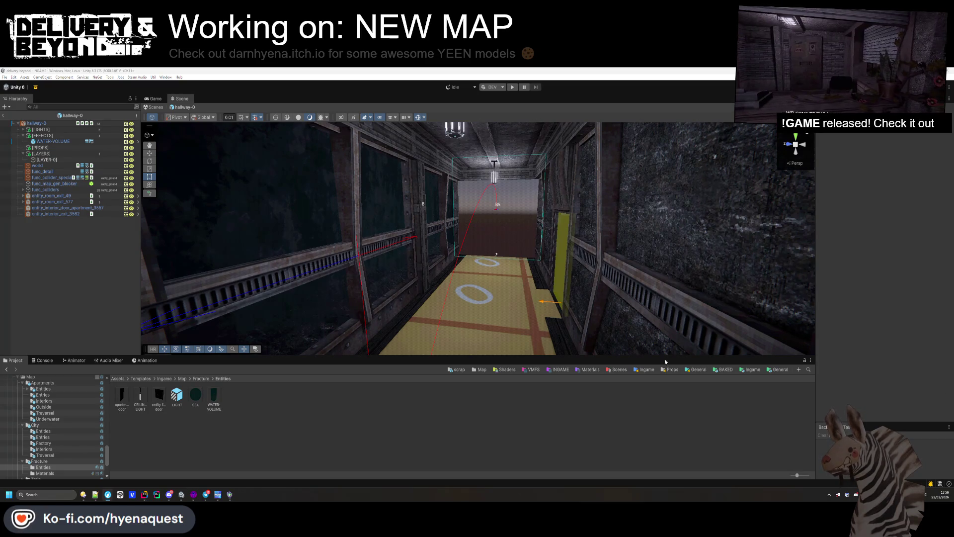
mouse_move(556, 279)
mouse_down()
mouse_move(546, 309)
mouse_move(554, 303)
mouse_up()
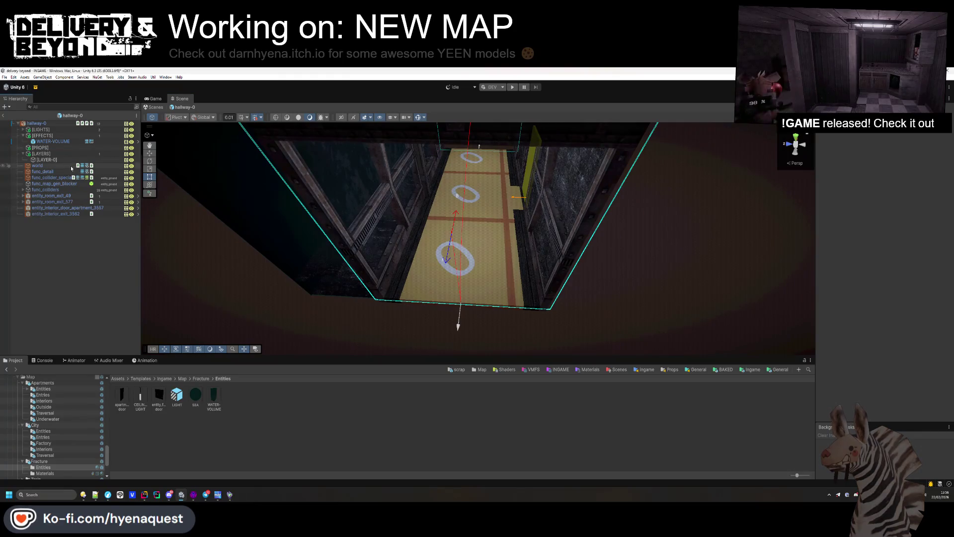
click(5, 117)
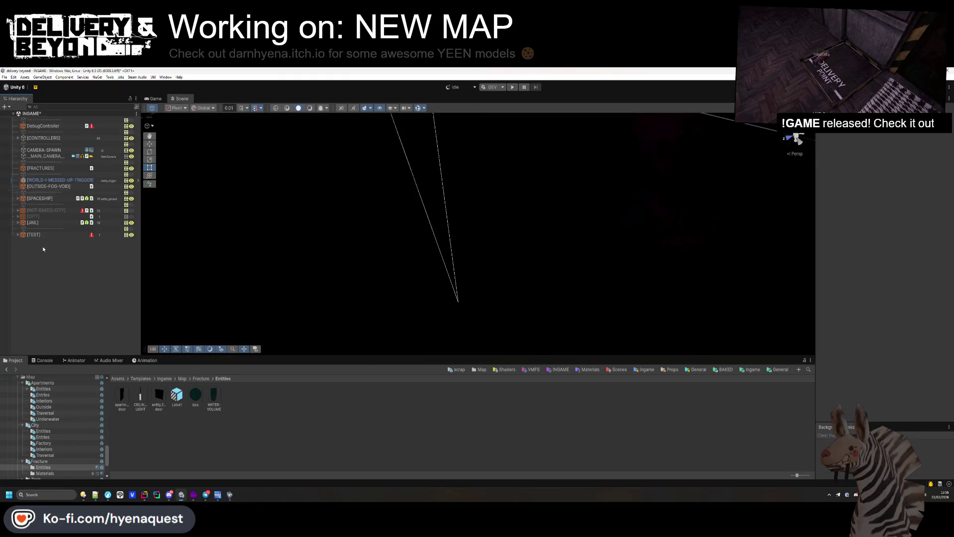
Step: Select the hallway-0 prefab in the Fracture folder and refresh the project assets
click(201, 378)
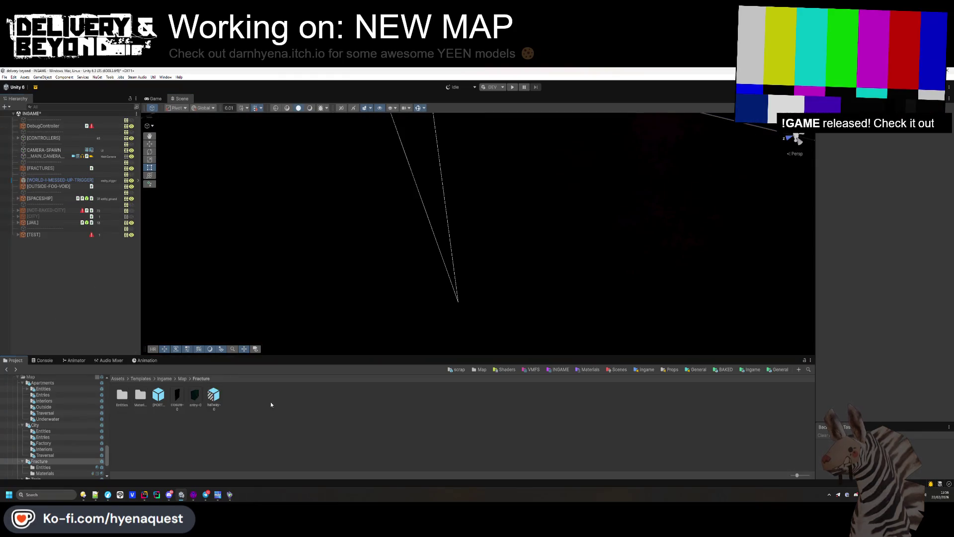
click(214, 396)
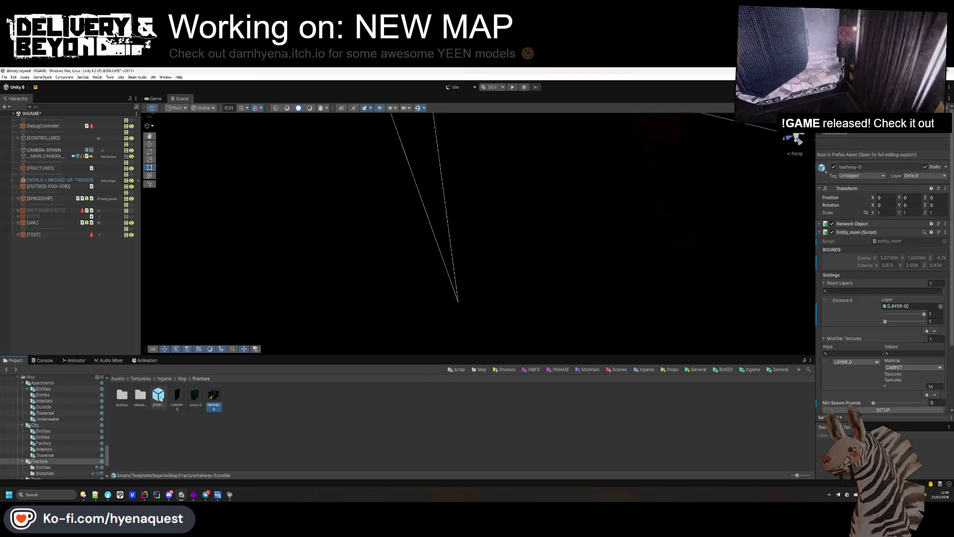
right_click(296, 434)
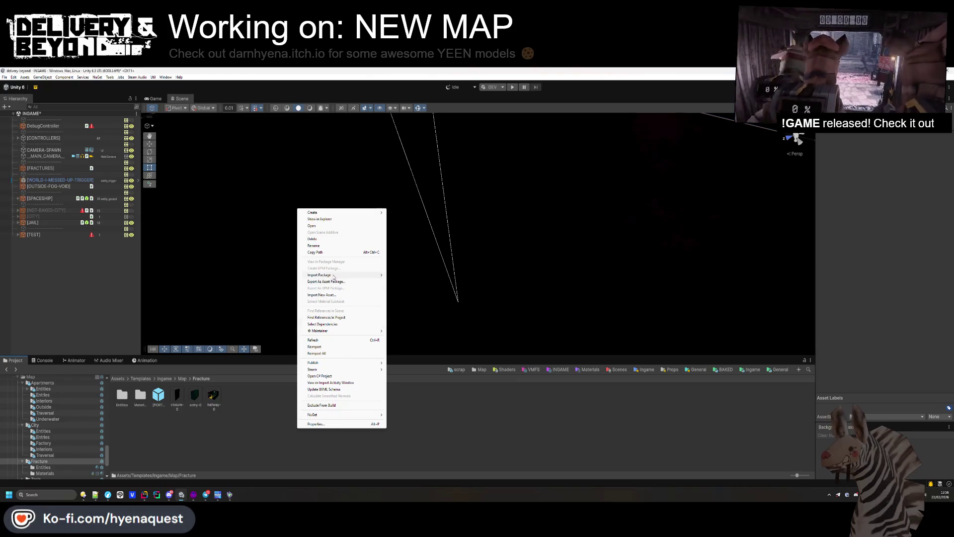
click(322, 342)
key(alt+Tab)
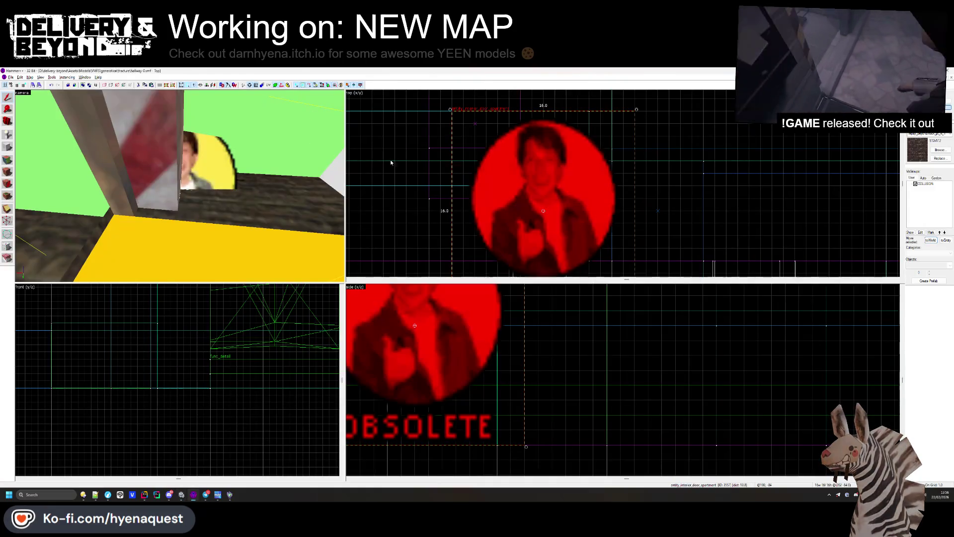
Step: Open apartments-0.vmf for editing via Edit Instance on the selected func_instance
click(417, 192)
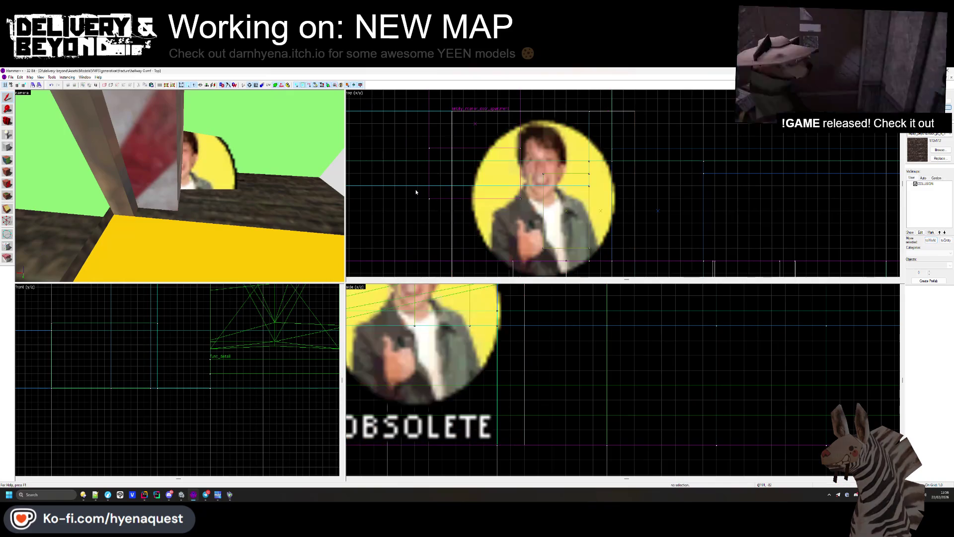
click(180, 186)
key(alt+Return)
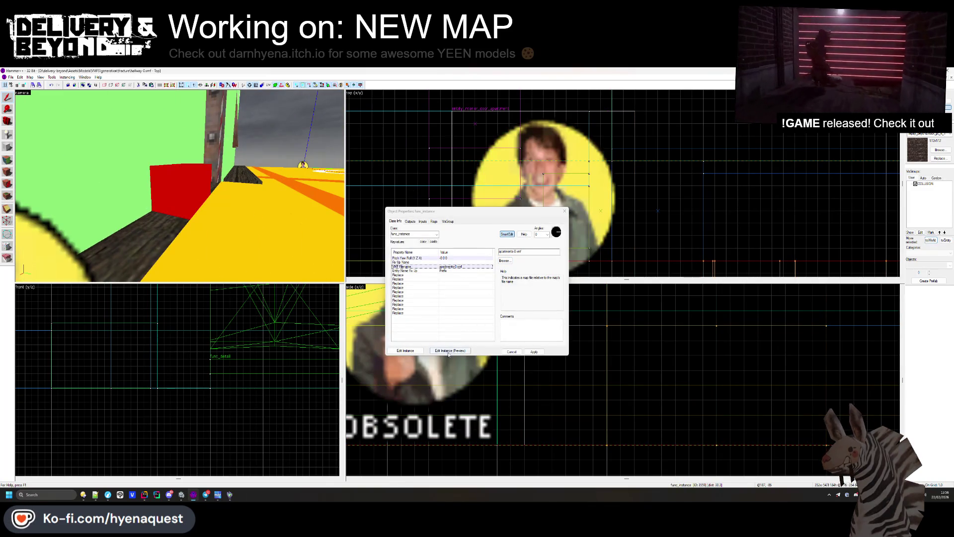
click(406, 351)
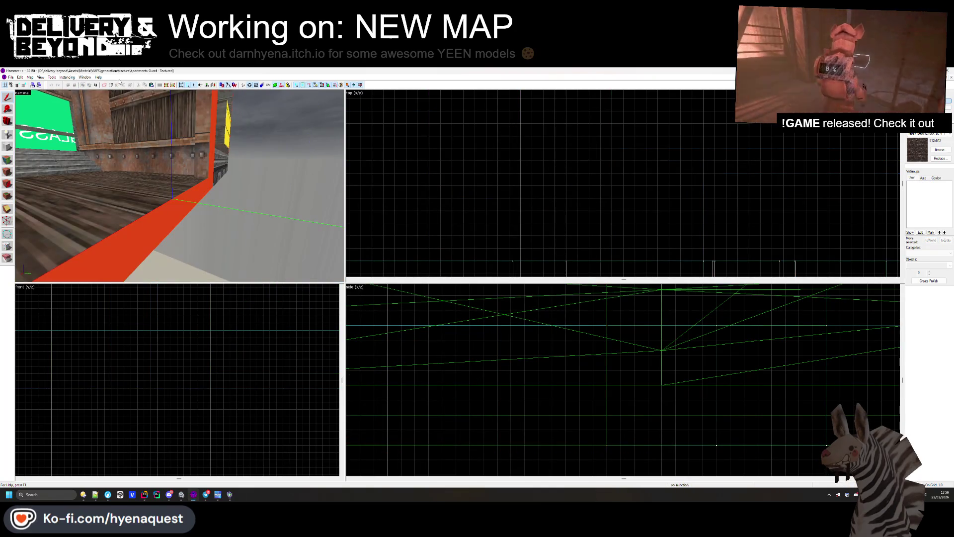
key(alt+Tab)
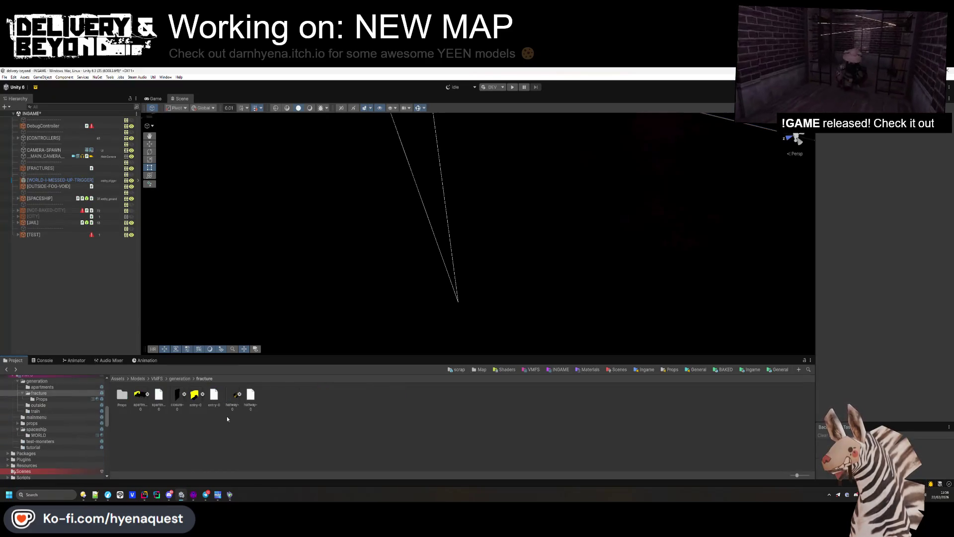
Step: Reimport apartments-0.vmf with Generate Material Data enabled
click(140, 395)
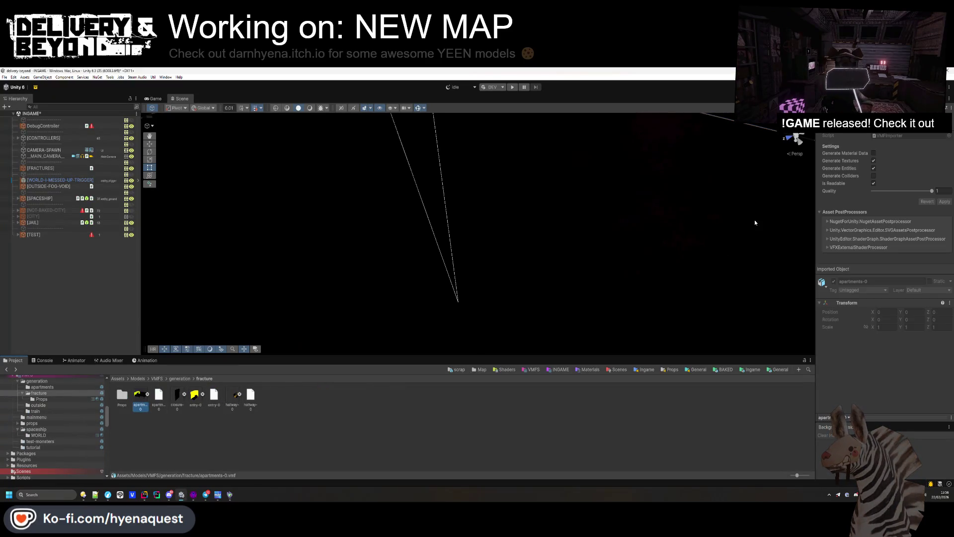
click(874, 153)
click(944, 201)
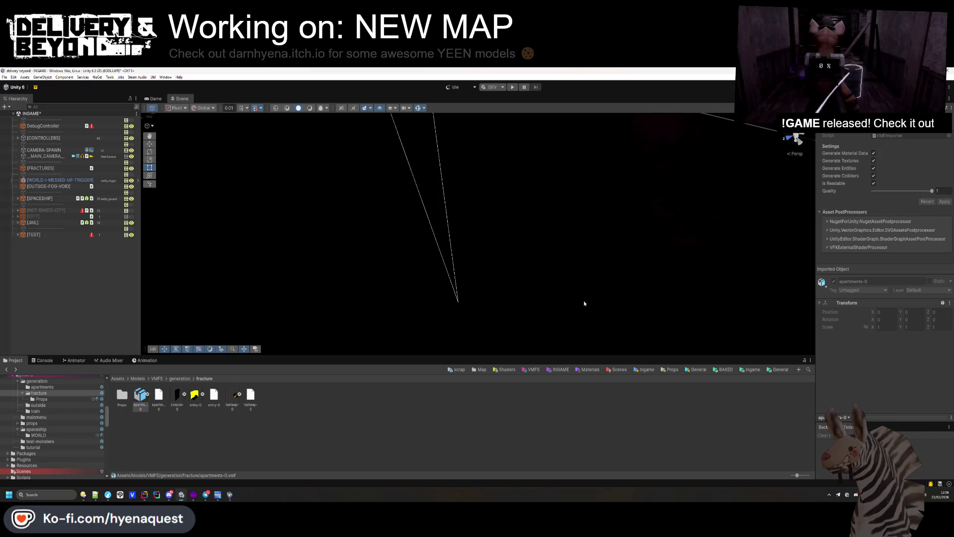
Step: Place apartments-0 in the INGAME scene at position 0,0,0 and accept the static flags change
drag(143, 396, 660, 188)
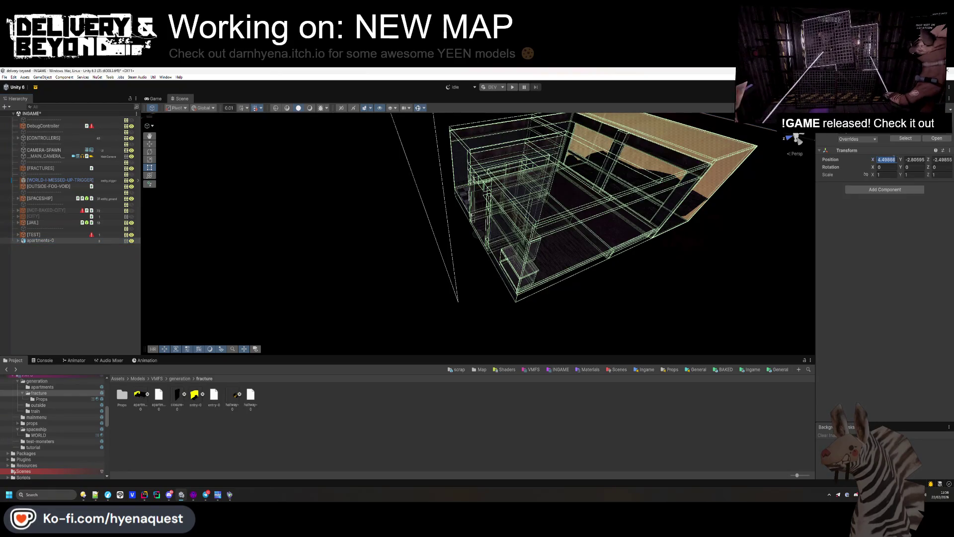
text(0)
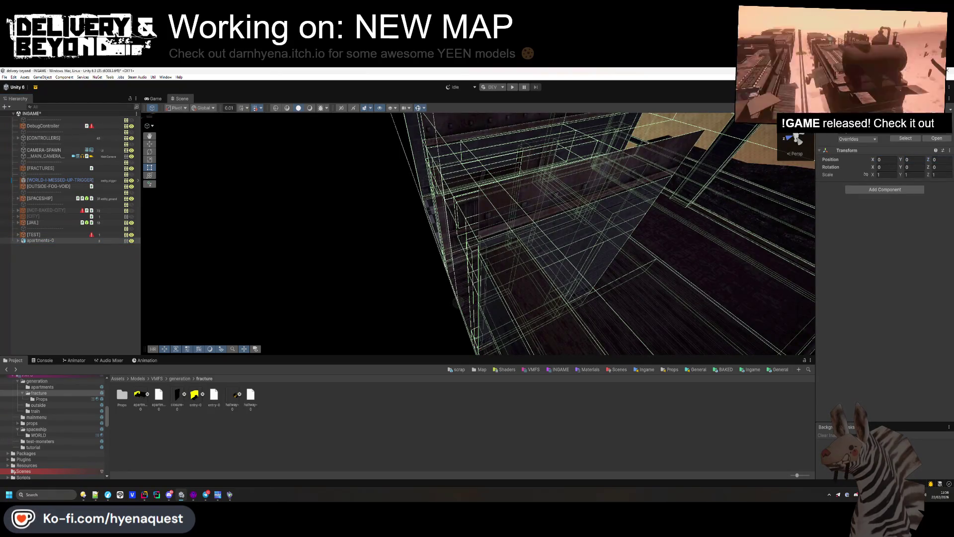
click(941, 131)
key(Return)
click(18, 241)
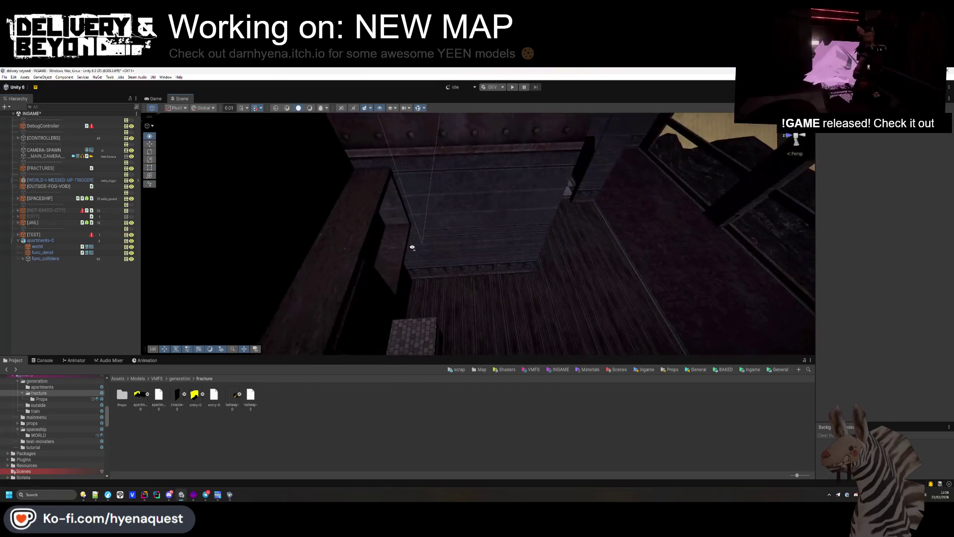
key(alt+Tab)
Step: Select the five ceiling strips in the 3D view
key(z)
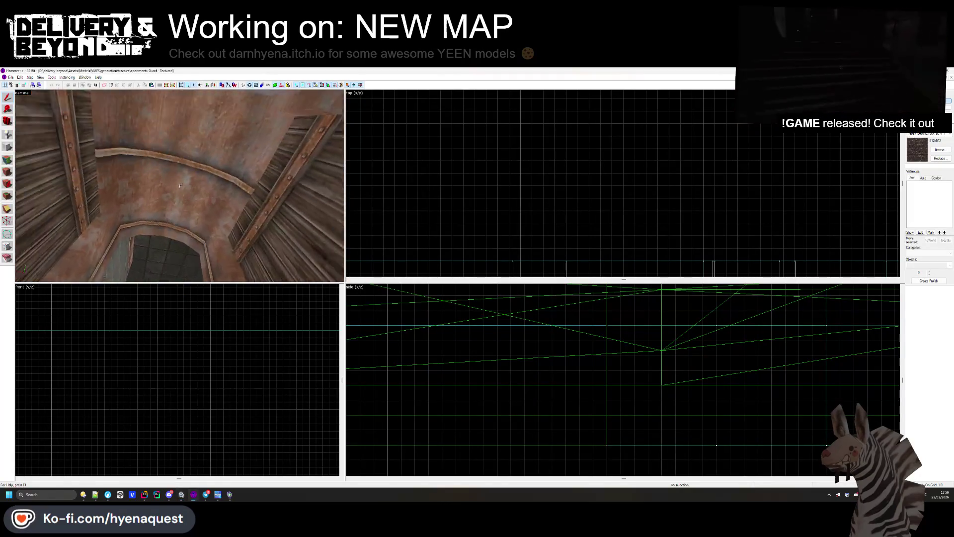
key(z)
ctrl+click(154, 188)
ctrl+click(136, 187)
ctrl+click(123, 185)
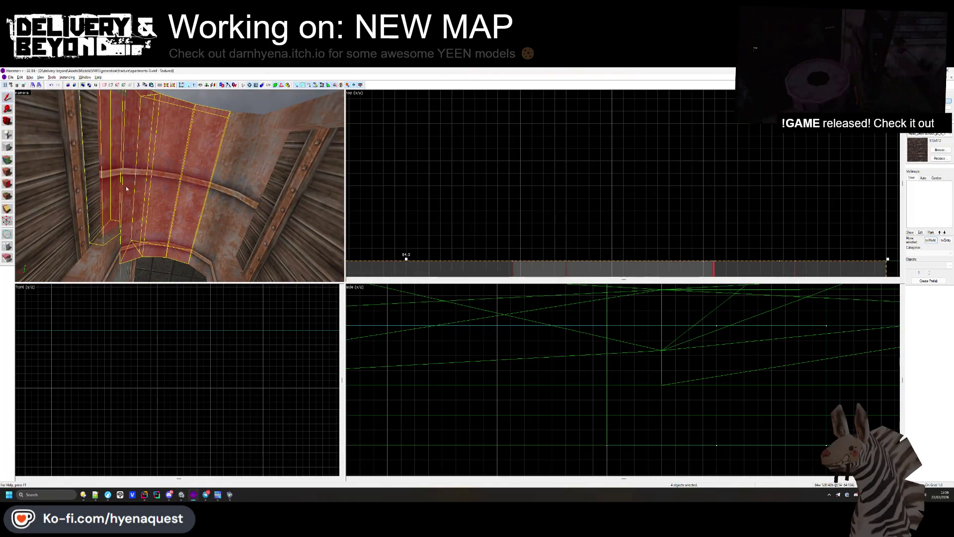
ctrl+click(234, 188)
ctrl+click(278, 189)
Step: Tie the selected ceiling pieces to a func_collider_special entity
key(z)
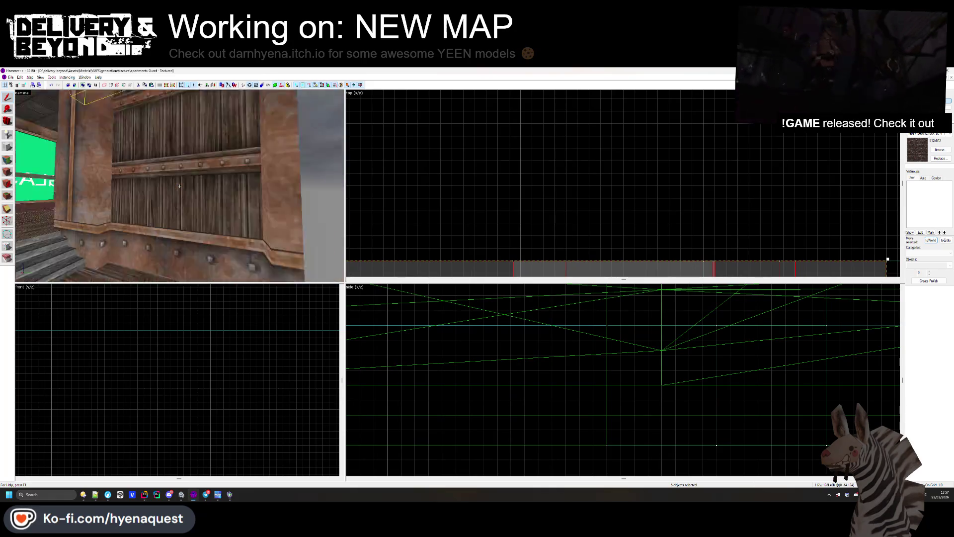
key(w)
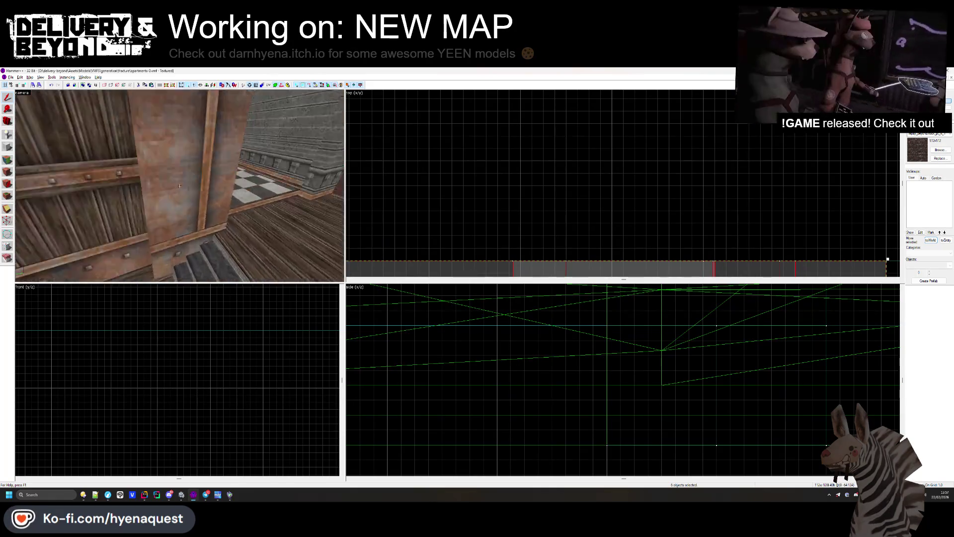
key(w)
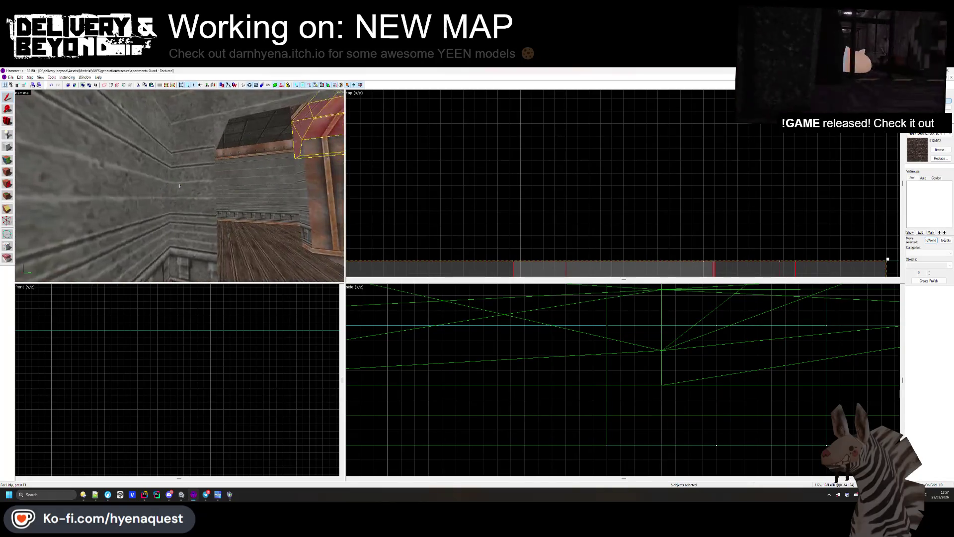
key(w)
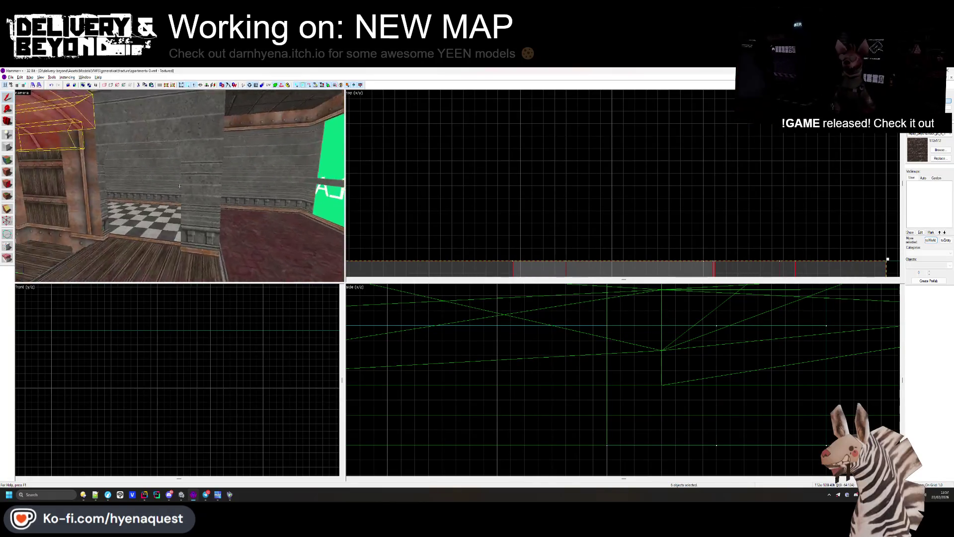
key(w)
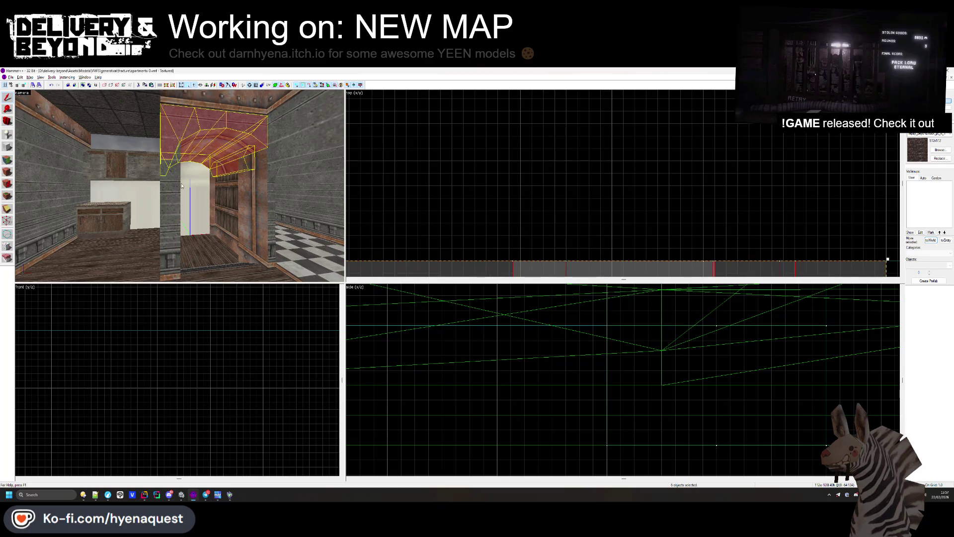
key(ctrl+t)
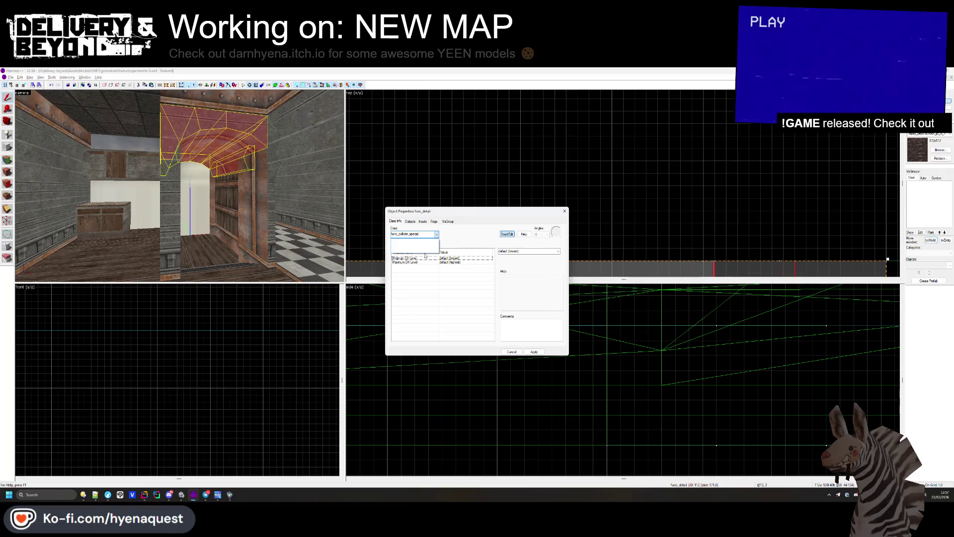
key(Return)
key(Return)
key(Escape)
Step: Select the stairs brush and bring up the texture browser
key(z)
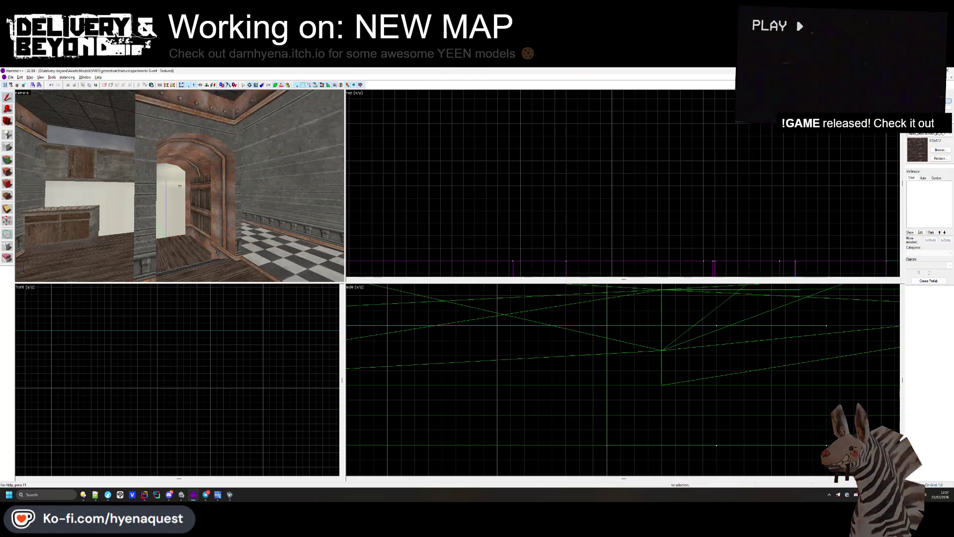
click(180, 185)
key(z)
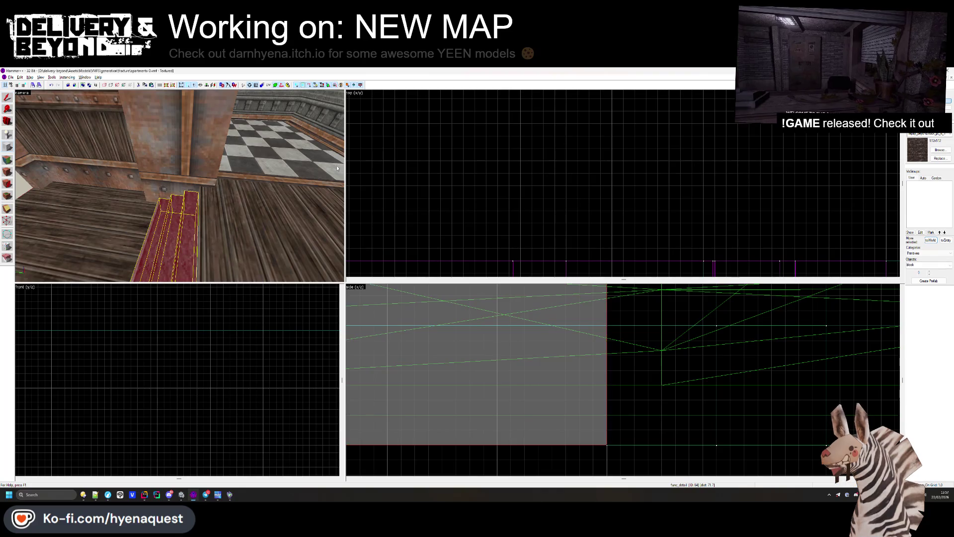
click(940, 149)
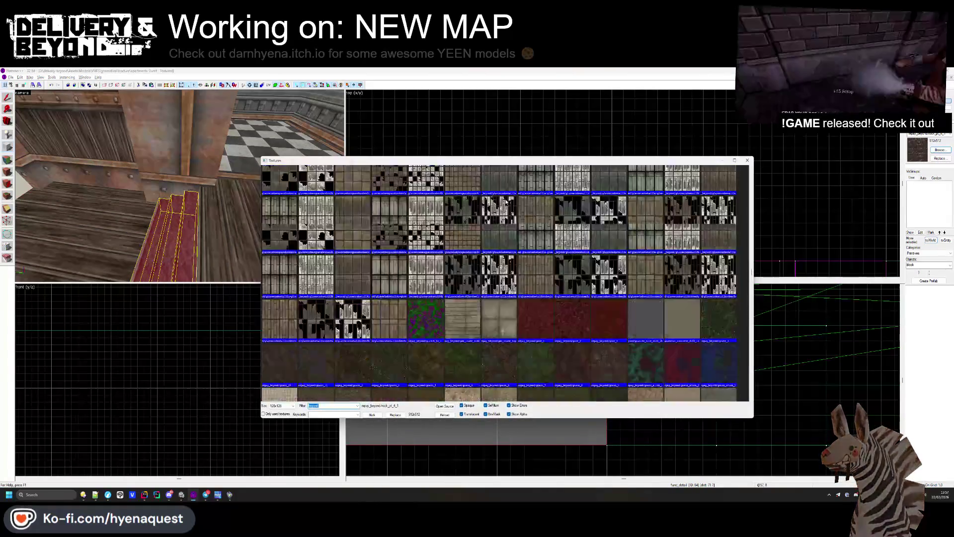
Step: Choose COLLISION as the current texture
scroll(506, 201, up, 15)
double_click(275, 176)
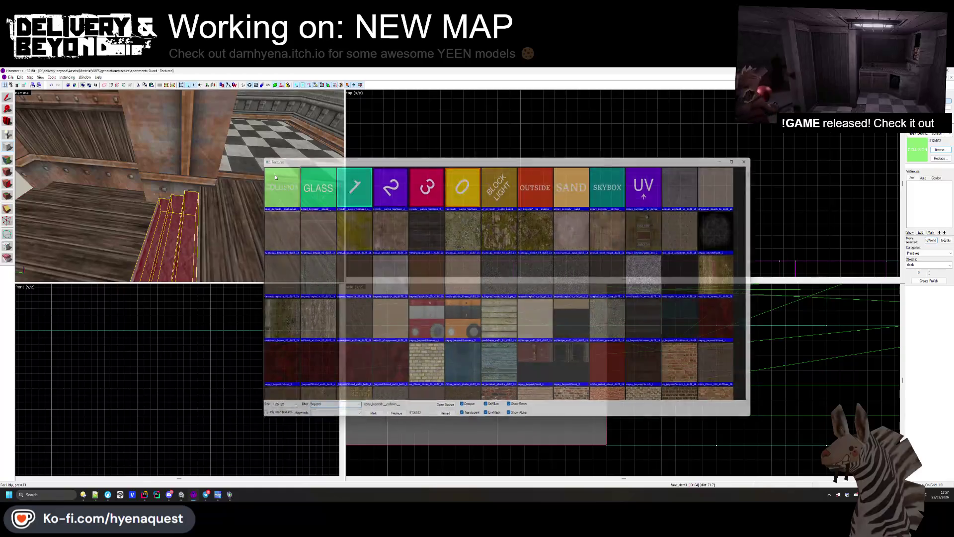
scroll(534, 145, up, 6)
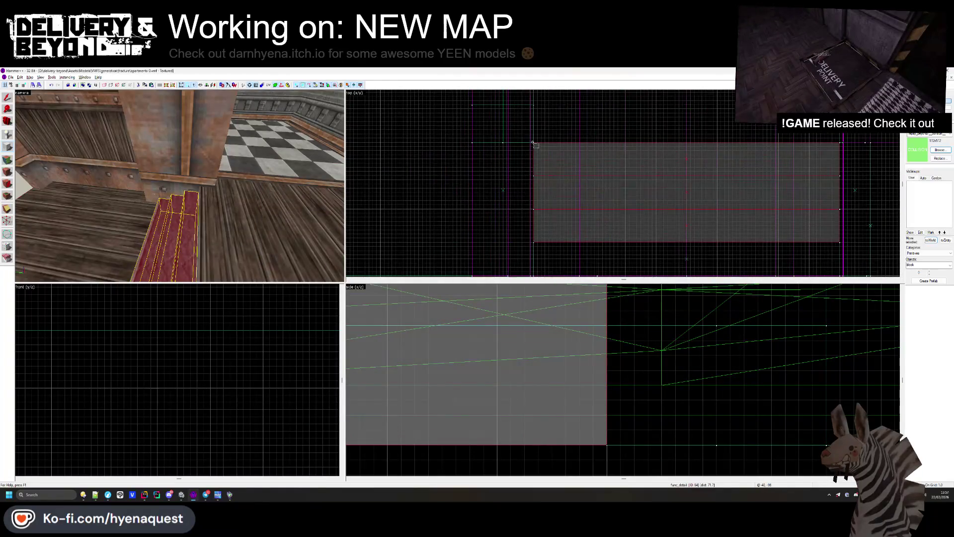
Step: Create a 31-unit-deep COLLISION block over the stairs
click(554, 322)
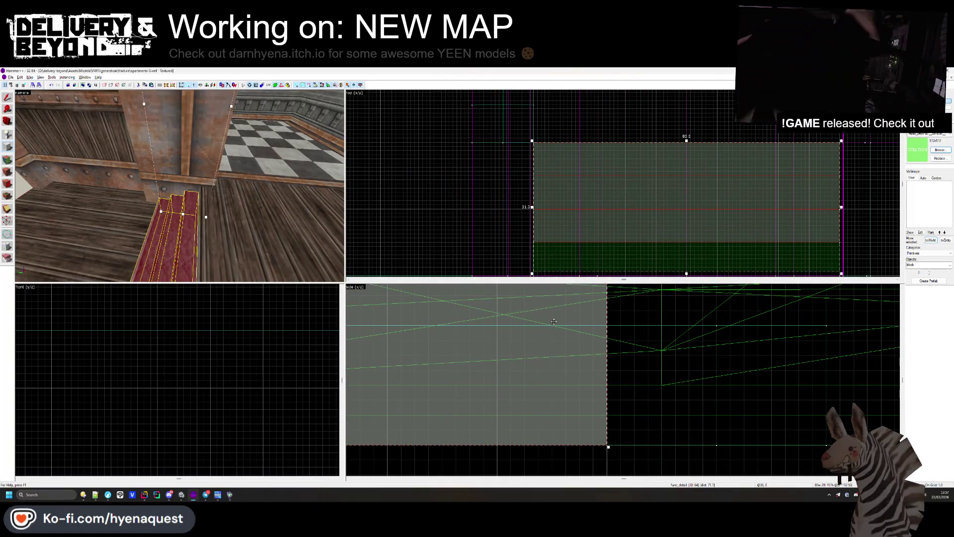
scroll(442, 361, down, 5)
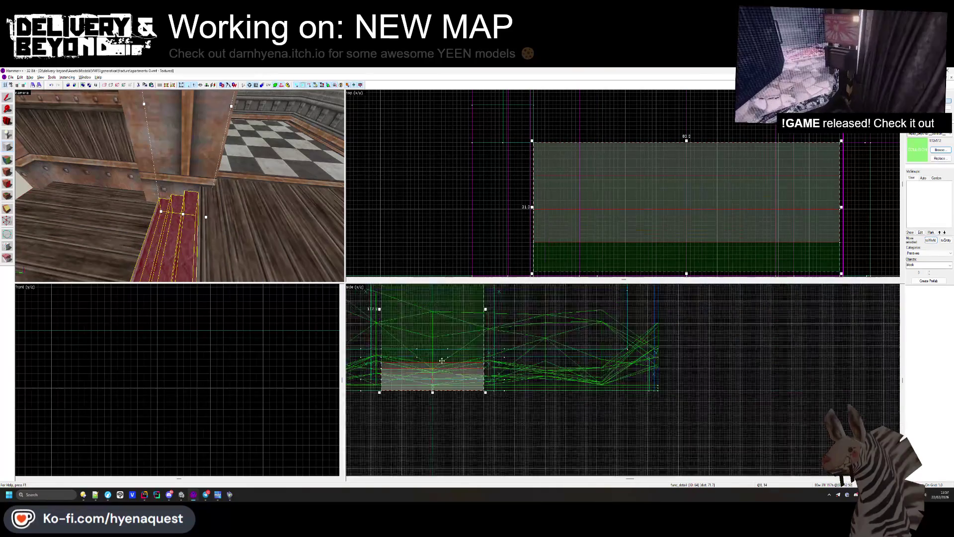
scroll(442, 360, down, 3)
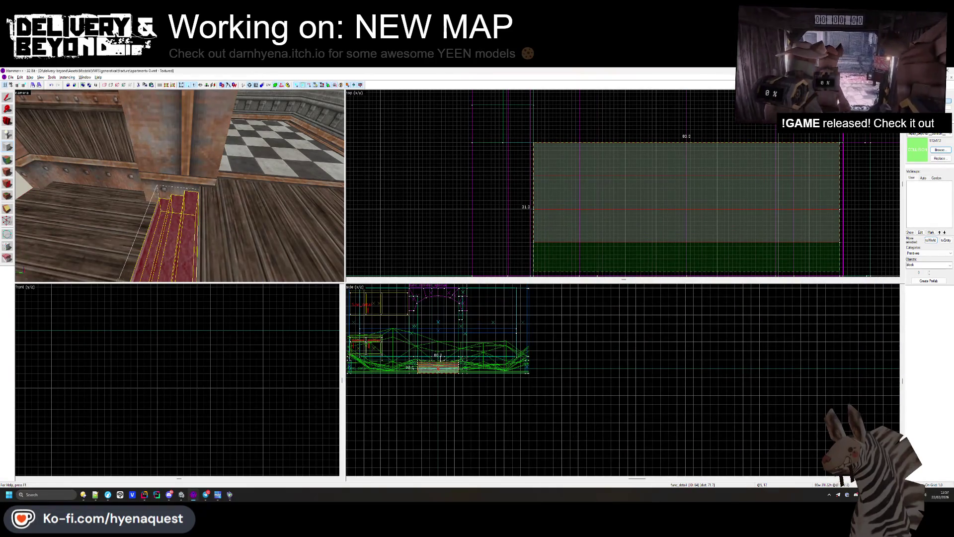
key(w)
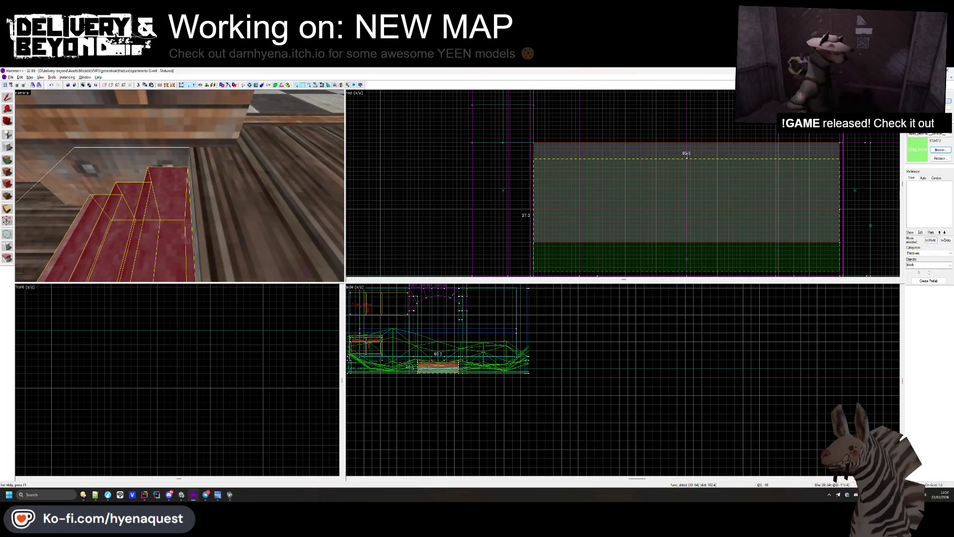
scroll(687, 212, down, 2)
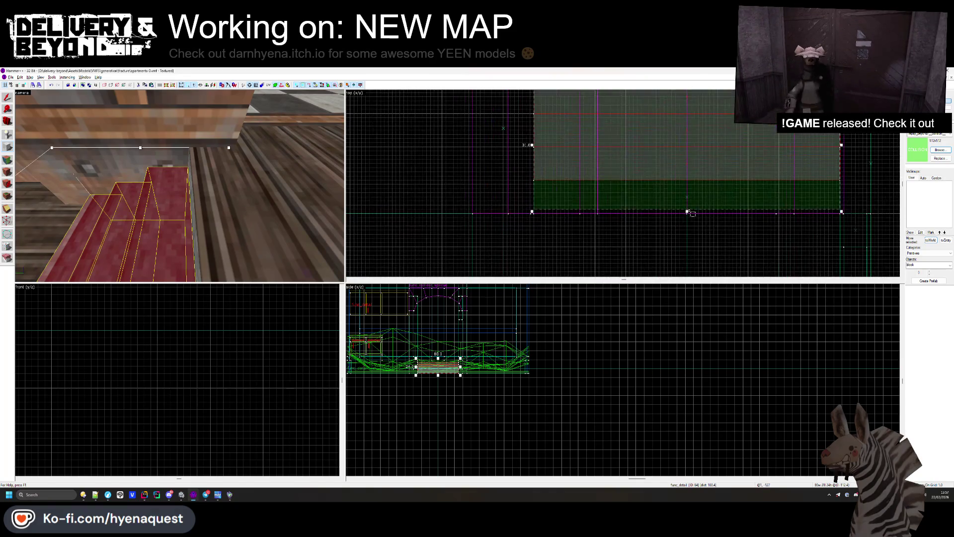
drag(687, 213, 679, 184)
scroll(679, 182, down, 4)
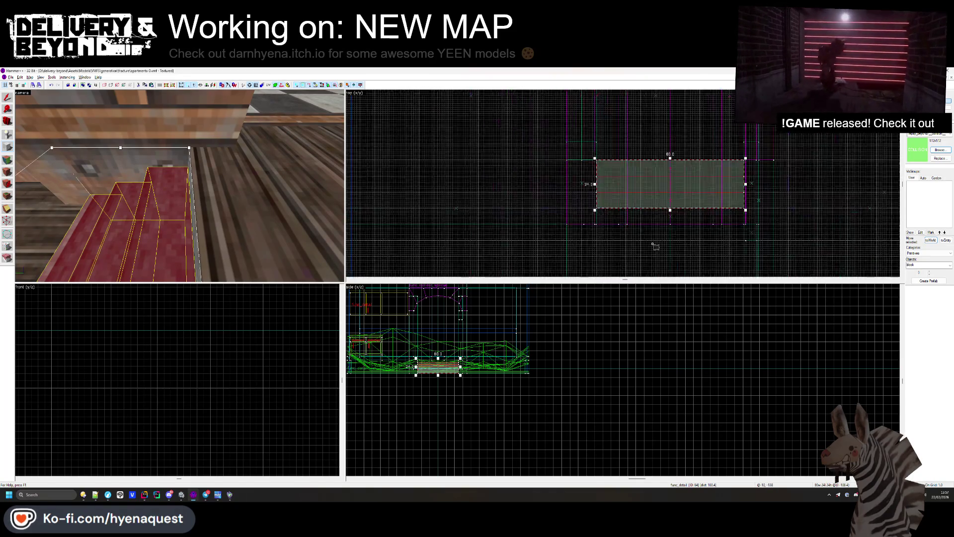
scroll(667, 185, up, 2)
drag(666, 192, 669, 173)
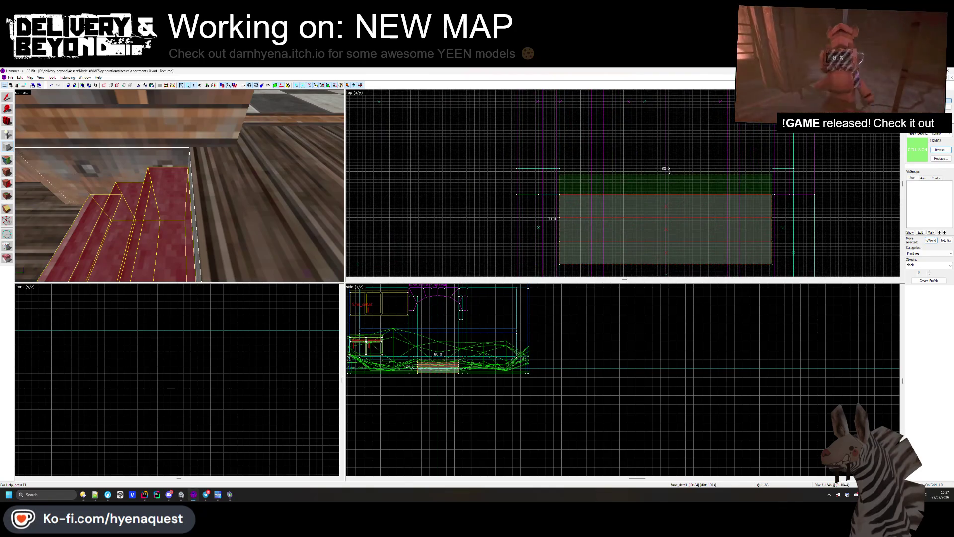
key(Return)
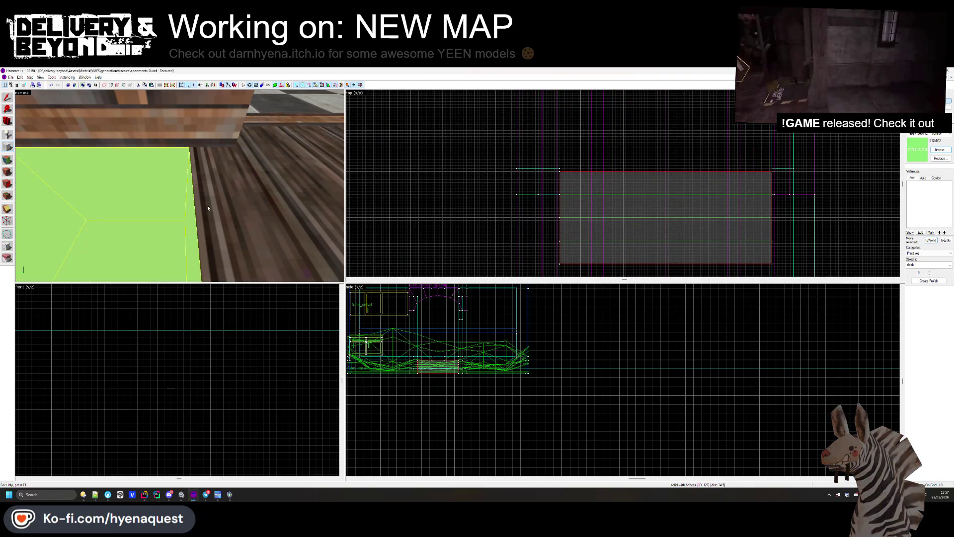
Step: Clip the block diagonally into a sloped ramp
scroll(121, 363, down, 5)
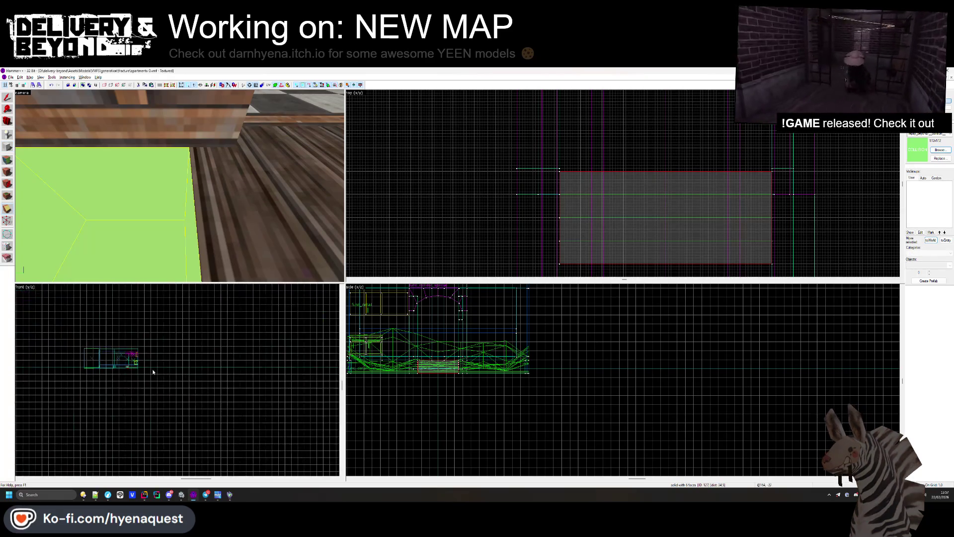
scroll(144, 353, up, 4)
key(shift+x)
drag(119, 315, 152, 336)
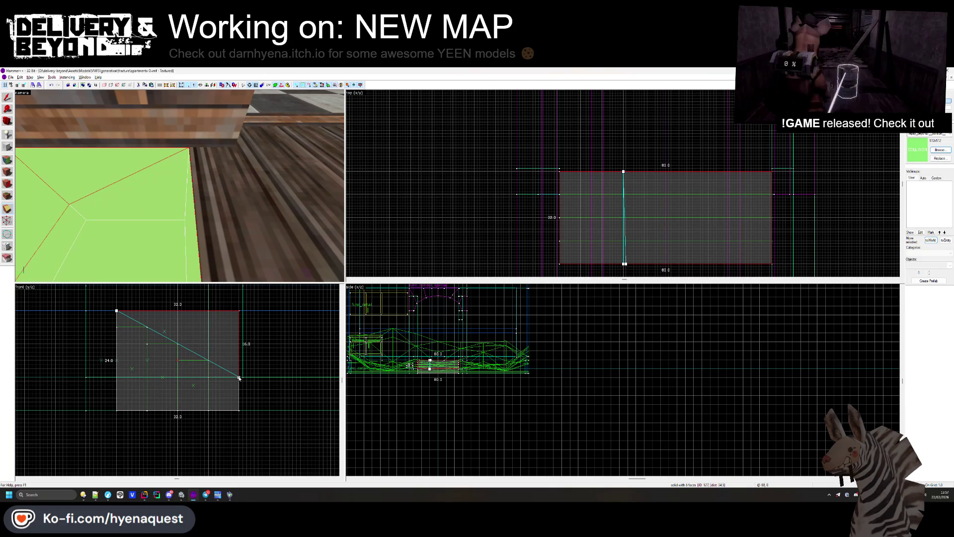
key(Return)
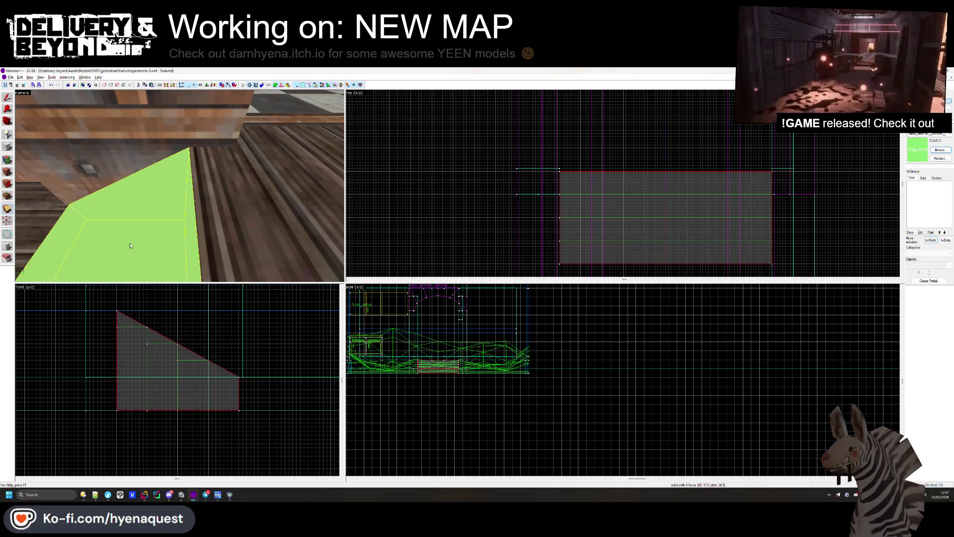
Step: Add the ramp to the existing func_collider_special entity
click(10, 99)
click(426, 193)
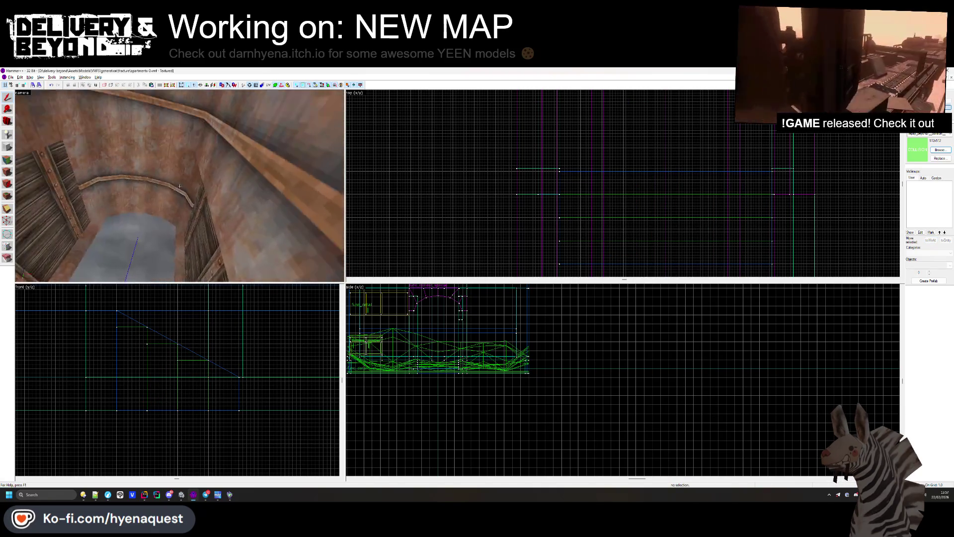
click(180, 189)
key(Delete)
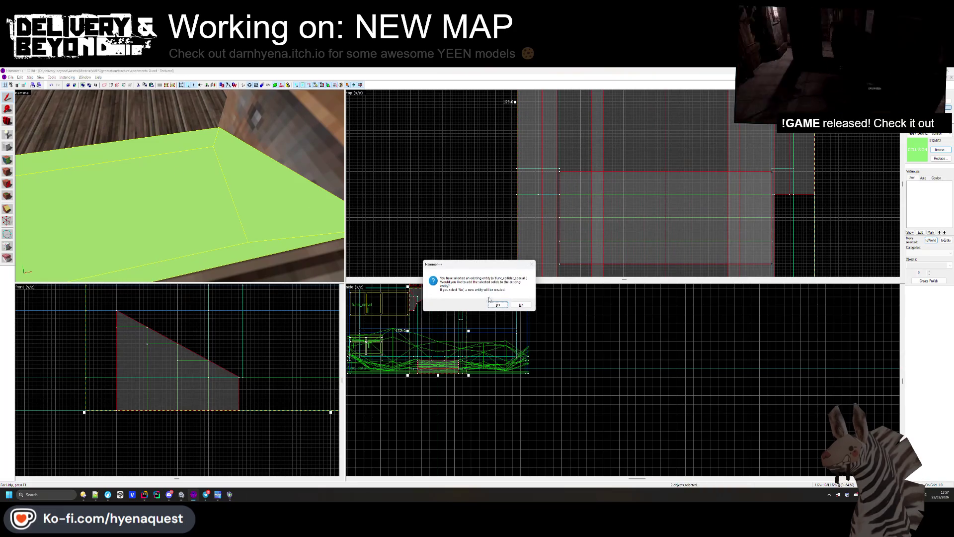
key(Return)
key(w)
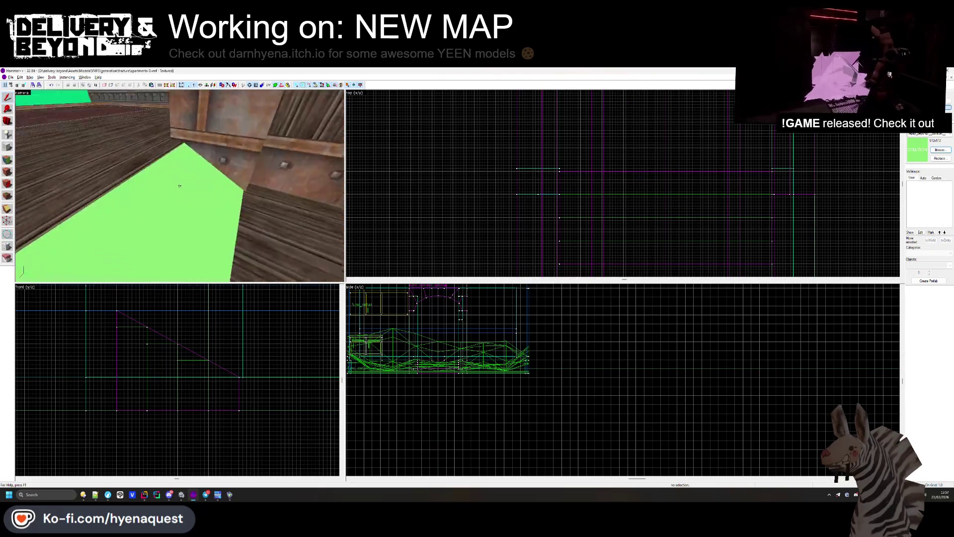
key(alt+Tab)
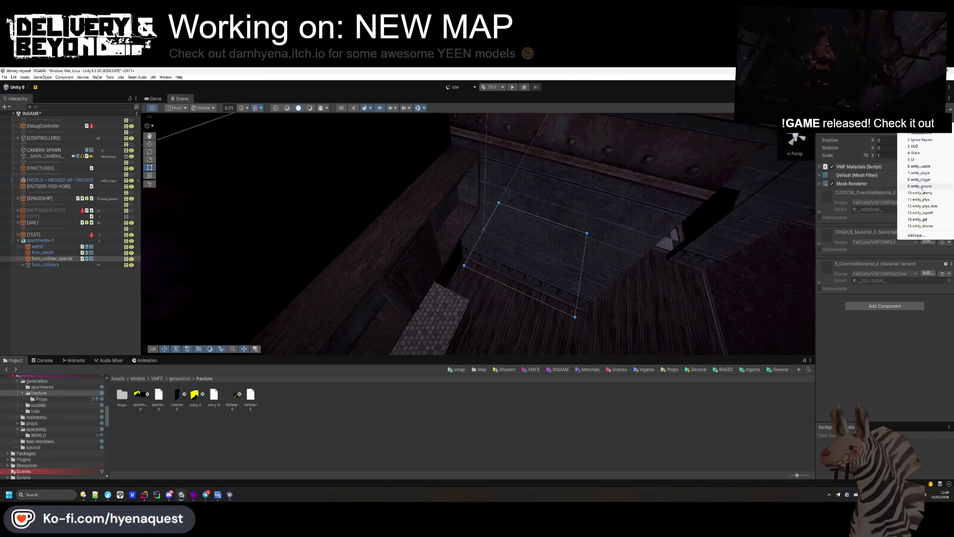
Step: Give func_collider_special a Mesh Collider and remove func_detail's VMF Materials component
click(881, 306)
text(mesh)
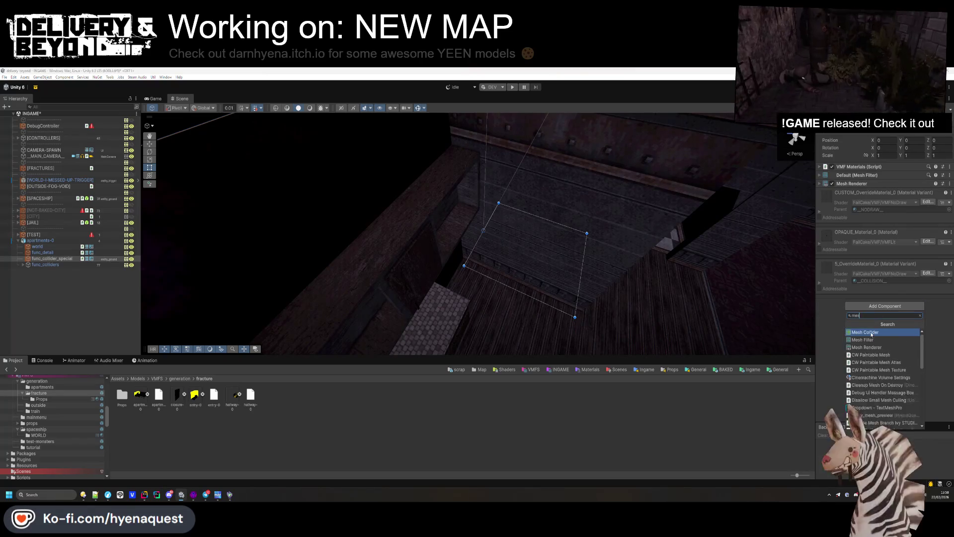
click(869, 333)
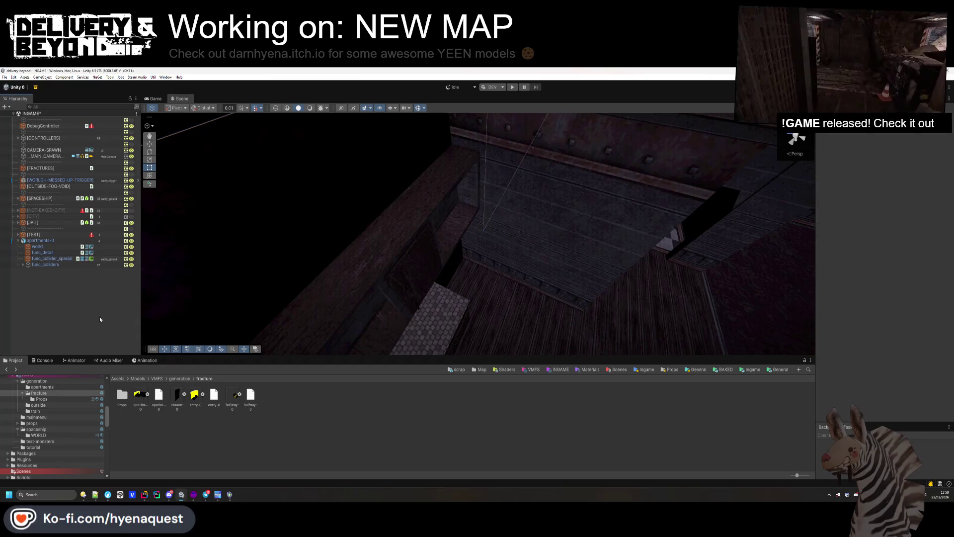
click(507, 203)
right_click(865, 167)
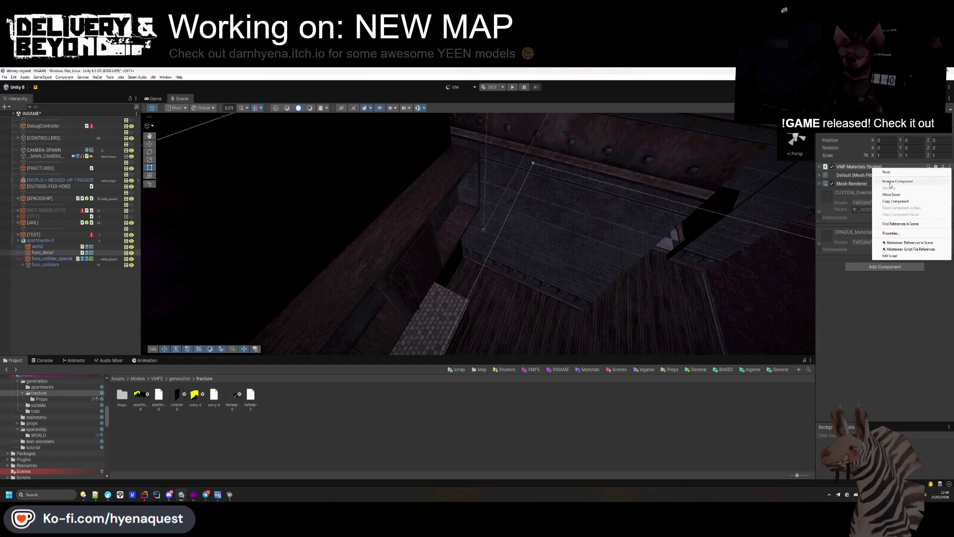
click(845, 185)
double_click(98, 253)
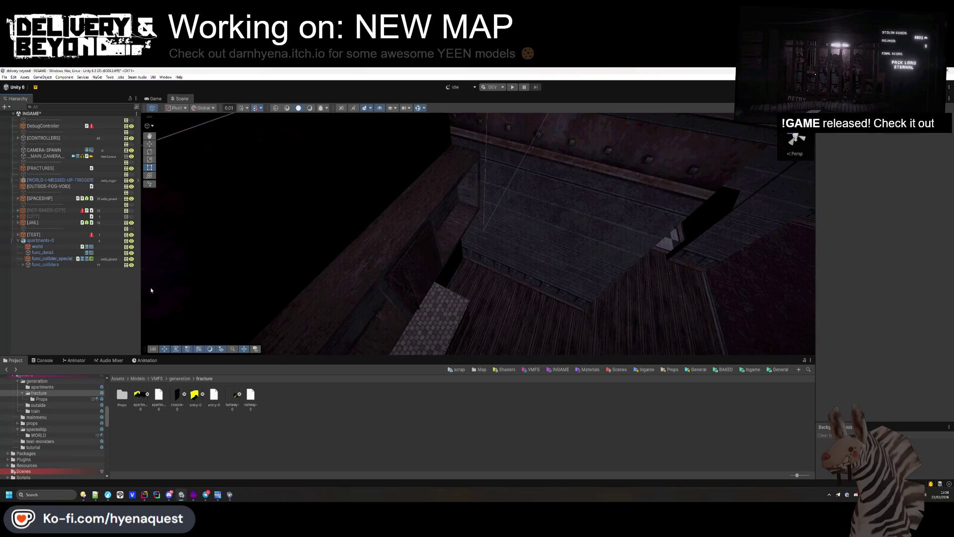
Step: Add the Entity_room_interior script to the apartments-0 root
click(63, 241)
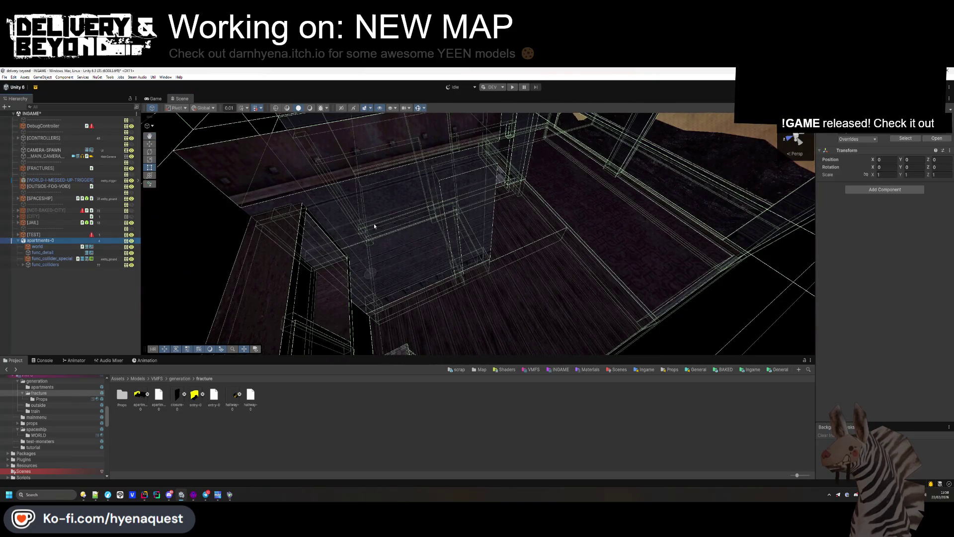
click(884, 191)
text(apa)
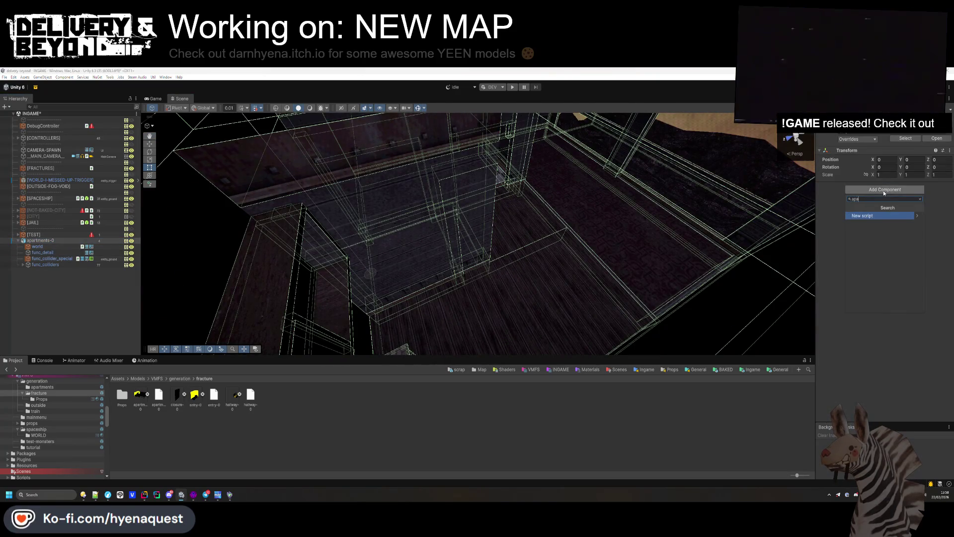
key(BackSpace)
key(BackSpace)
key(BackSpace)
text(room)
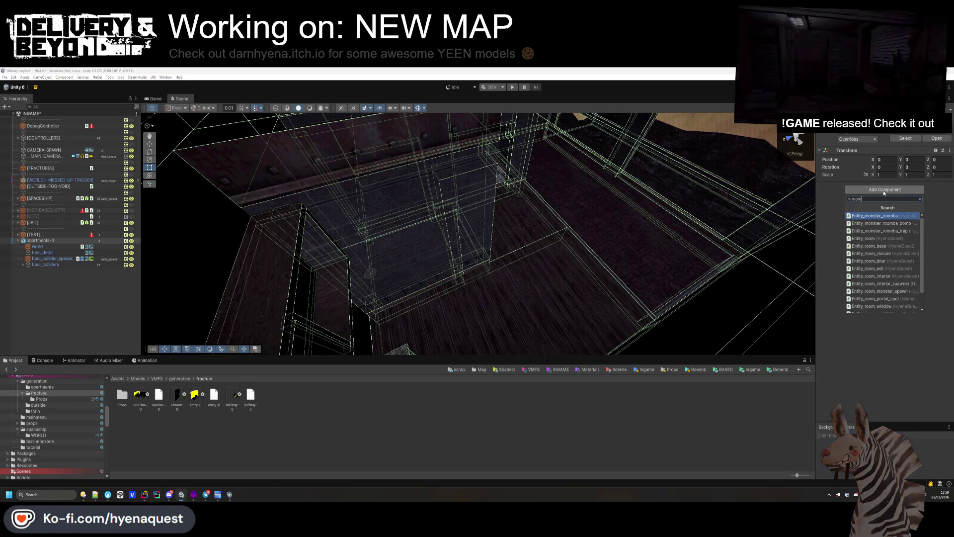
click(860, 275)
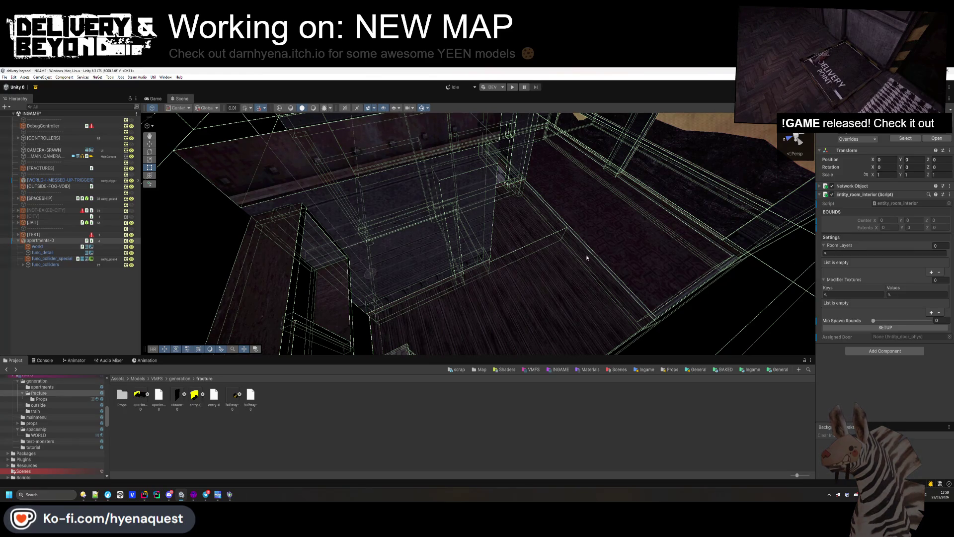
mouse_move(585, 256)
mouse_down()
mouse_move(437, 244)
mouse_move(469, 266)
mouse_move(558, 231)
mouse_move(426, 203)
mouse_move(447, 209)
mouse_move(490, 251)
mouse_move(533, 161)
mouse_move(500, 195)
mouse_move(548, 207)
mouse_up()
Step: Inspect the ramp and collider brushes in Hammer++, then clear the selection
key(alt+Tab)
click(340, 205)
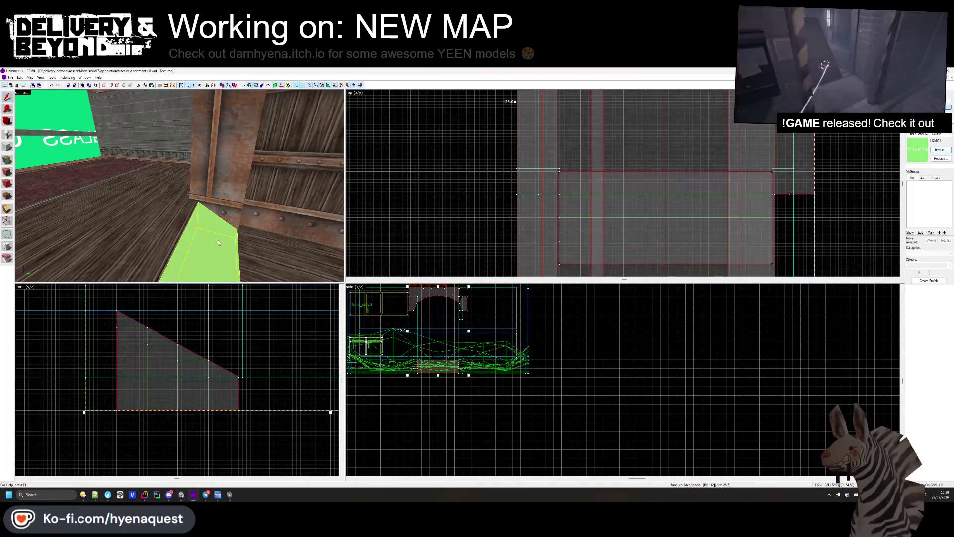
mouse_move(340, 206)
mouse_down()
mouse_move(272, 228)
mouse_move(180, 187)
mouse_up()
drag(224, 165, 180, 187)
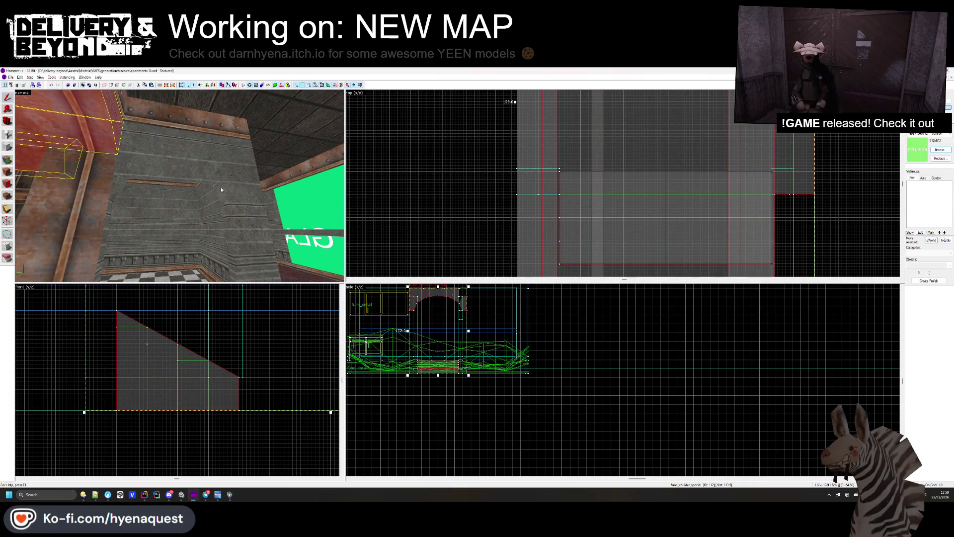
key(Return)
click(401, 194)
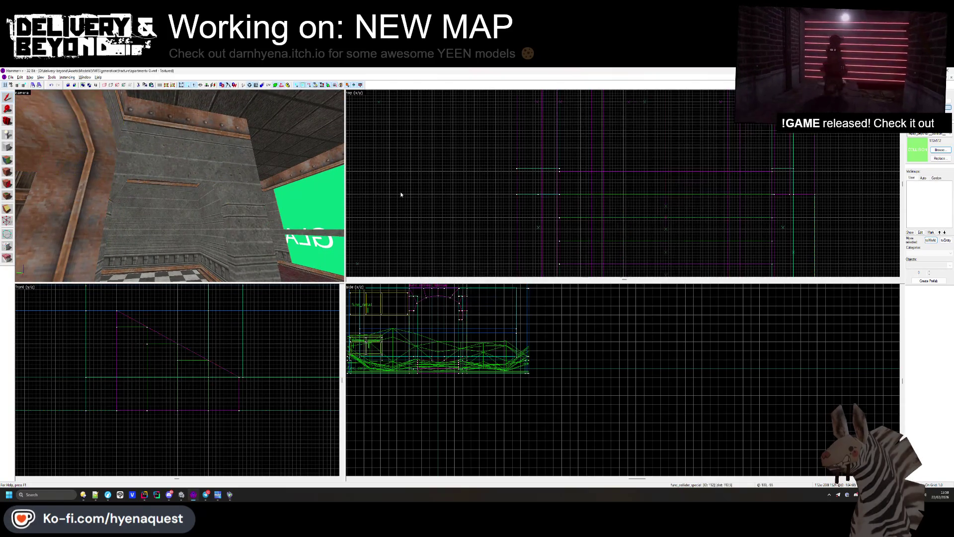
Step: Check the doorway in Unity's scene view, then open Hammer++'s Face Edit Sheet
key(alt+Tab)
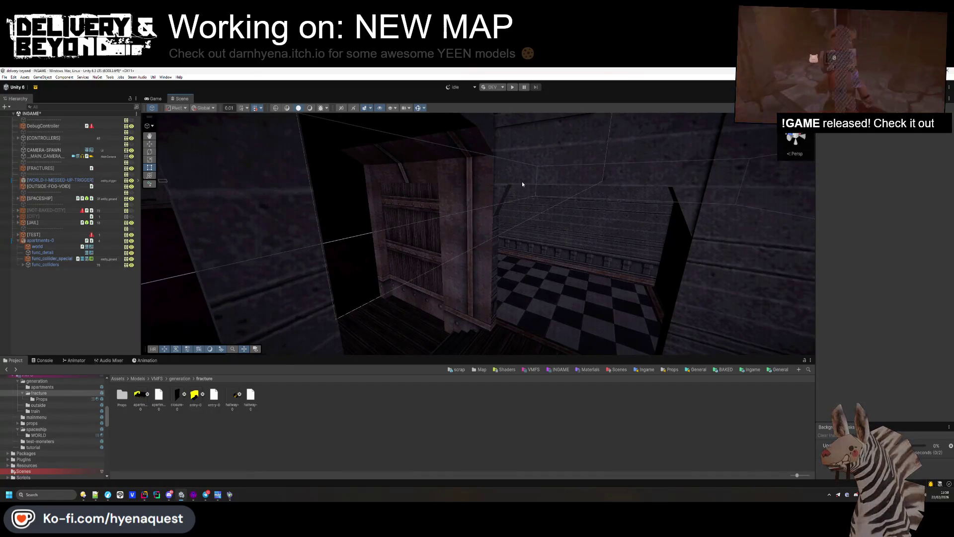
mouse_move(522, 184)
mouse_down()
mouse_move(475, 204)
mouse_move(494, 208)
mouse_up()
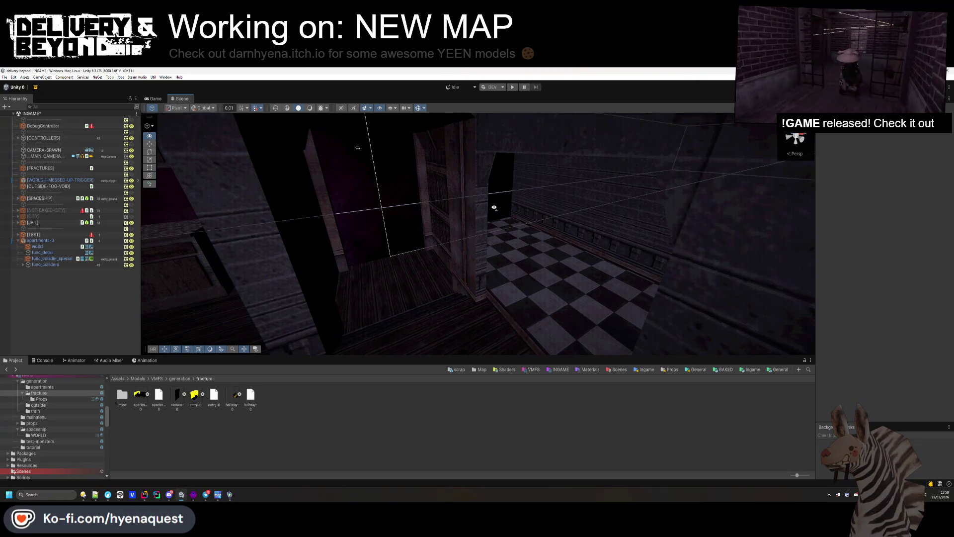
key(alt+Tab)
key(shift+a)
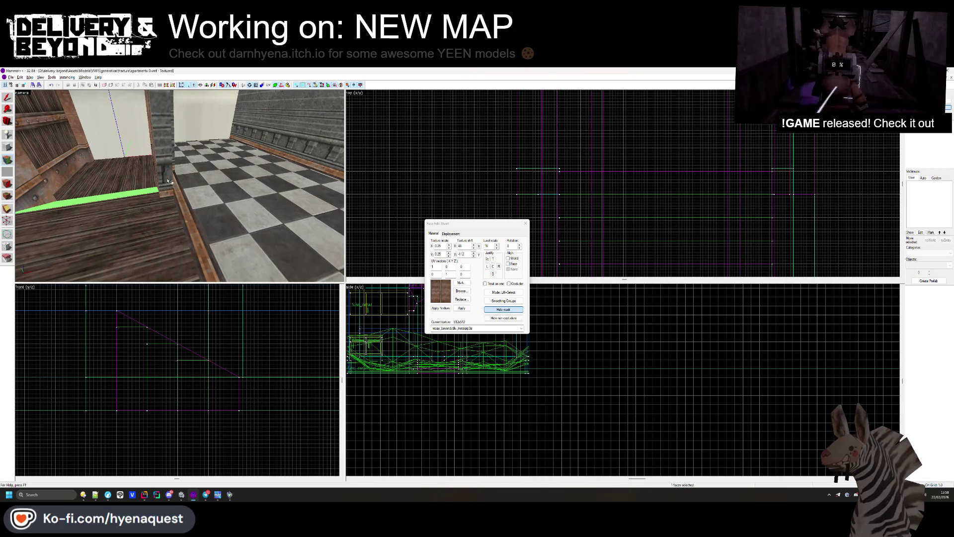
Step: Inspect the pillar face texture, close the Face Edit Sheet and select the red pillar brush
click(169, 181)
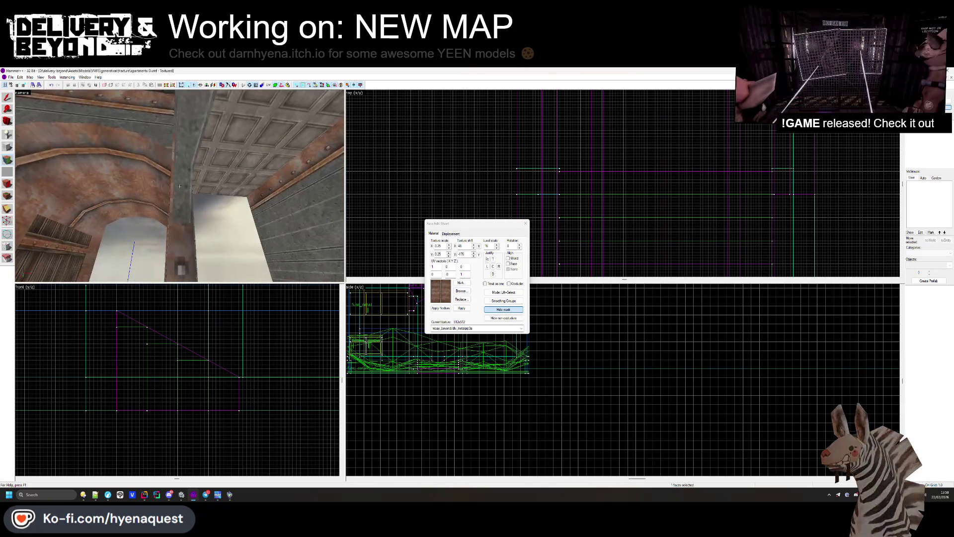
drag(179, 186, 179, 186)
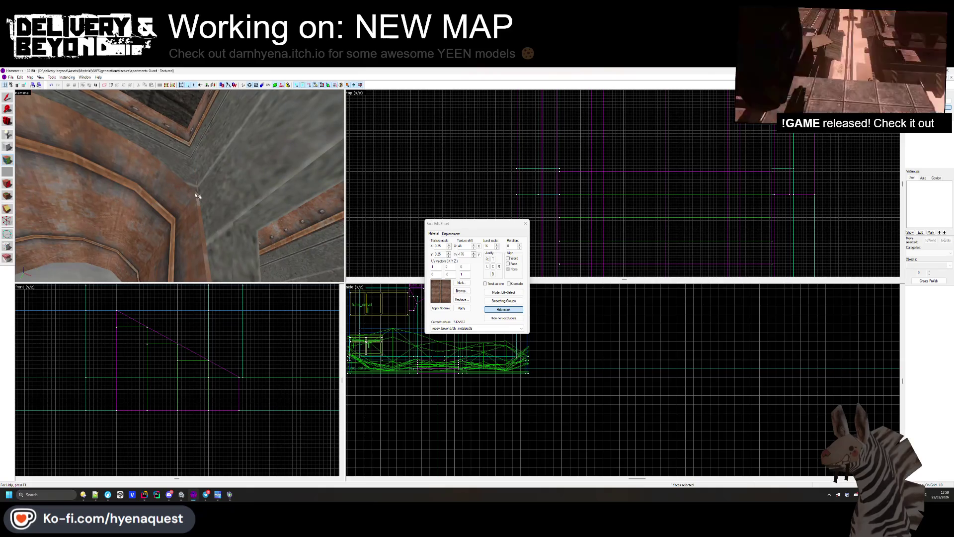
key(z)
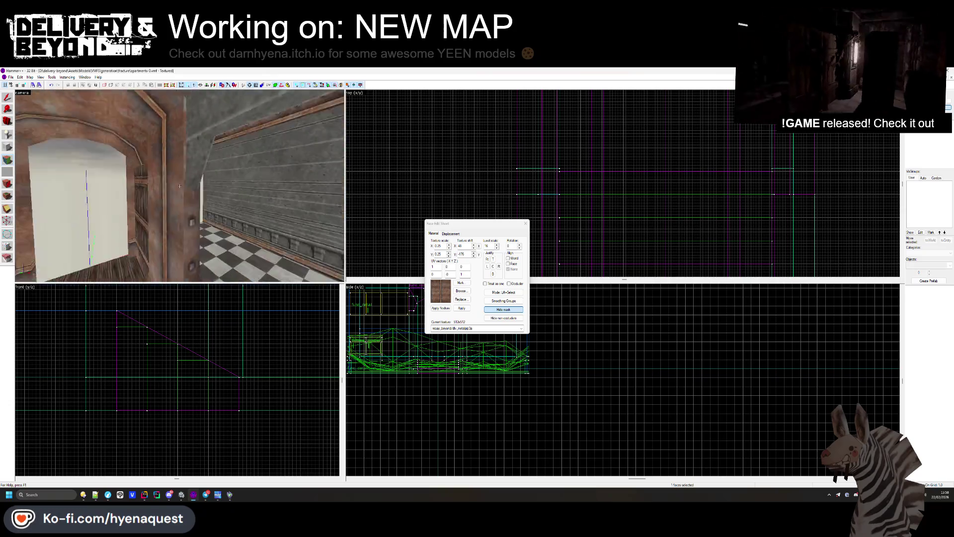
drag(180, 186, 180, 186)
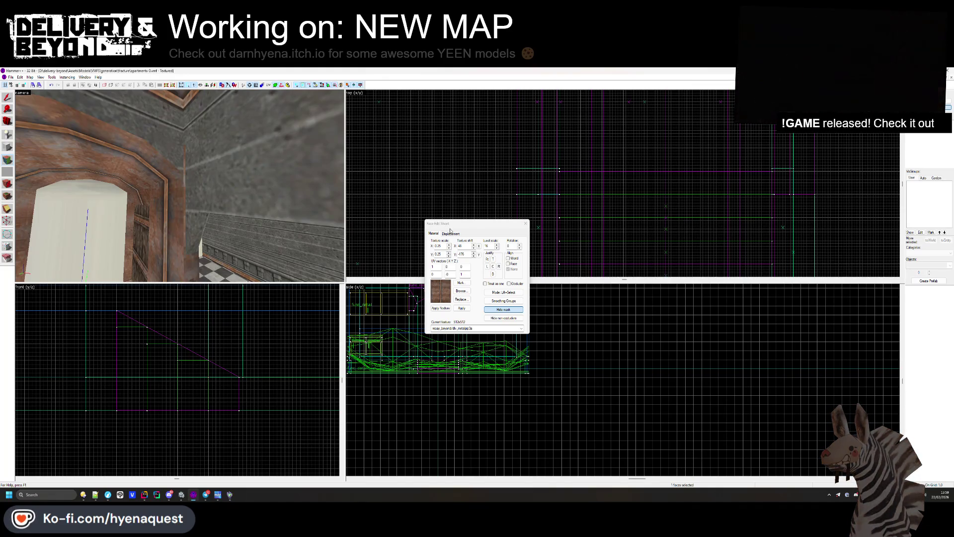
click(526, 223)
click(169, 216)
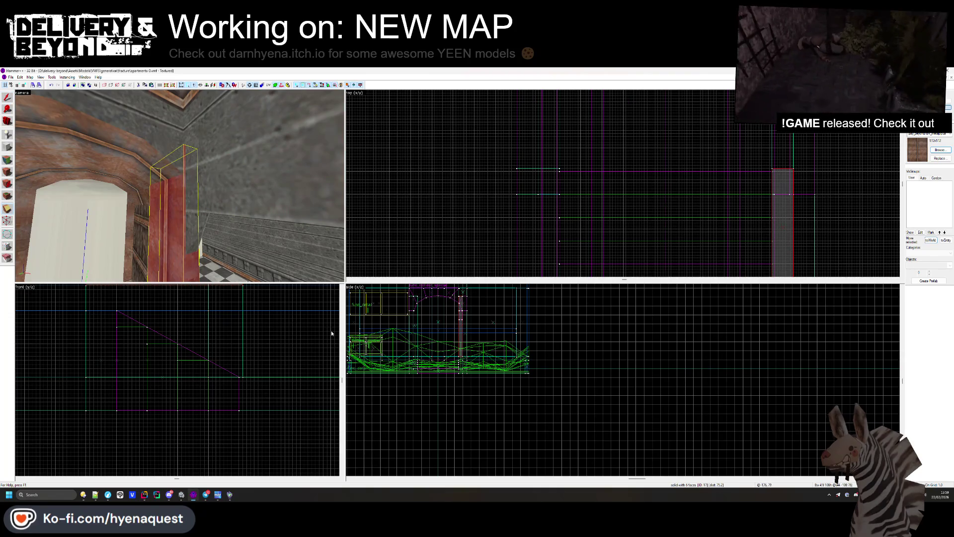
Step: Clip the pillar into two pieces along a slanted cut line
scroll(331, 330, down, 2)
scroll(402, 337, up, 5)
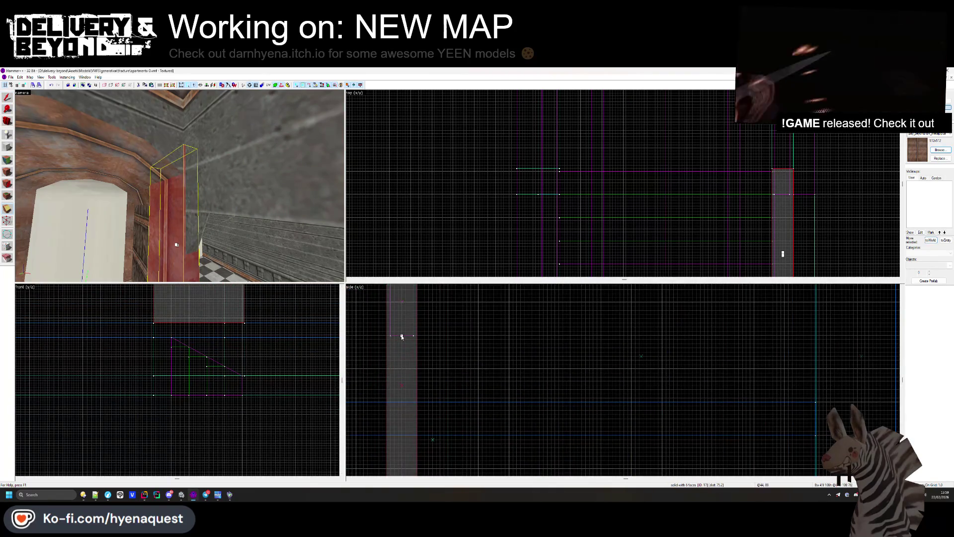
drag(406, 339, 401, 339)
drag(392, 405, 381, 337)
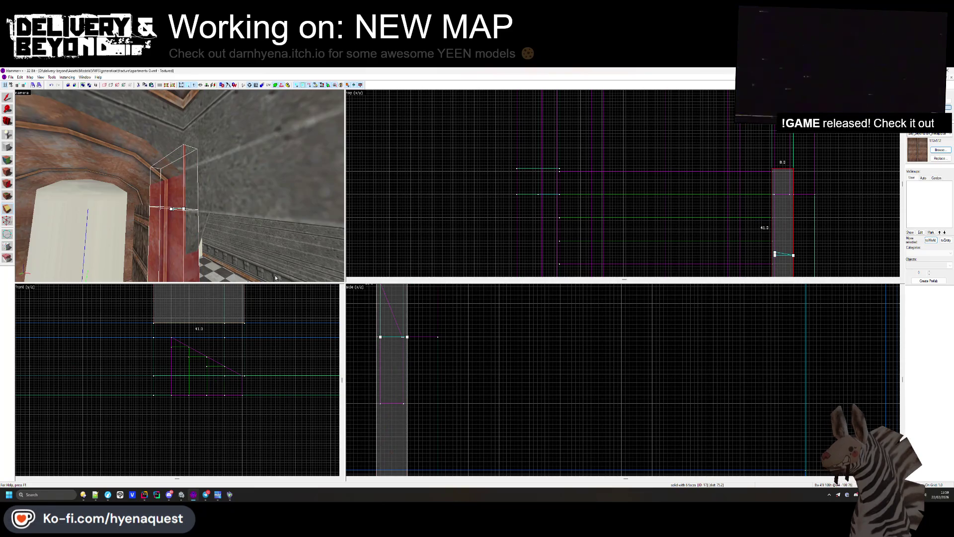
key(Return)
Step: Survey face textures around the room and select the right-hand pillar
click(8, 161)
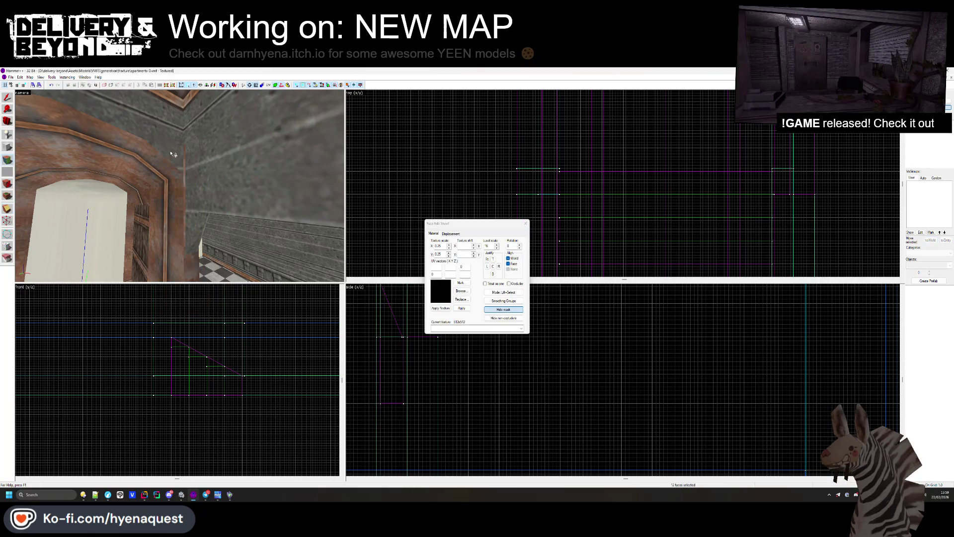
click(185, 161)
key(z)
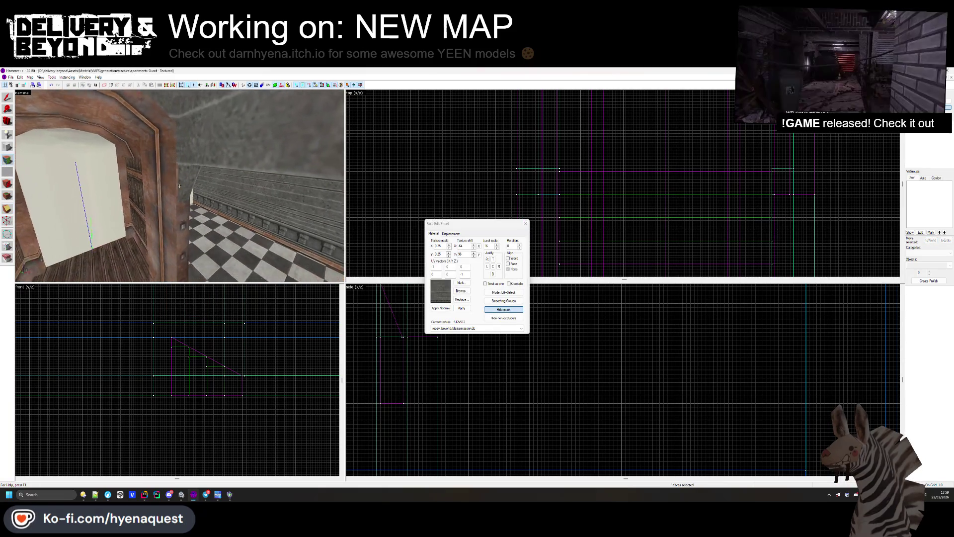
mouse_move(179, 185)
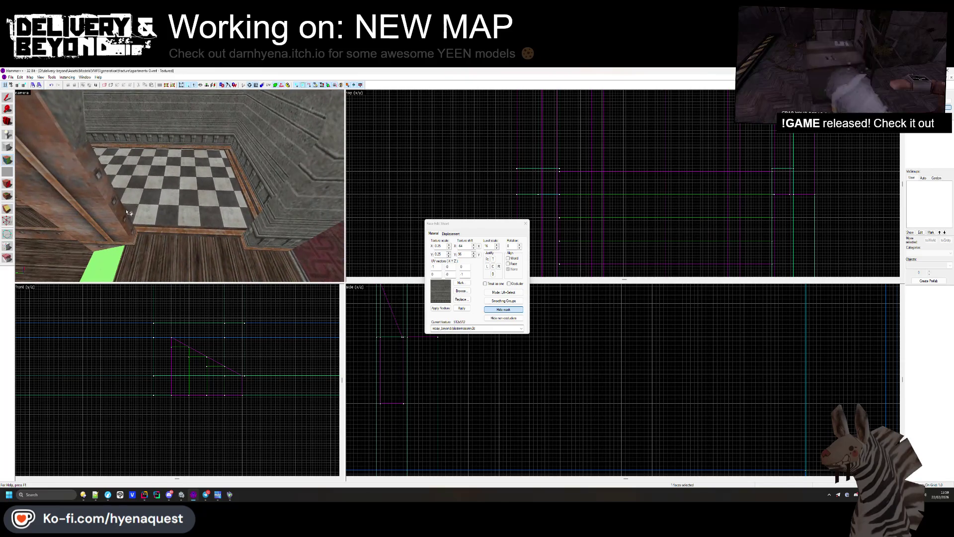
key(z)
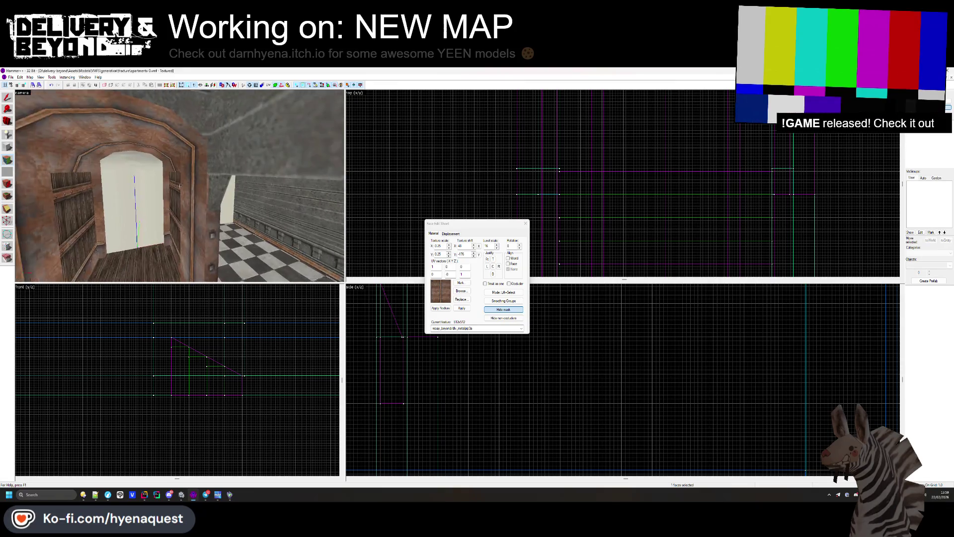
key(z)
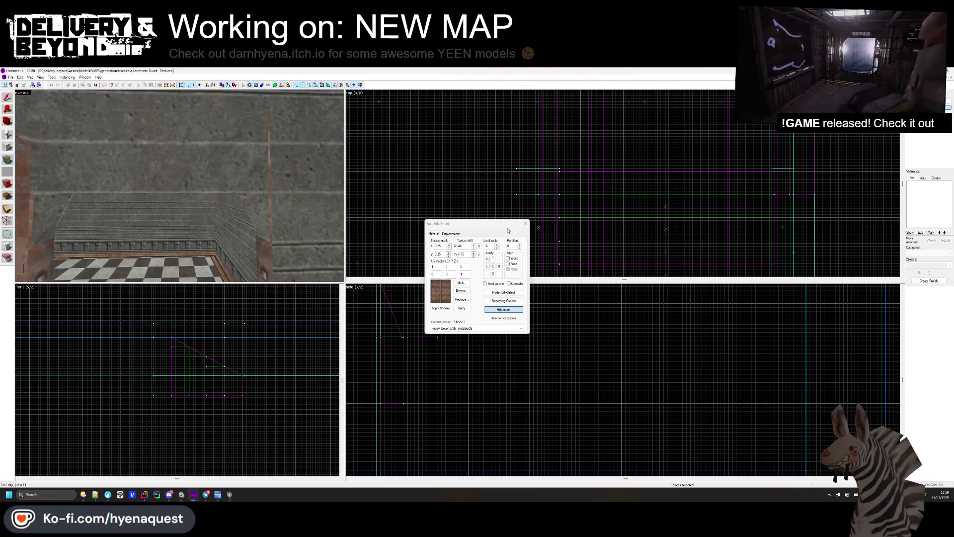
click(525, 223)
click(279, 166)
click(279, 166)
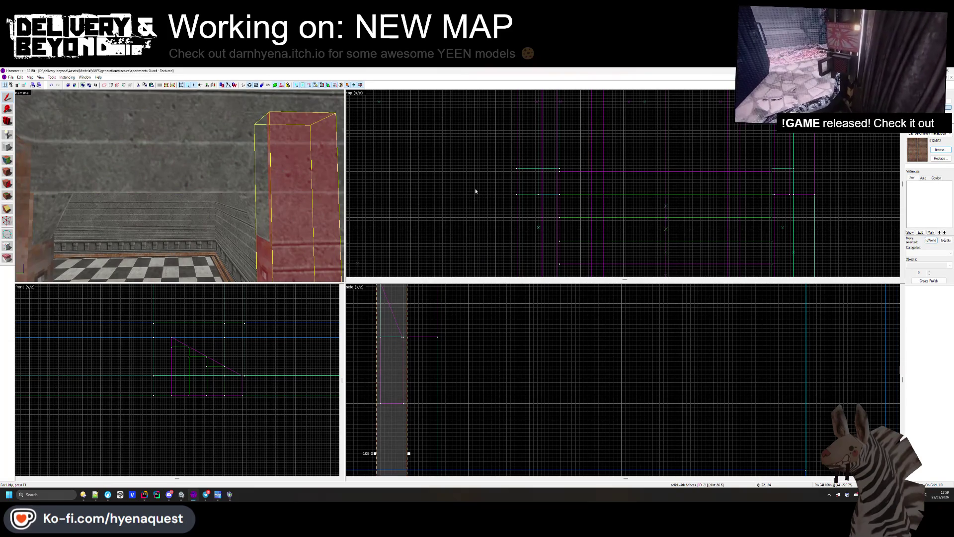
scroll(497, 194, down, 2)
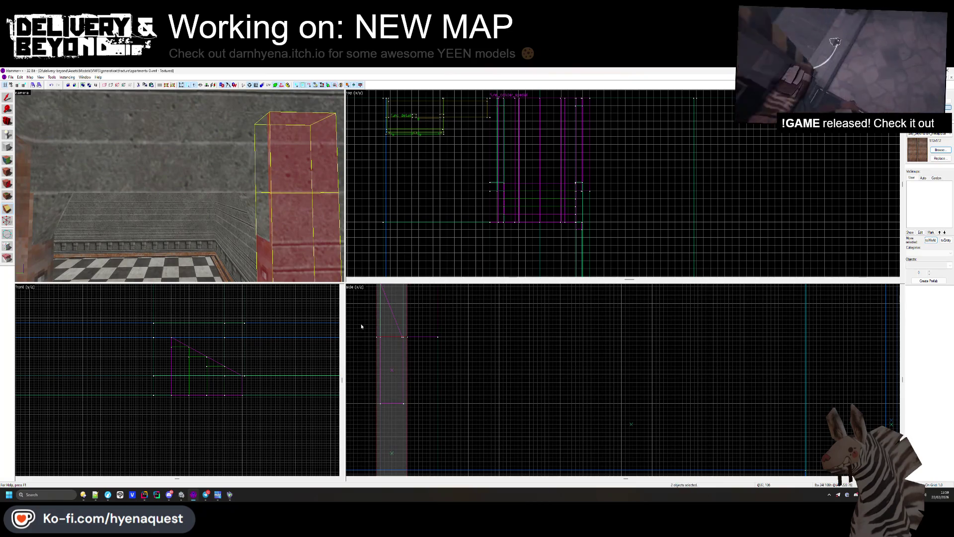
Step: Load the grey concrete wall texture as the current texture and deselect everything
key(shift+a)
click(271, 169)
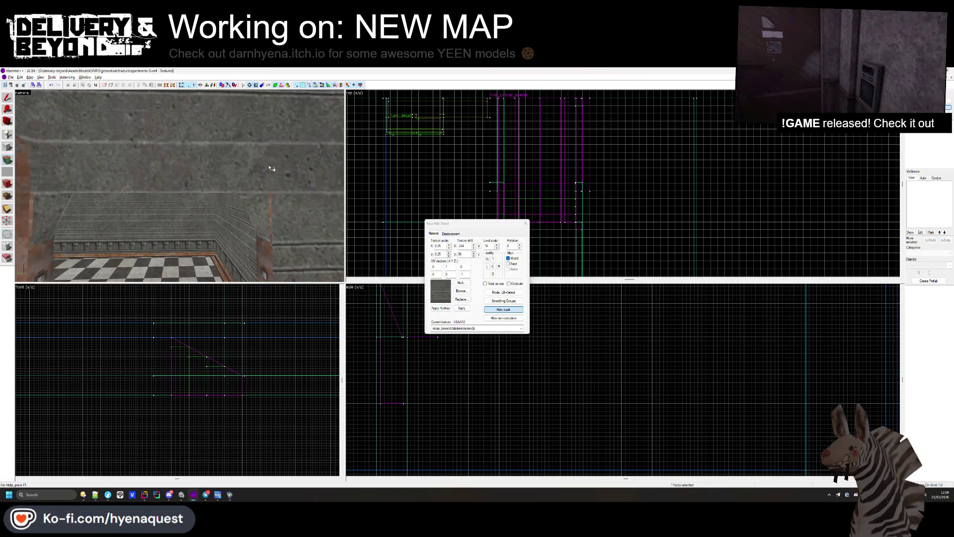
click(526, 223)
key(z)
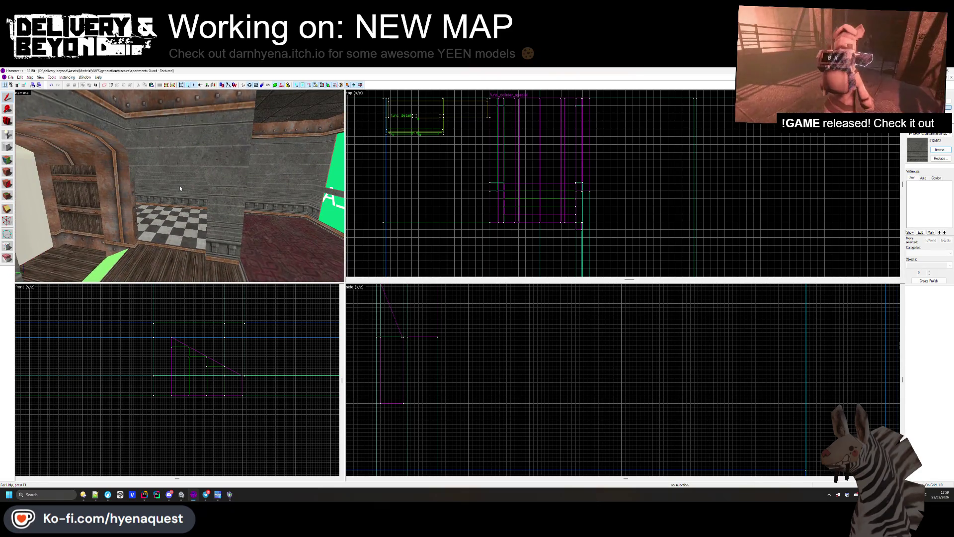
key(alt+Tab)
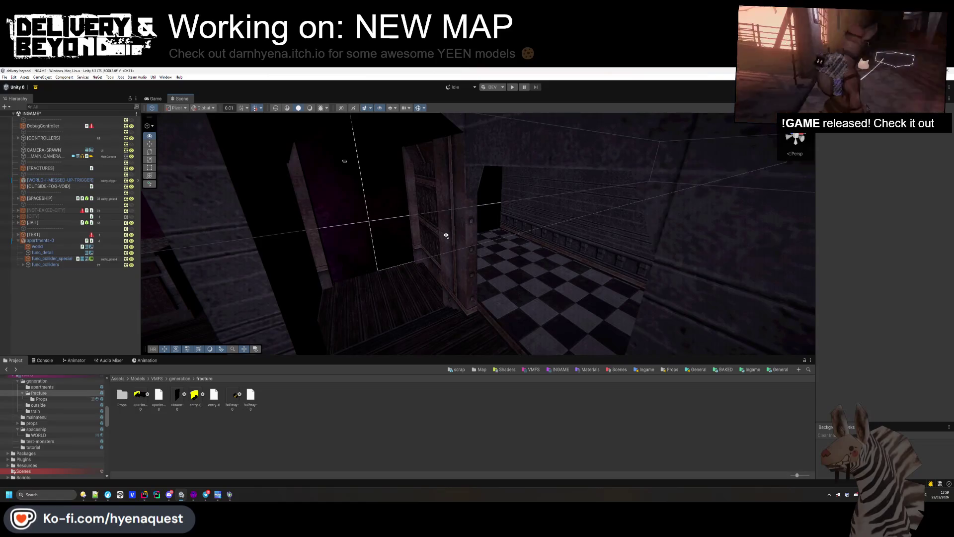
Step: Assign UnderTheSea4k to Element 3 of the world mesh renderer's materials
mouse_move(446, 235)
mouse_down()
mouse_move(473, 260)
mouse_move(638, 291)
mouse_move(737, 262)
mouse_move(726, 249)
mouse_up()
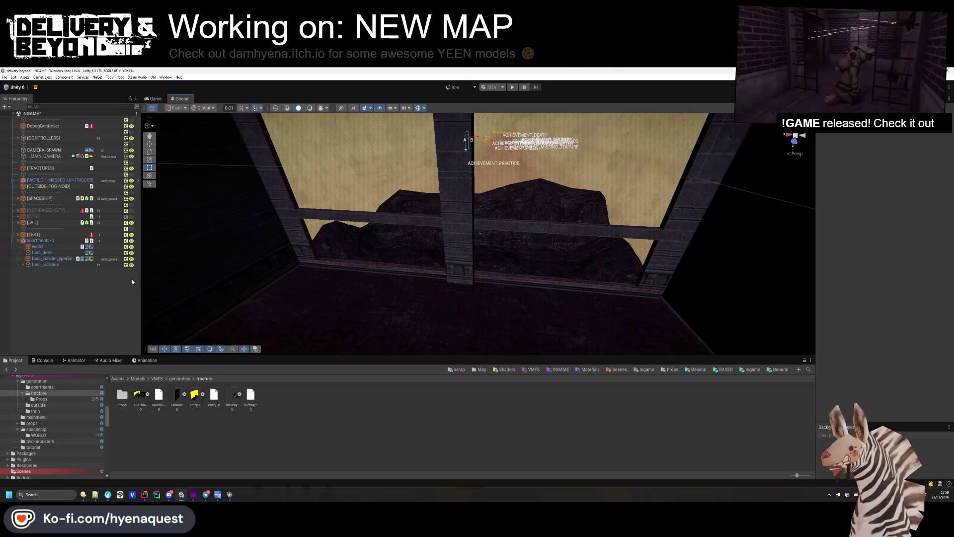
click(67, 246)
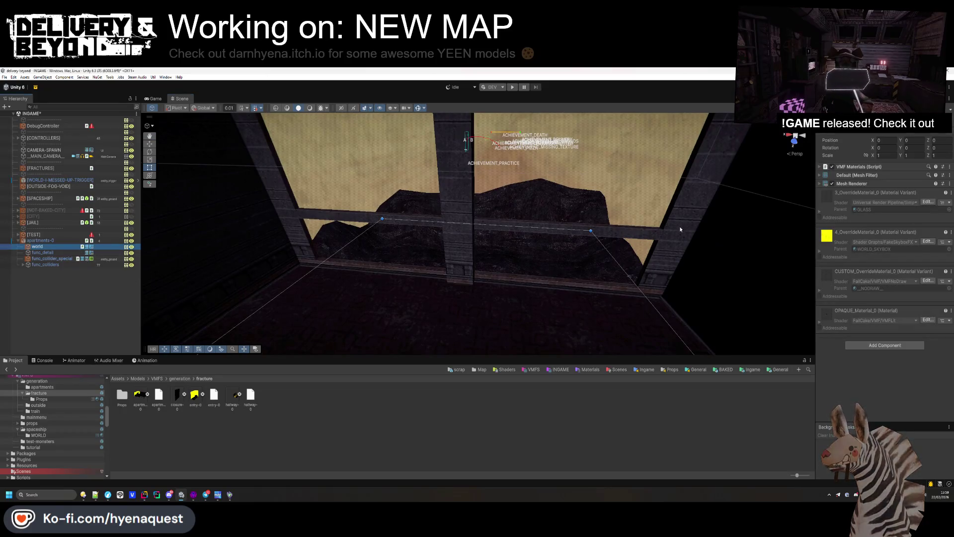
click(843, 183)
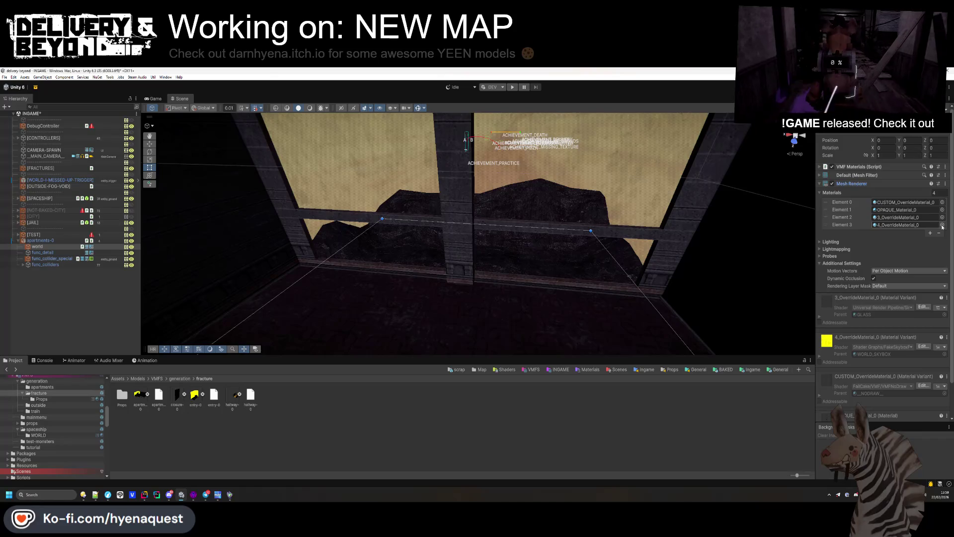
click(942, 225)
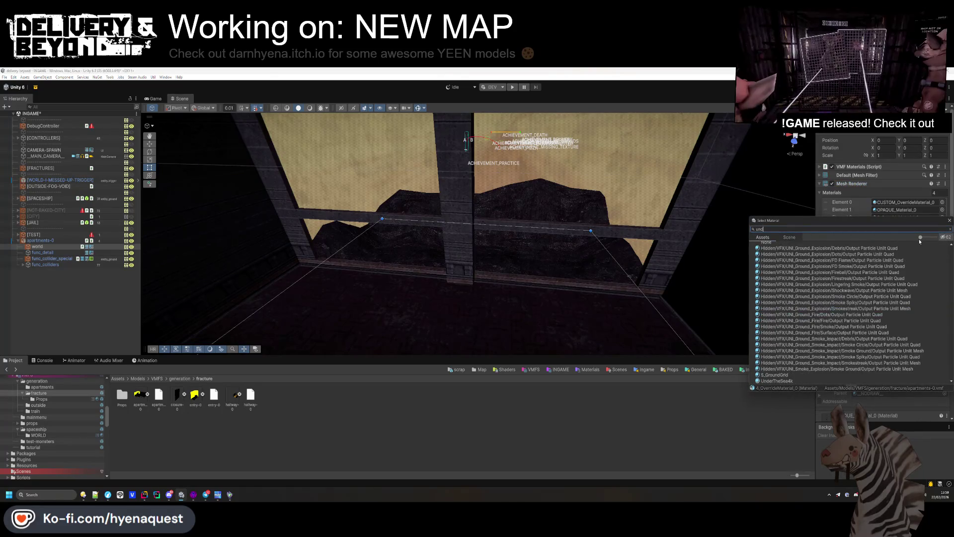
key(Down)
key(Return)
click(657, 407)
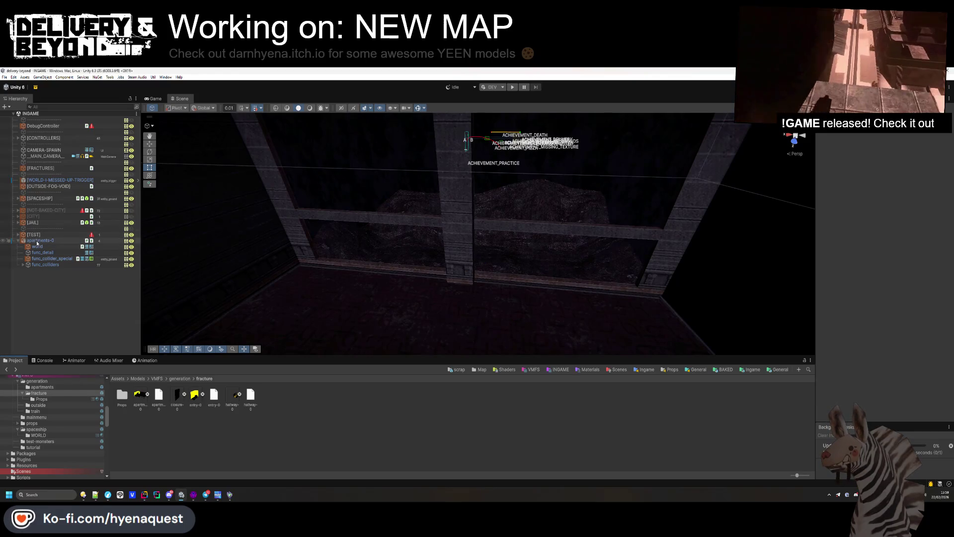
Step: Run SETUP on apartments-0 to compute its room bounds
click(498, 261)
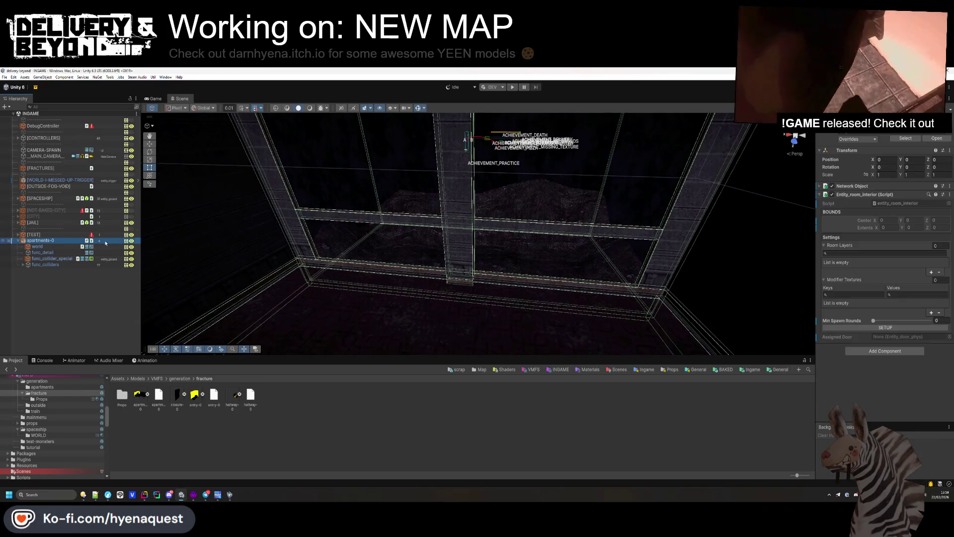
click(881, 328)
key(f)
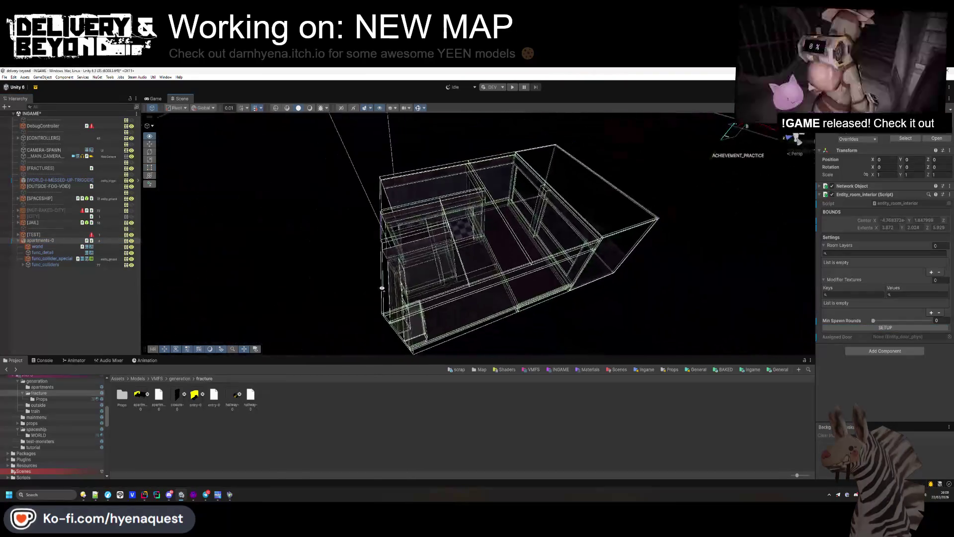
Step: Move func_colliders and all its children to a different layer
click(45, 264)
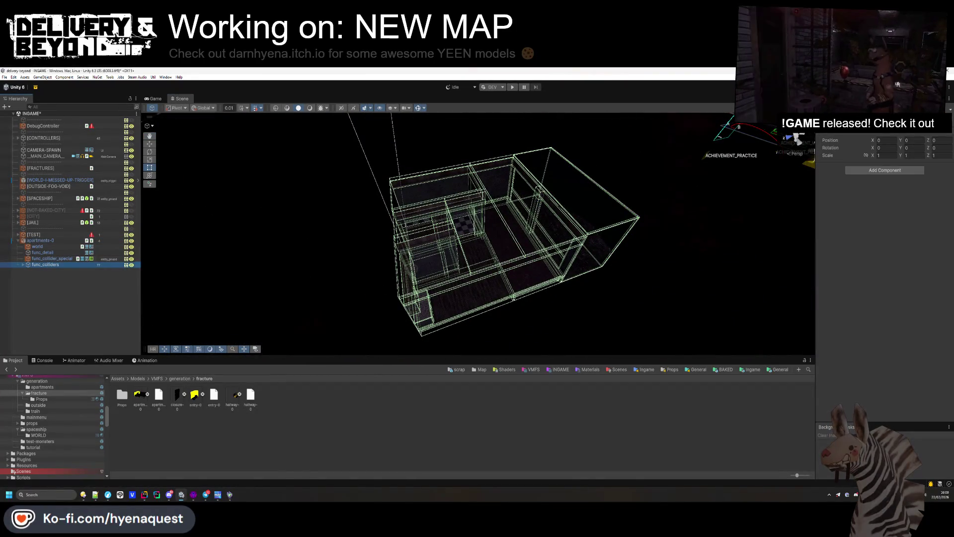
click(919, 132)
click(922, 193)
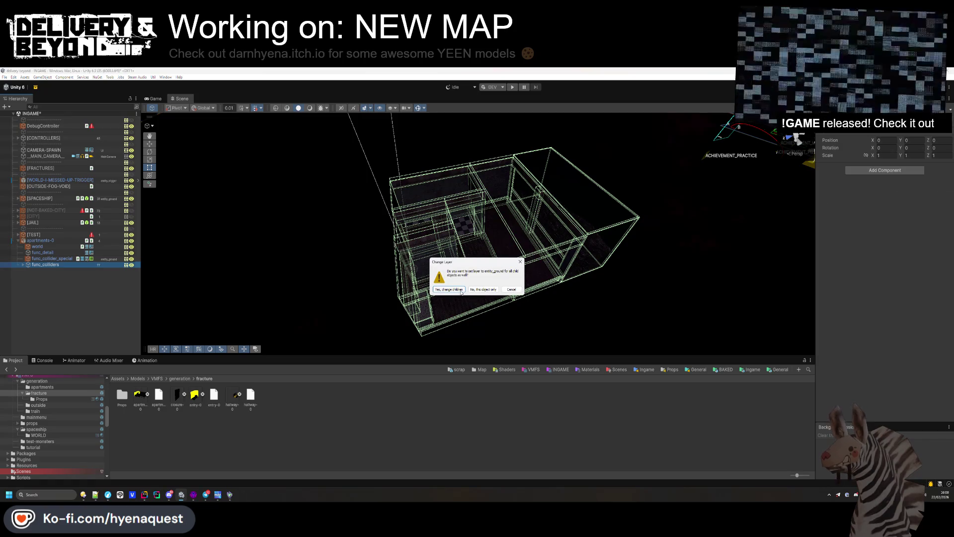
key(Return)
click(95, 314)
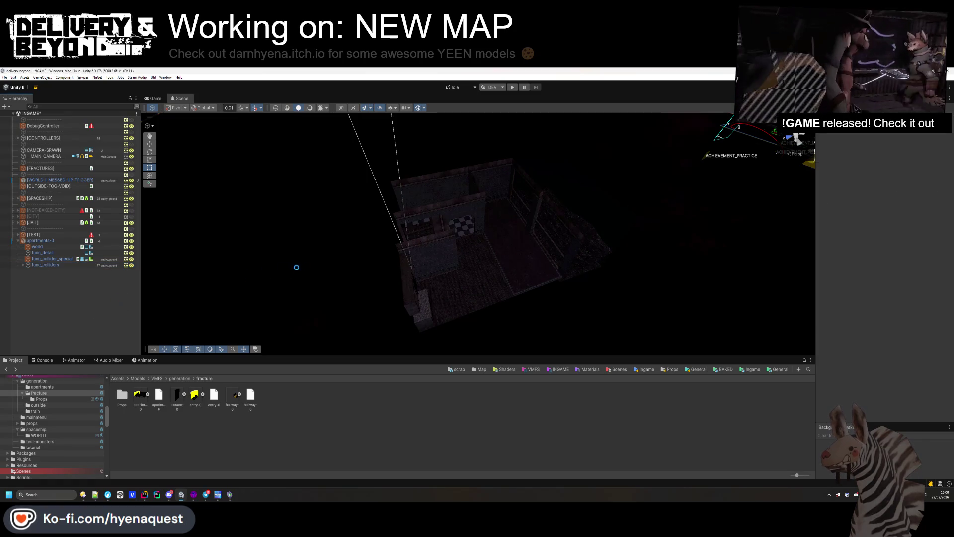
key(w)
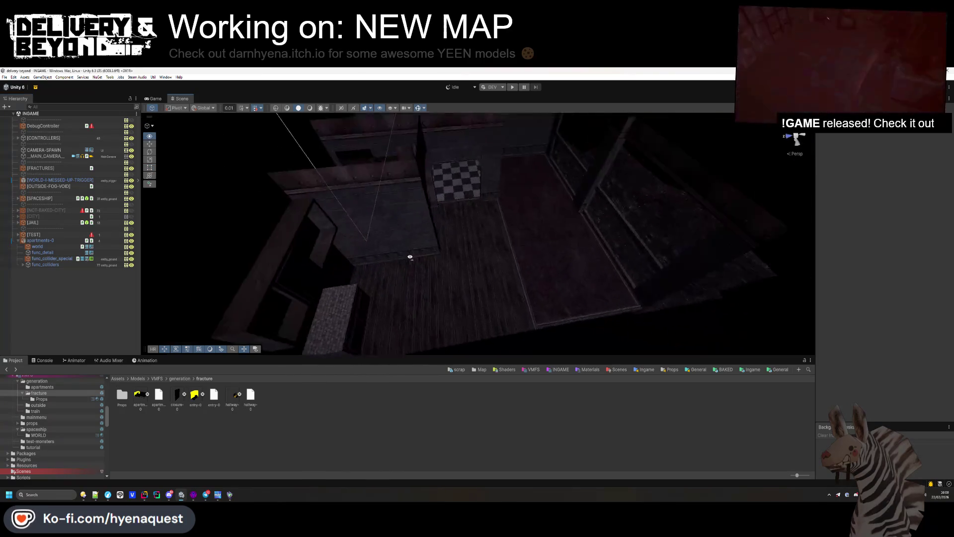
mouse_move(473, 204)
mouse_down()
mouse_move(314, 181)
mouse_move(232, 185)
mouse_move(240, 164)
mouse_move(319, 183)
mouse_move(303, 98)
mouse_move(260, 143)
mouse_move(463, 173)
mouse_move(592, 151)
mouse_move(558, 213)
mouse_move(595, 215)
mouse_move(582, 170)
mouse_move(567, 190)
mouse_move(603, 187)
mouse_move(533, 170)
mouse_move(460, 198)
mouse_move(498, 178)
mouse_move(497, 228)
mouse_move(377, 279)
mouse_move(423, 269)
mouse_up()
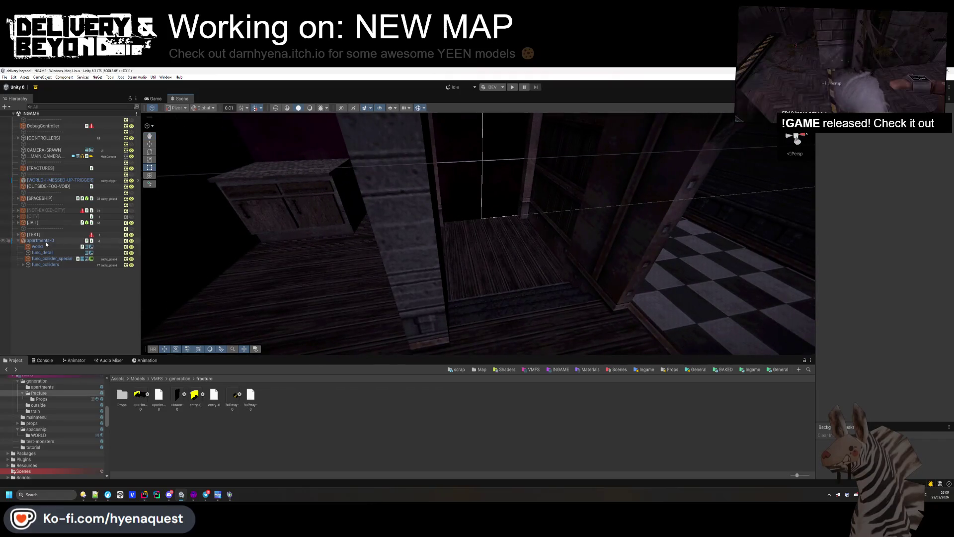
Step: Create an empty [LIGHTS] group at the top of apartments-0 and duplicate it as [EFFECTS]
right_click(46, 240)
click(70, 305)
text([LIGHT])
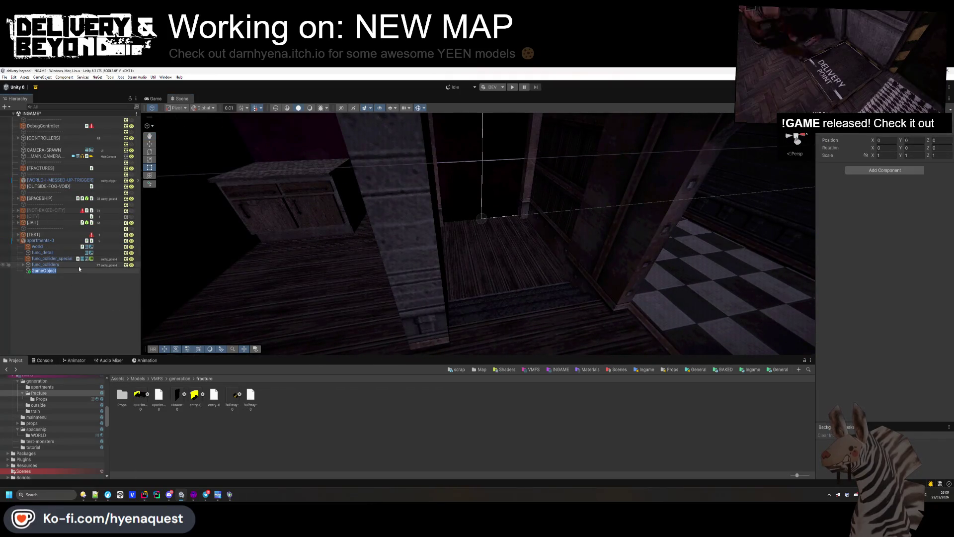
key(Return)
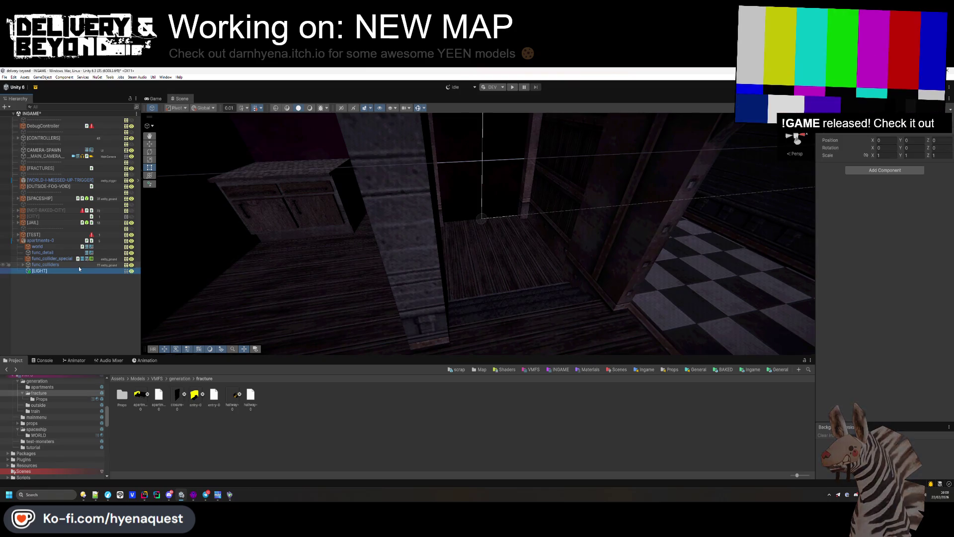
drag(42, 244, 41, 245)
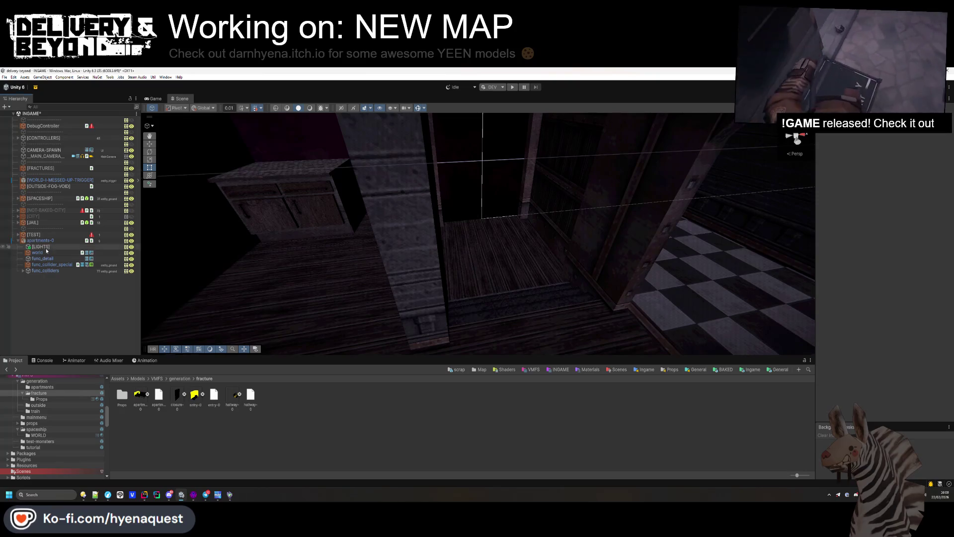
key(ctrl+d)
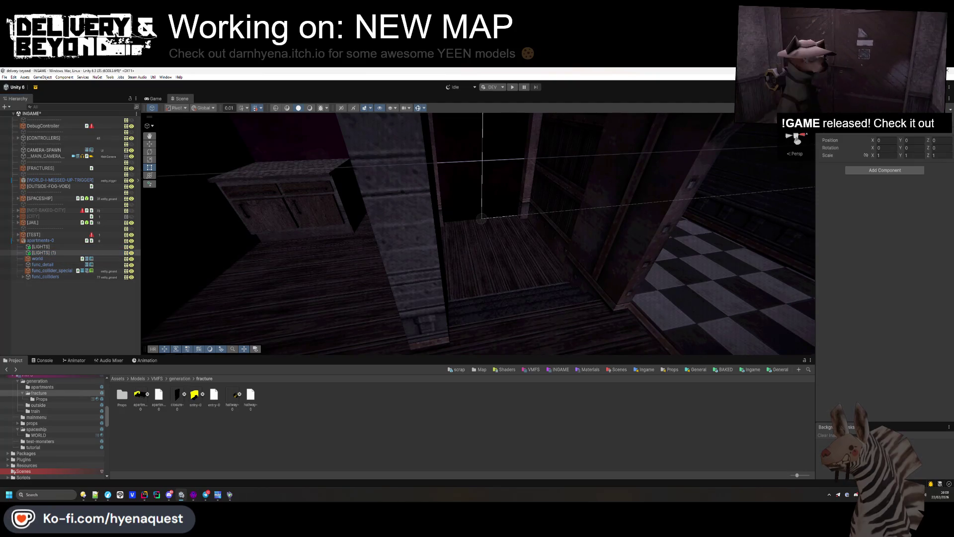
text([EFFECTS])
key(Return)
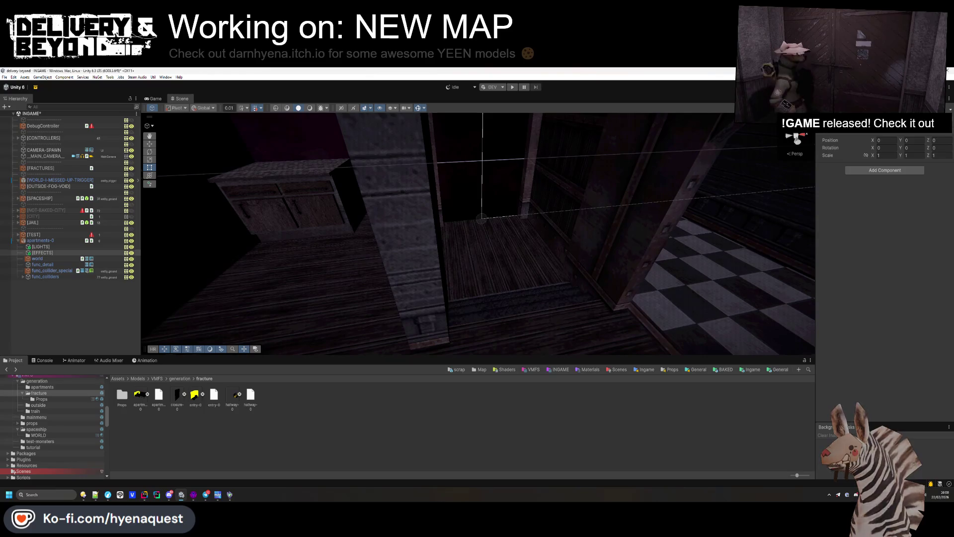
Step: Add a [LAYERS] group with [LAYER-0] nested inside, and add one Room Layers element
key(ctrl+d)
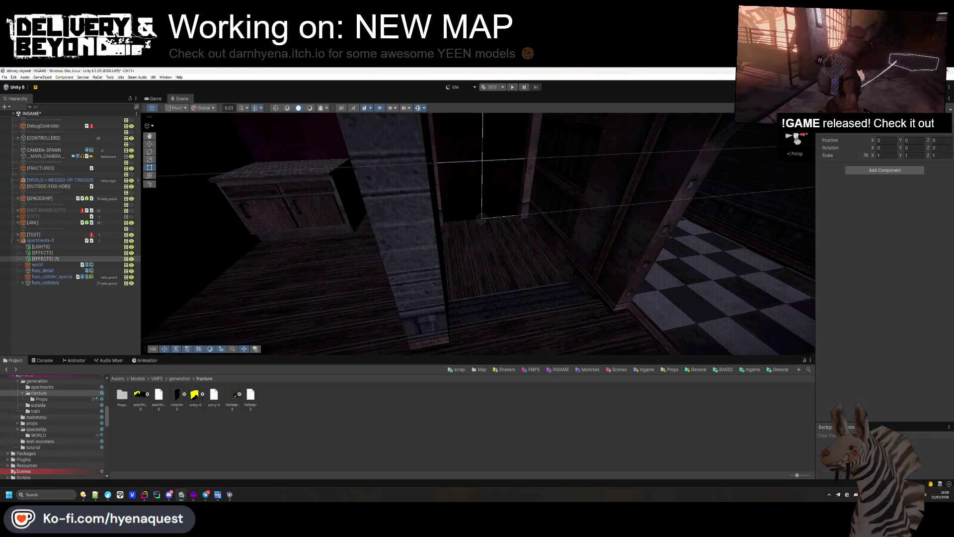
click(44, 259)
key(ctrl+d)
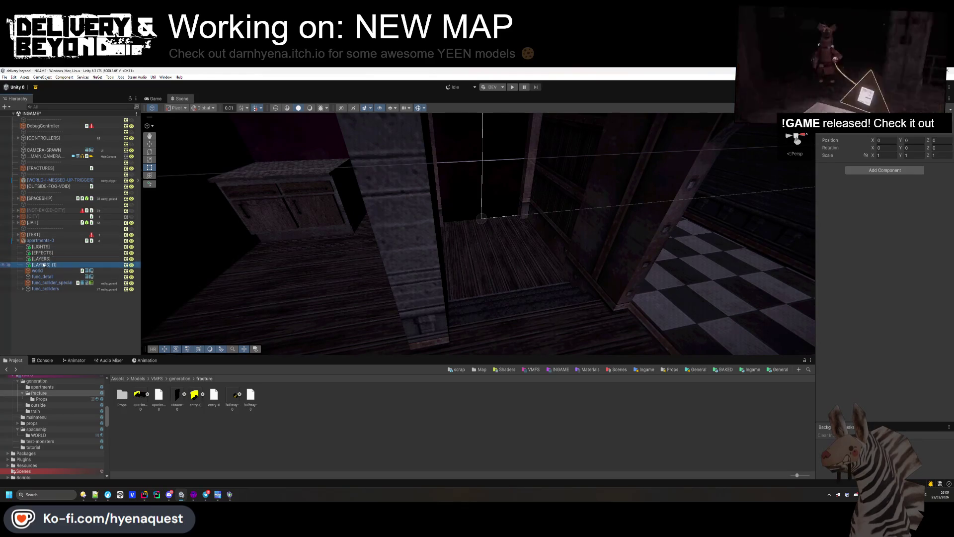
drag(50, 260, 51, 258)
click(24, 259)
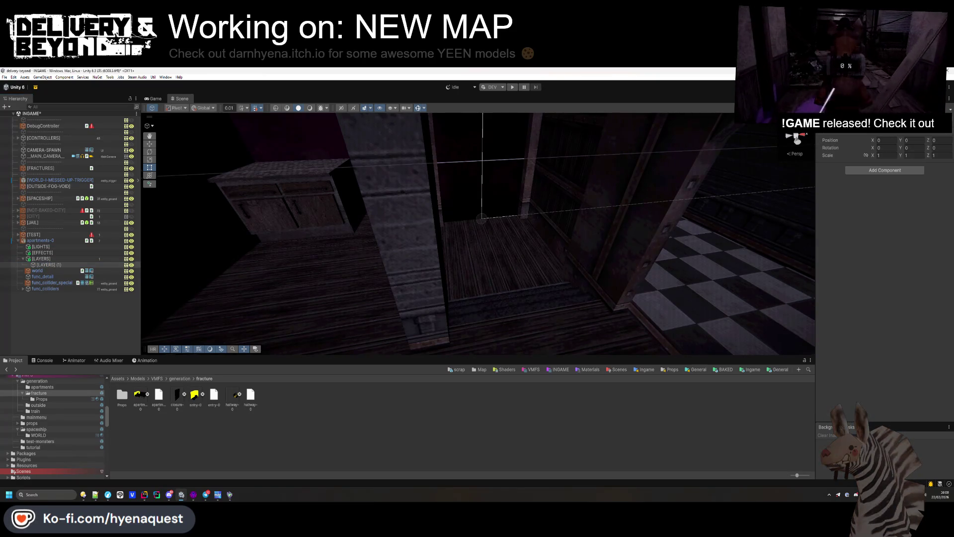
key(Return)
click(206, 273)
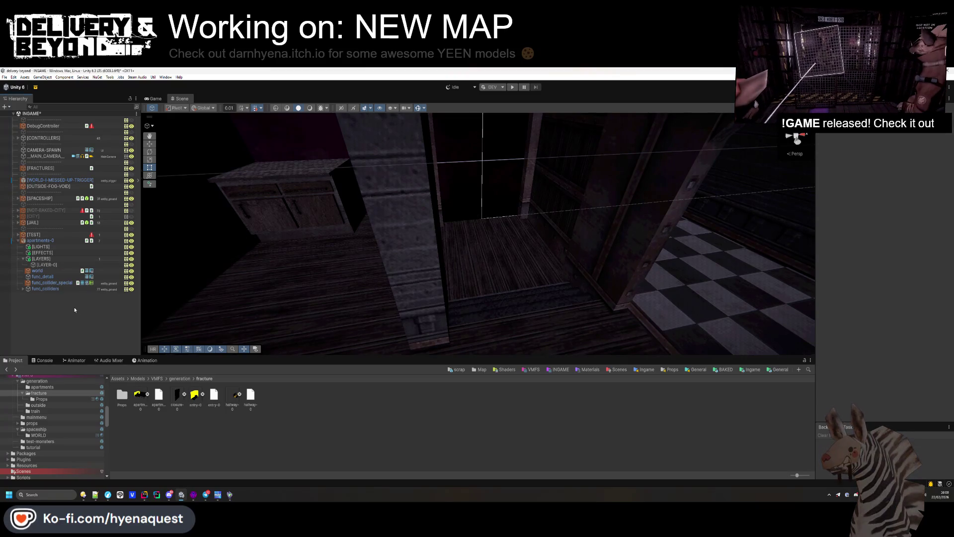
click(931, 272)
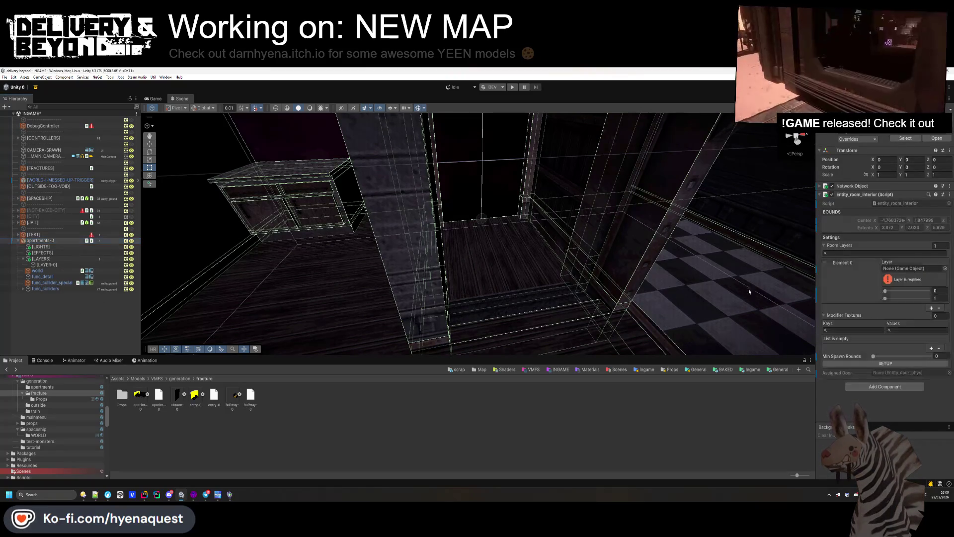
Step: Assign [LAYER-0] to Room Layers Element 0 and set its first value to 1
drag(47, 265, 913, 269)
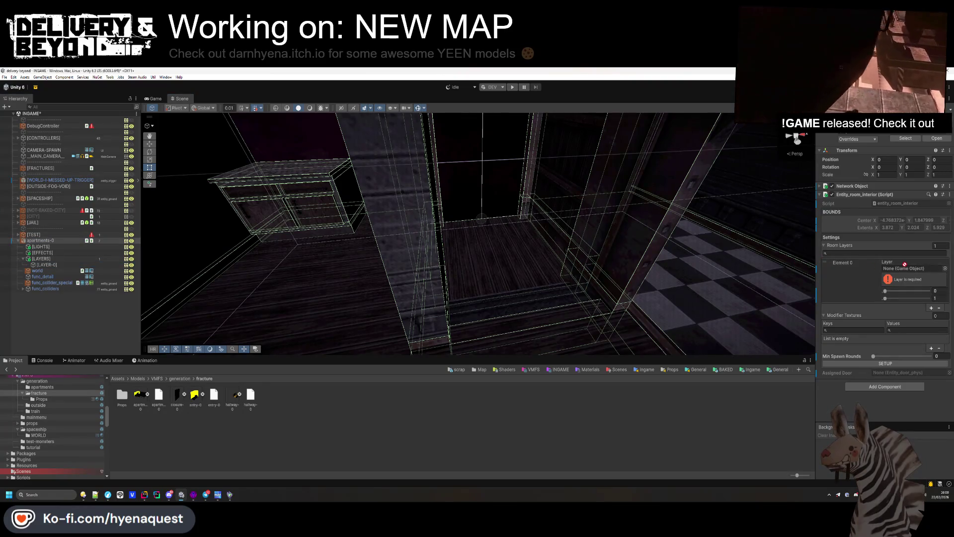
click(913, 276)
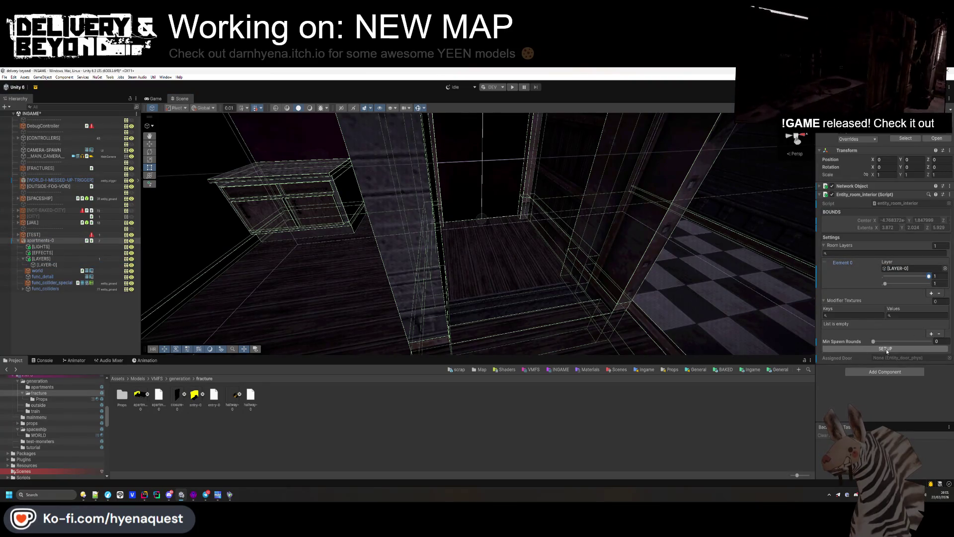
click(65, 293)
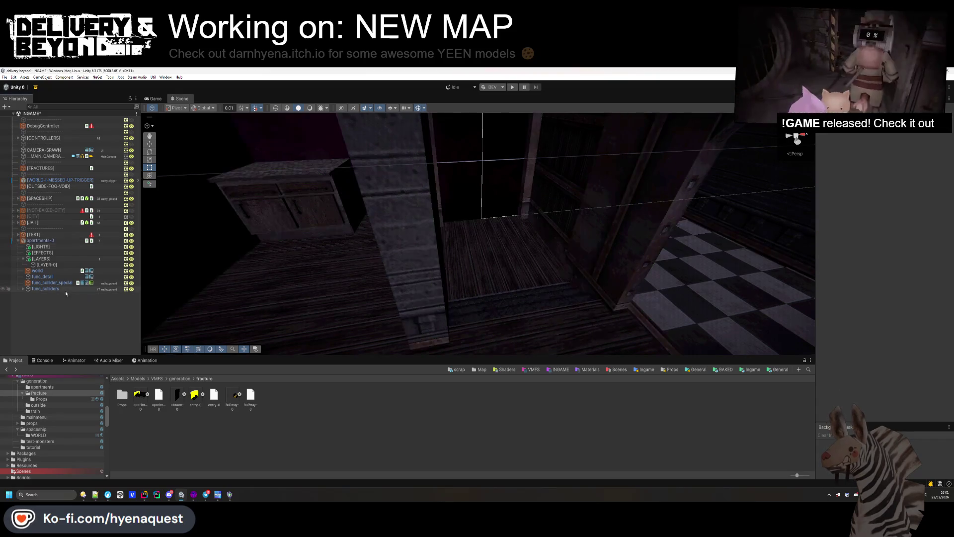
mouse_move(366, 217)
mouse_down()
mouse_move(402, 202)
mouse_move(406, 182)
mouse_move(397, 186)
mouse_move(380, 164)
mouse_move(385, 222)
mouse_up()
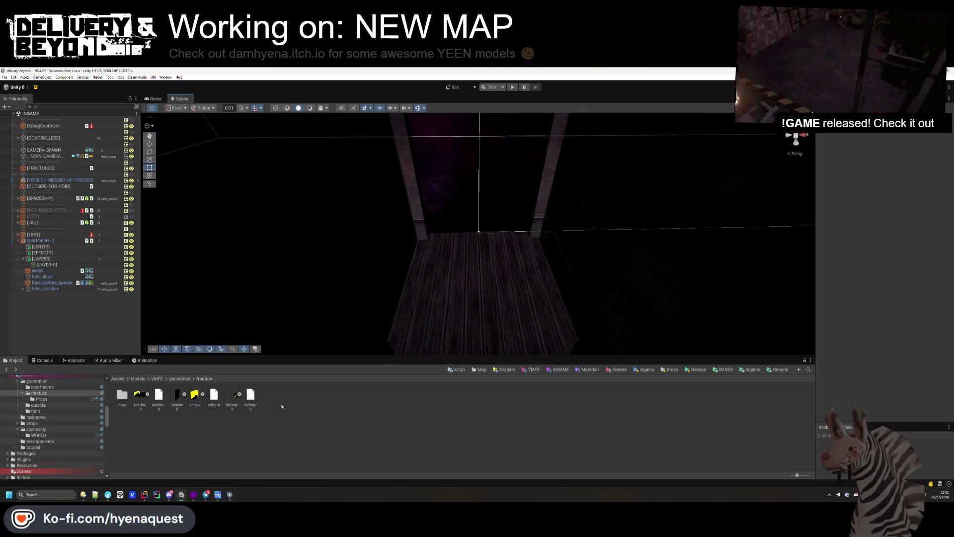
Step: Browse to Templates/Ingame/Map/Apartments/Interiors and open the apartment-0 prefab
key(alt+Left)
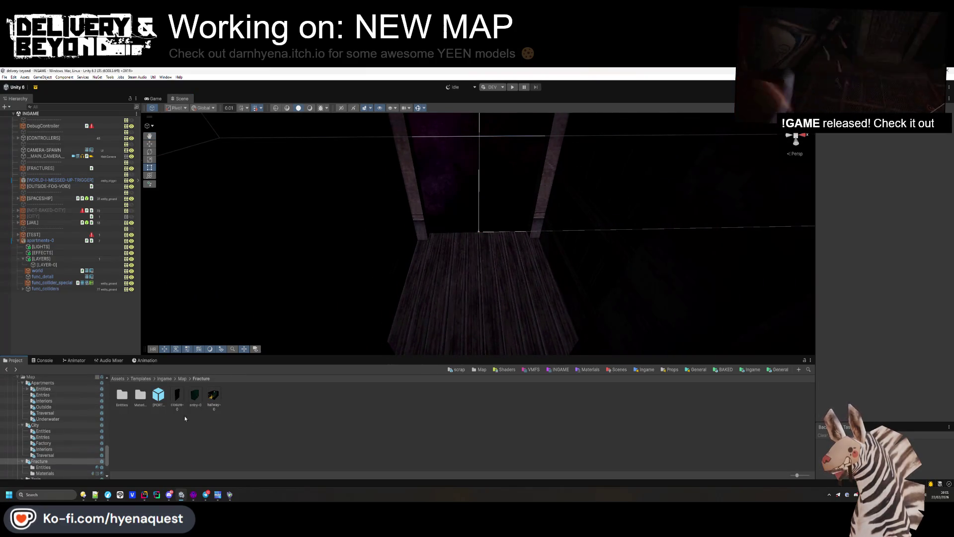
click(750, 370)
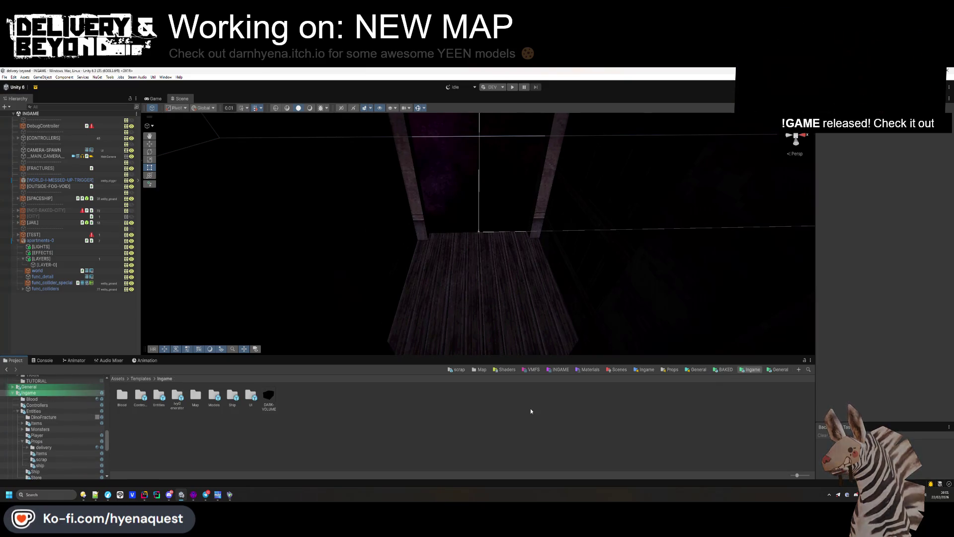
double_click(198, 398)
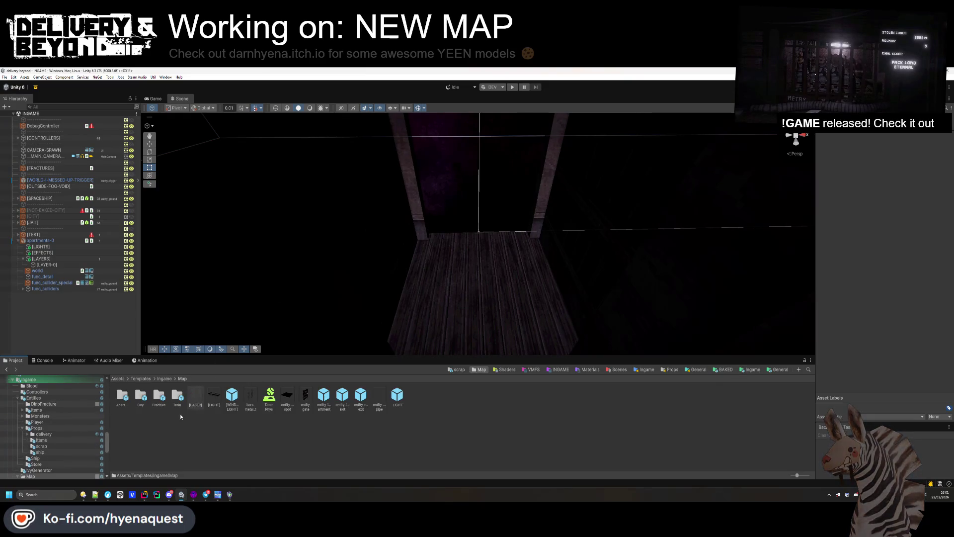
double_click(122, 396)
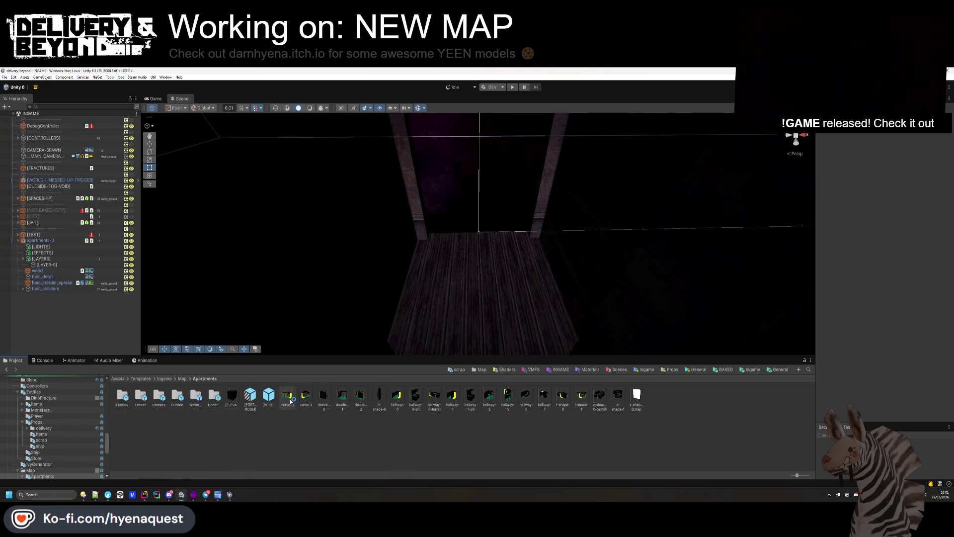
double_click(159, 398)
double_click(117, 399)
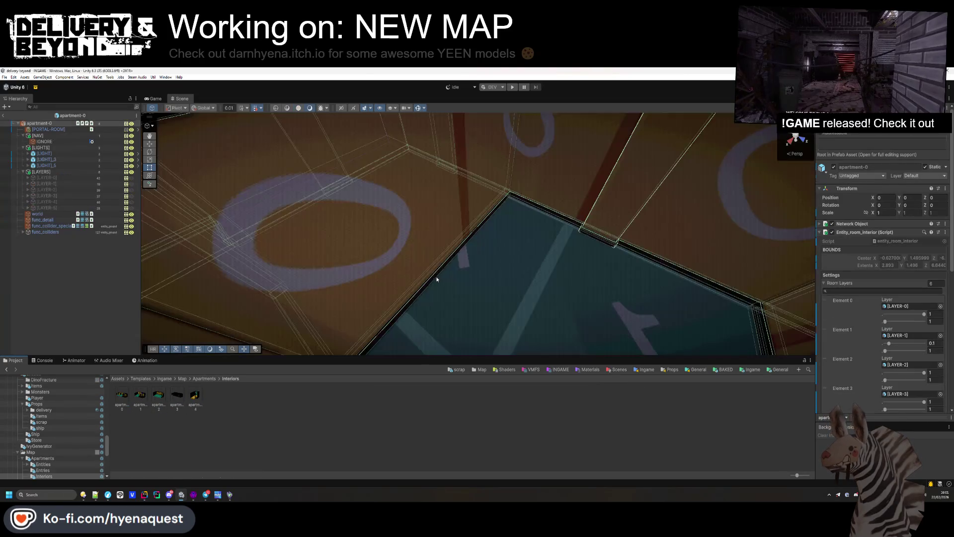
Step: Fly through the doorway and inspect the [PORTAL-ROOM] portal settings
key(w)
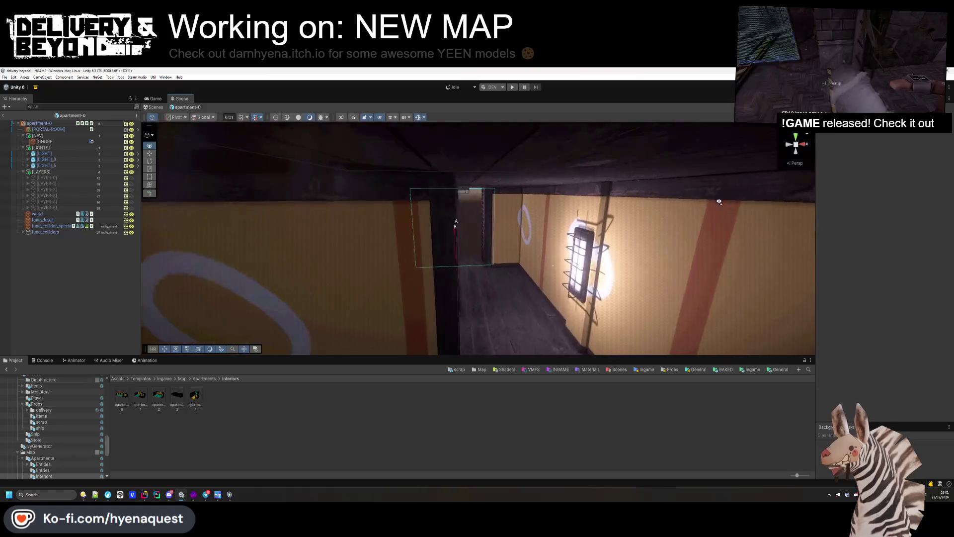
click(472, 265)
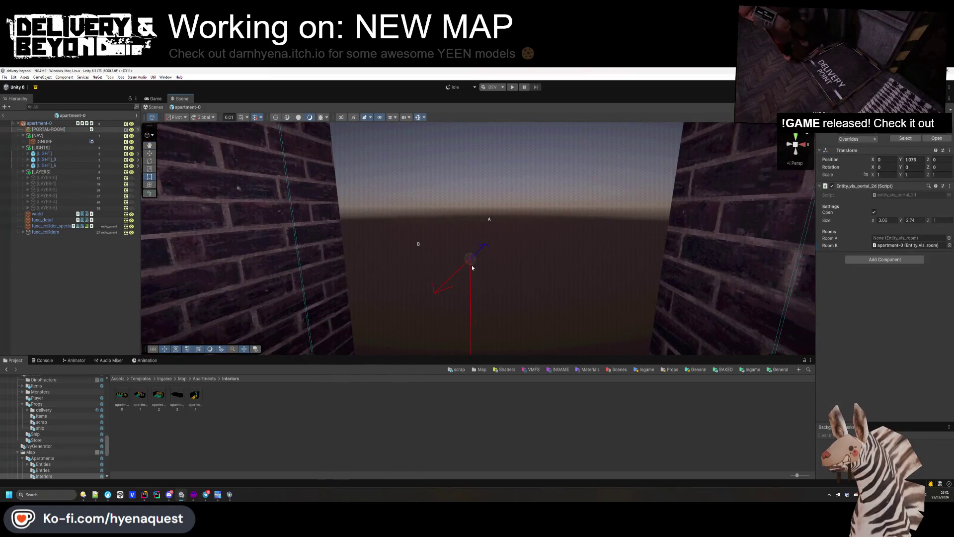
click(183, 292)
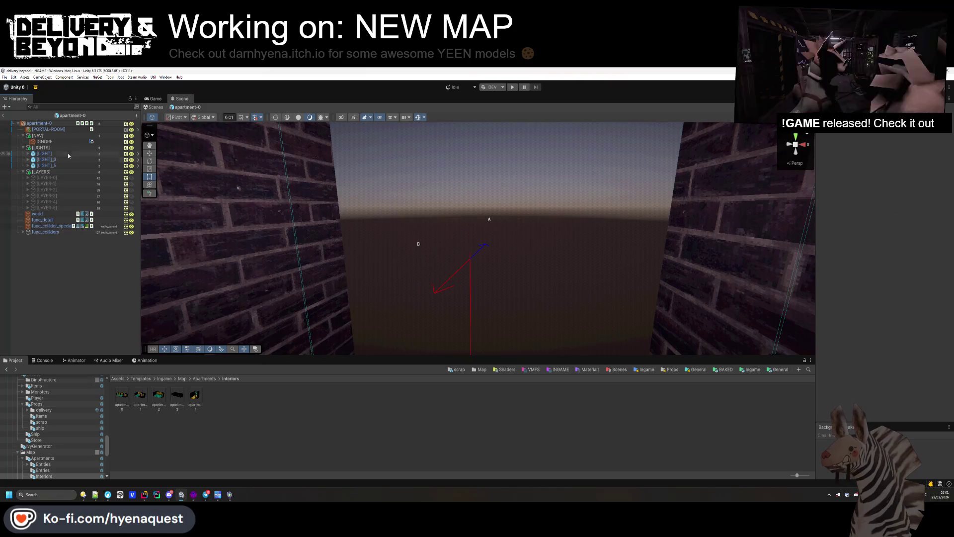
click(67, 130)
click(80, 282)
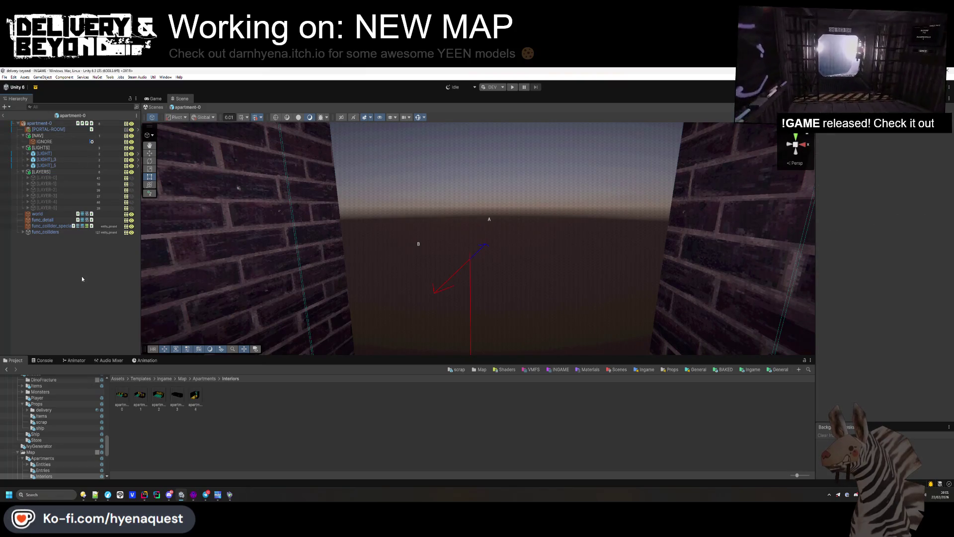
right_click(81, 276)
click(39, 270)
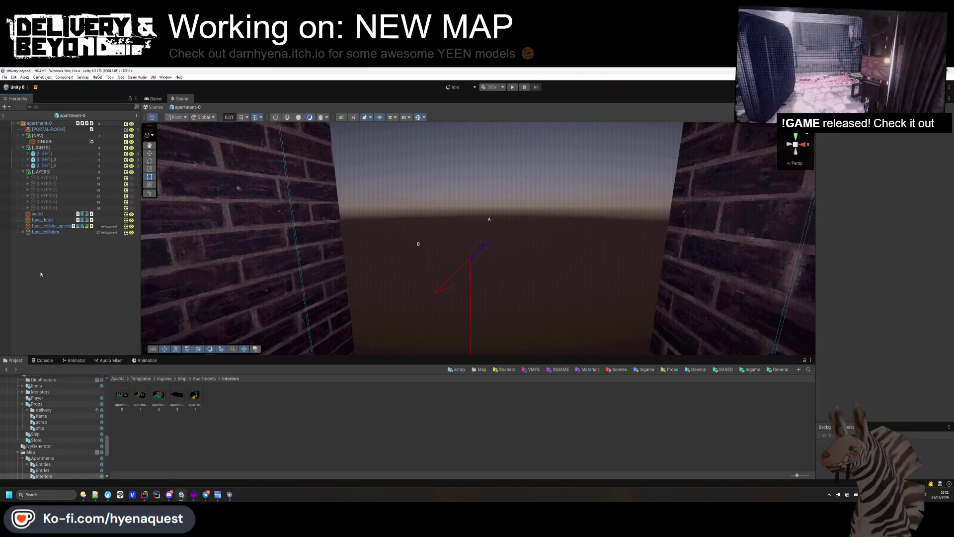
Step: Inspect apartment-0's components, then exit prefab mode back to the INGAME scene
click(54, 124)
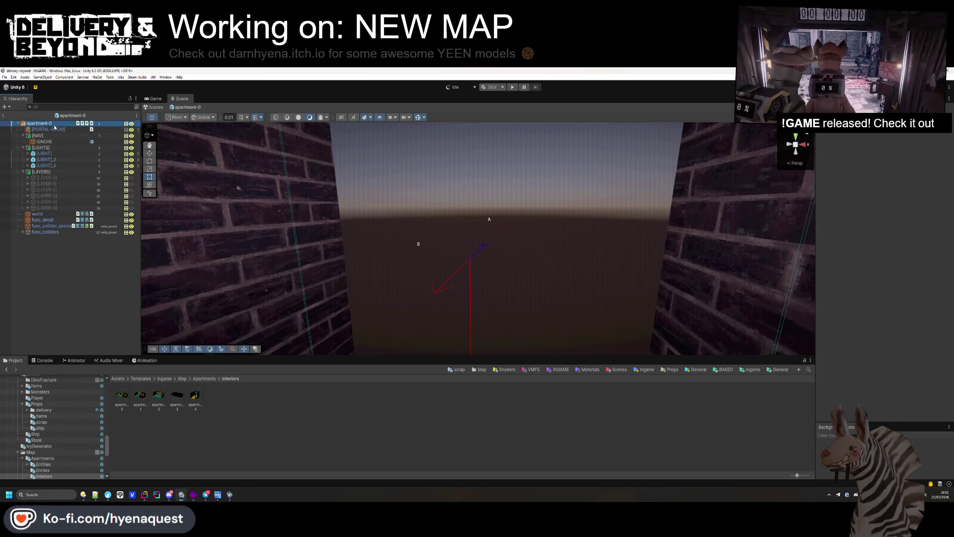
click(885, 196)
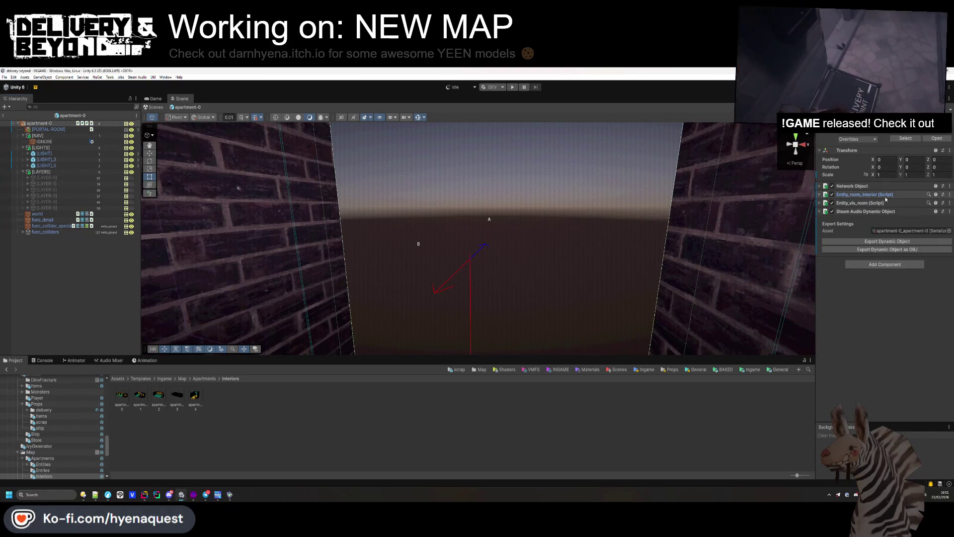
click(113, 284)
click(5, 117)
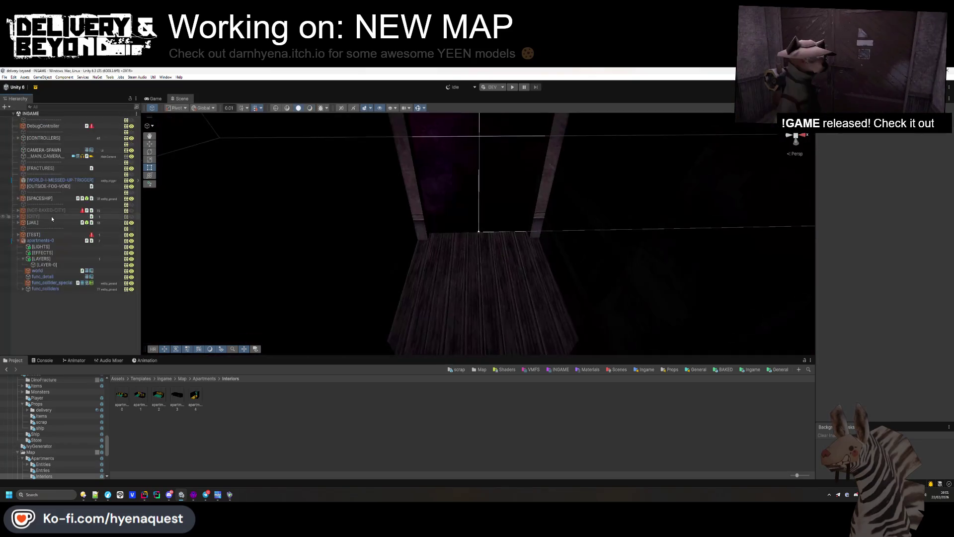
Step: Paste the copied portal and make it the first child of apartments-0
key(ctrl+v)
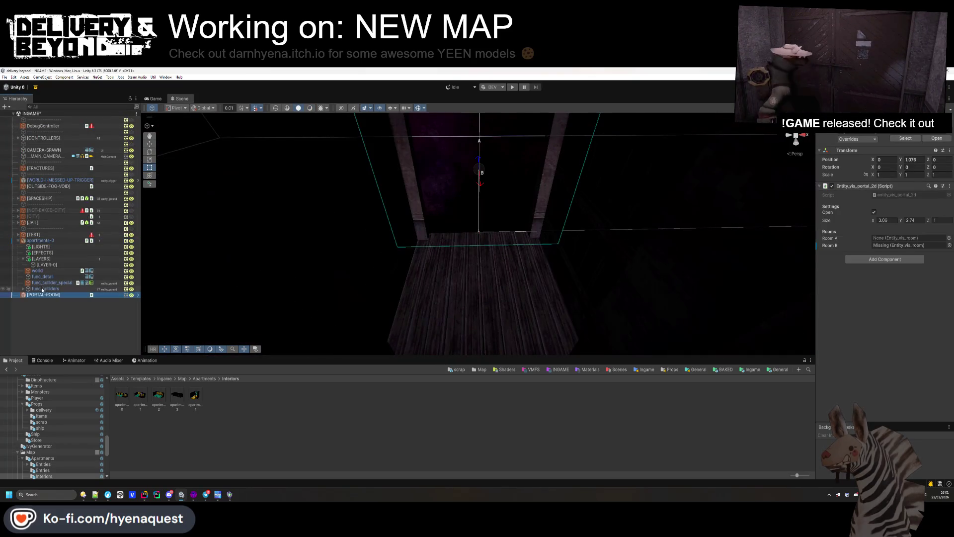
drag(50, 254, 65, 243)
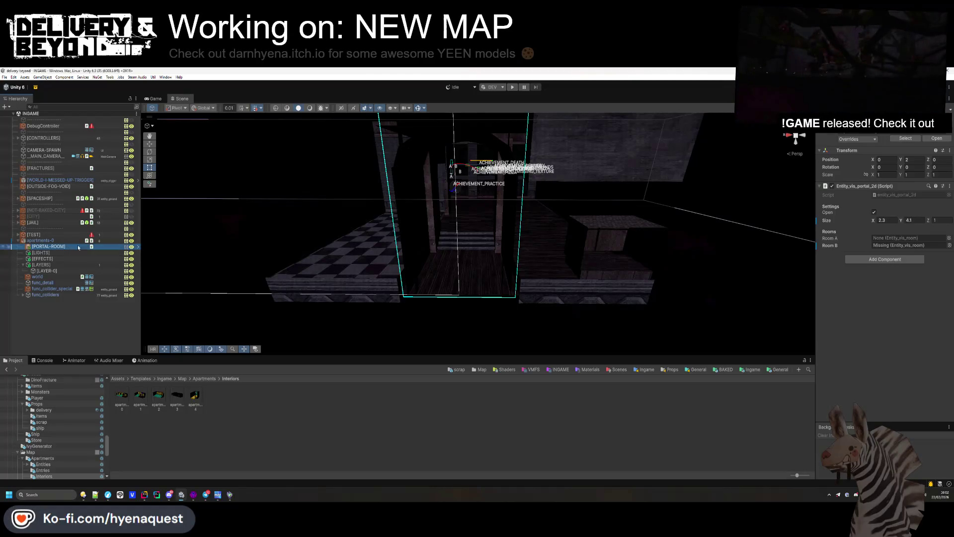
right_click(82, 271)
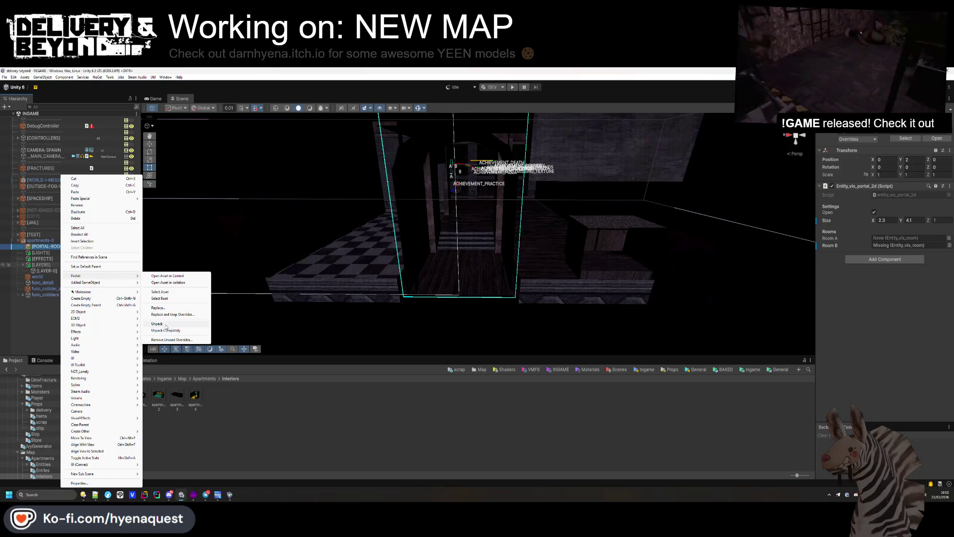
click(65, 312)
Step: Unpack [PORTAL-ROOM] from its prefab and fly through the doorway to check the walls
right_click(56, 246)
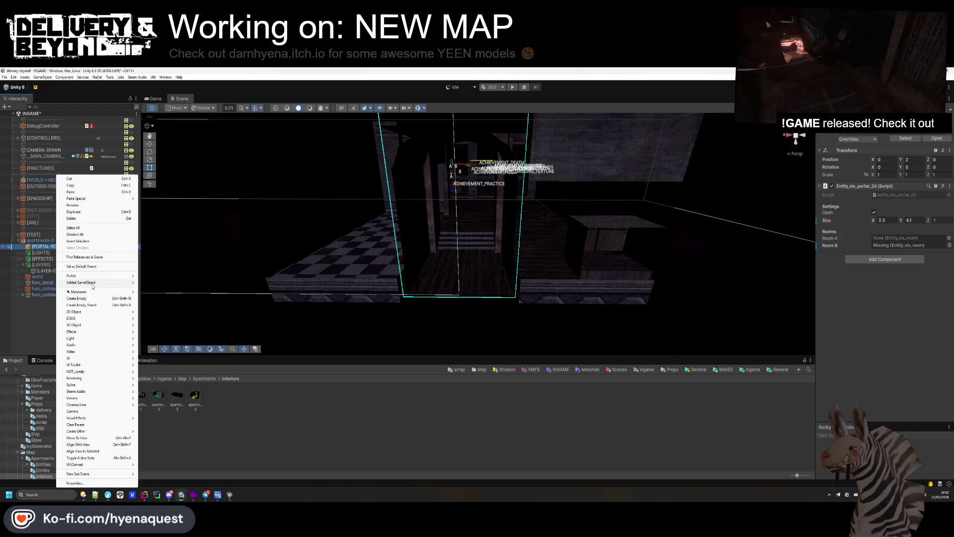
mouse_move(132, 280)
click(158, 324)
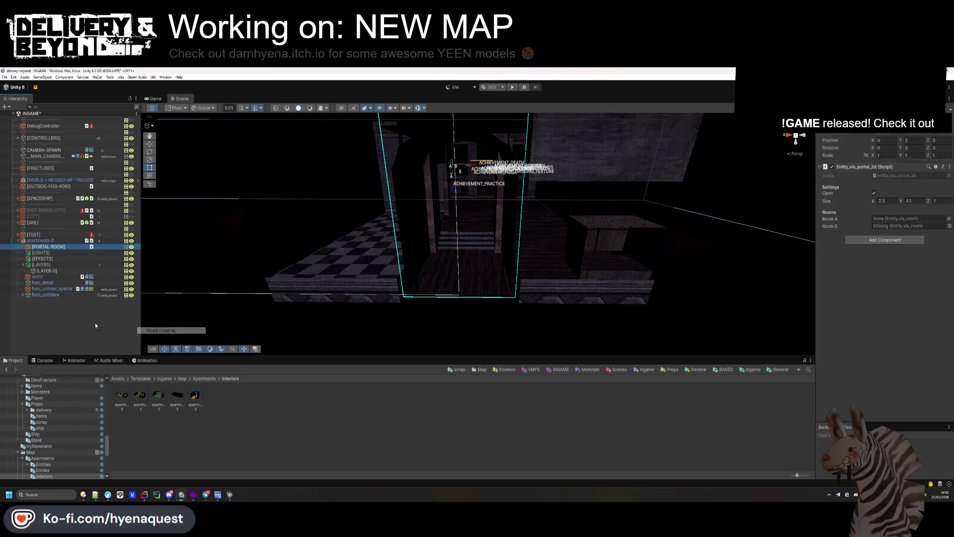
key(w)
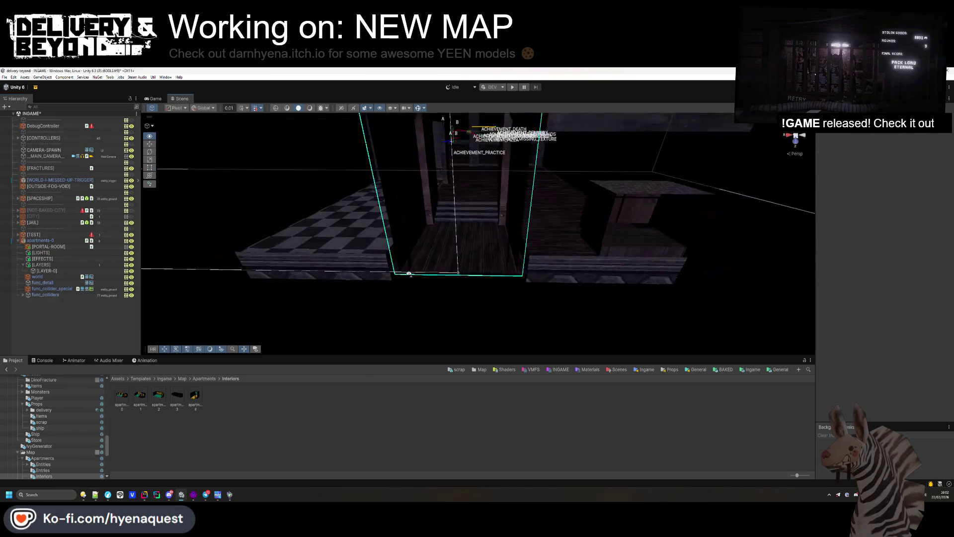
key(w)
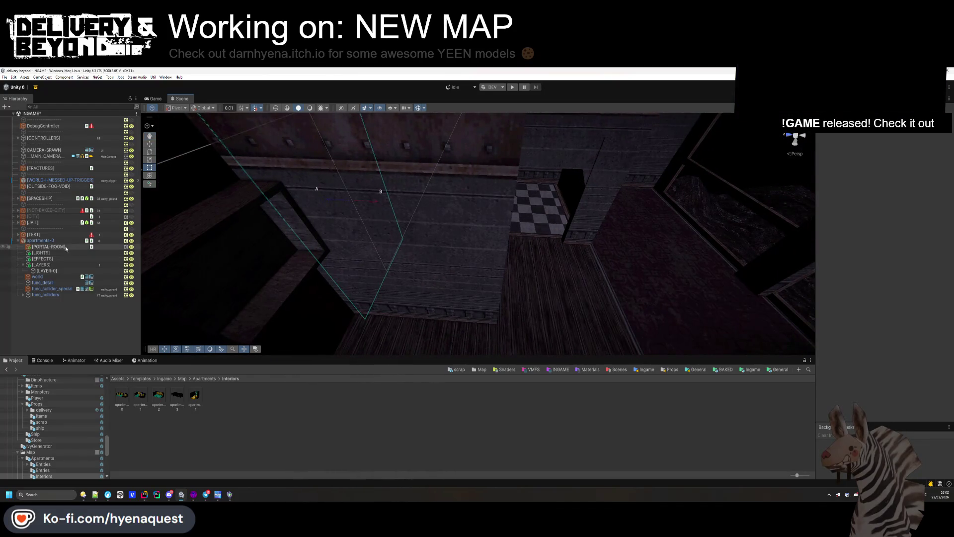
Step: Add Entity_vis_room and Steam Audio Dynamic Object components to apartments-0
click(63, 242)
click(865, 206)
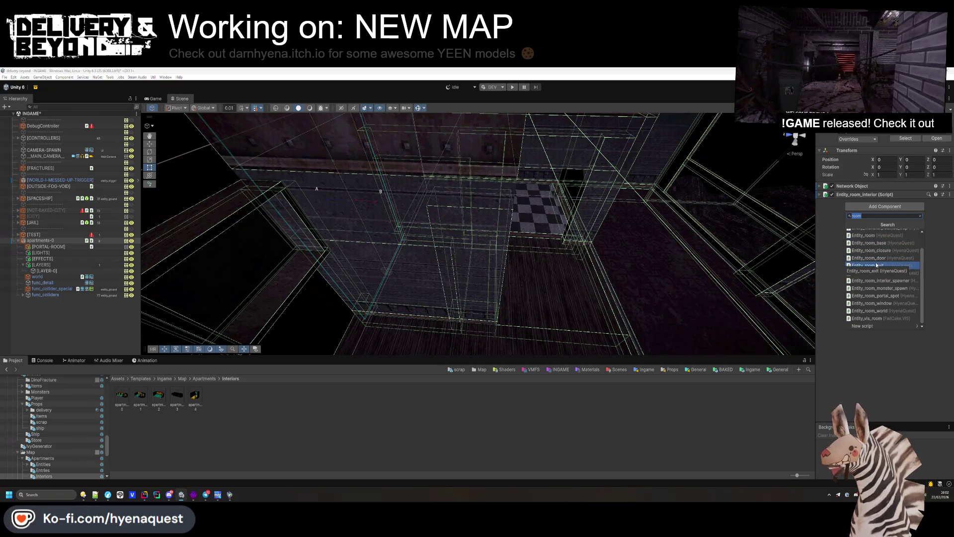
click(874, 319)
click(878, 215)
text(d)
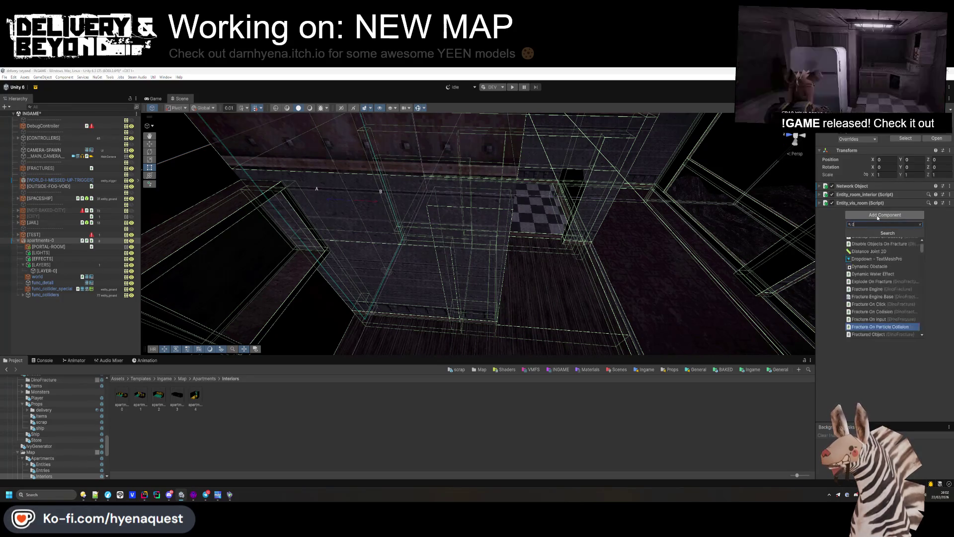
text(ynamic)
click(870, 272)
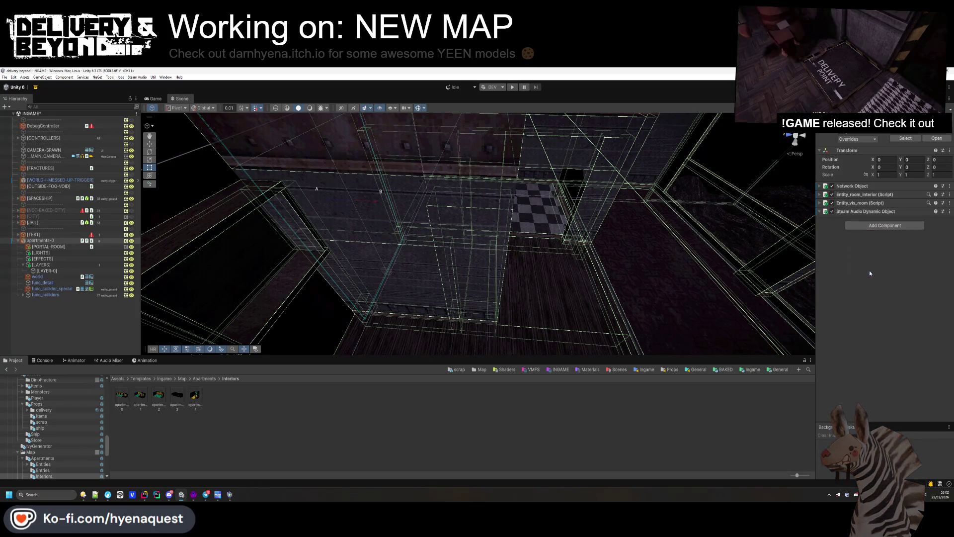
Step: Add Steam Audio Geometry to world, func_detail and func_collider_special, then open Map/Fracture
click(44, 277)
shift+click(50, 288)
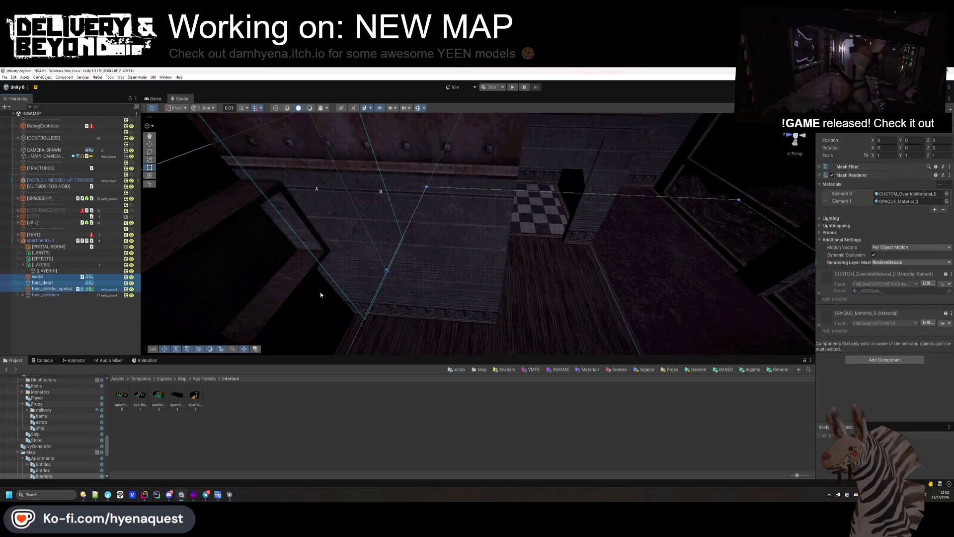
click(865, 360)
text(geom)
key(Down)
key(Down)
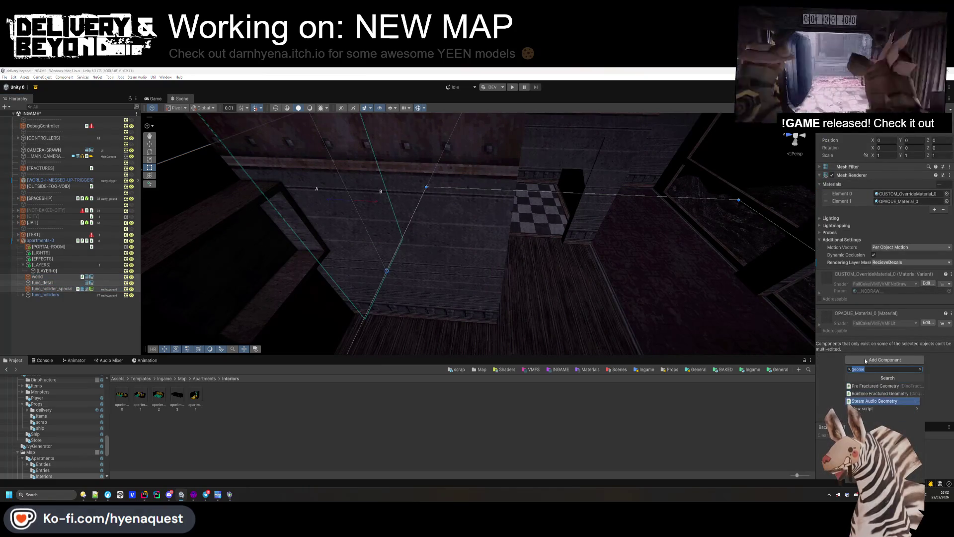
key(Return)
click(126, 335)
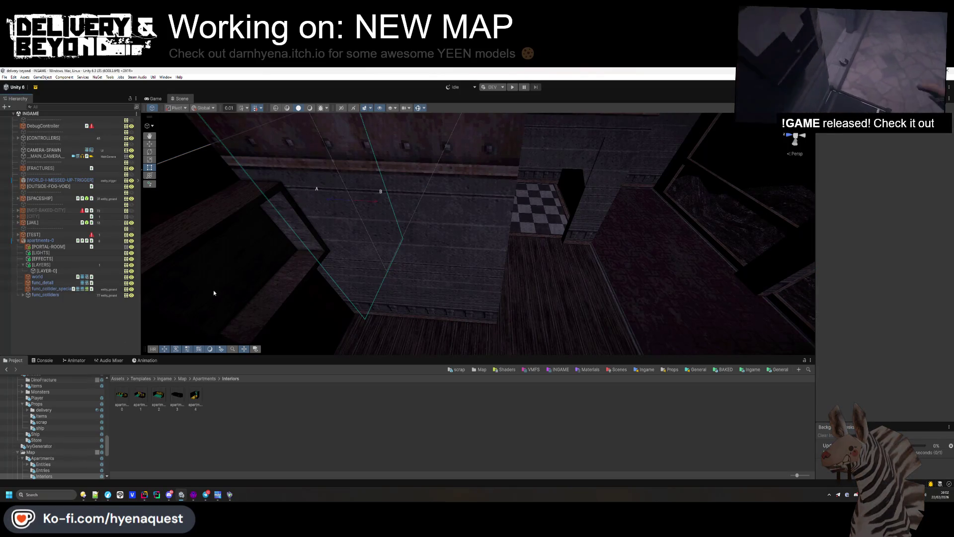
click(183, 378)
double_click(181, 394)
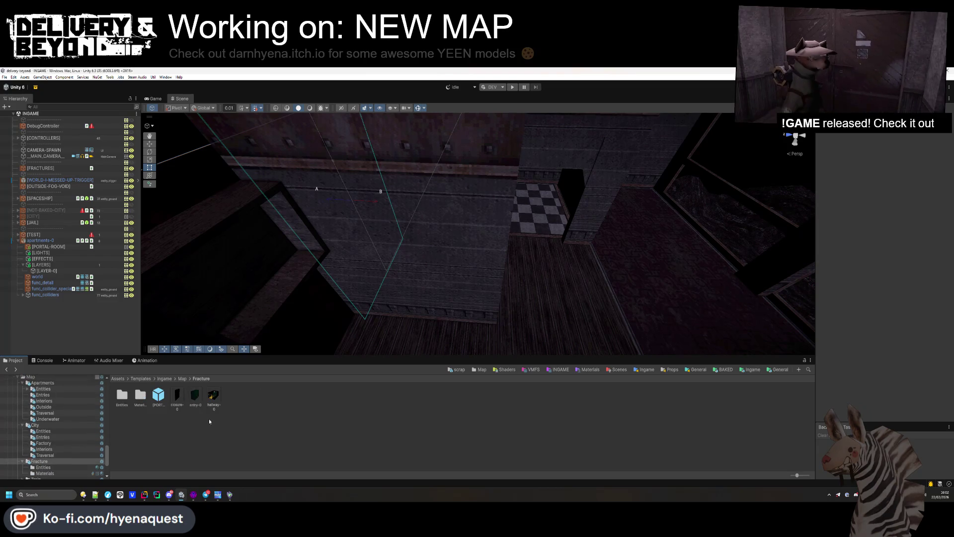
Step: Create an Interiors folder in Fracture, save apartments-0 there as a prefab, and open it
right_click(169, 422)
mouse_move(199, 204)
click(289, 198)
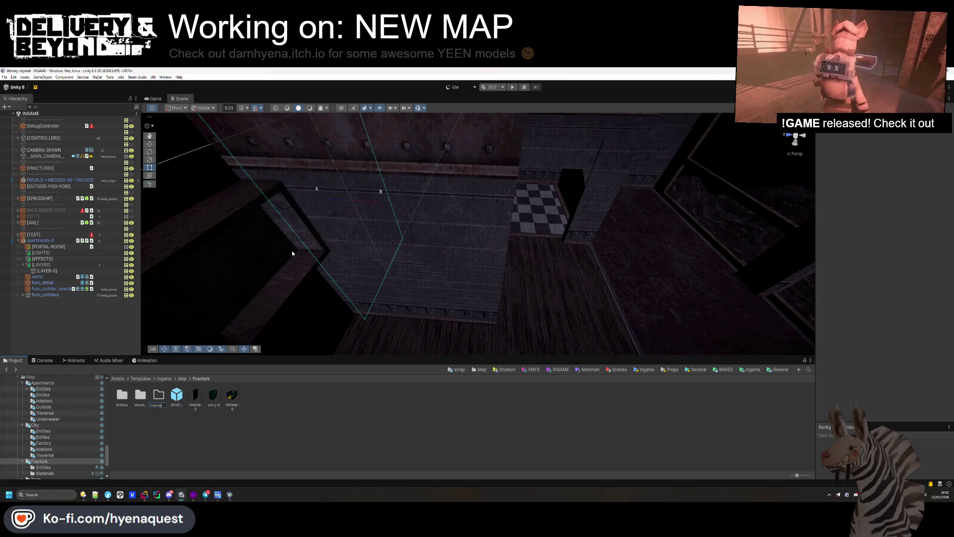
text(rs)
key(Return)
double_click(140, 395)
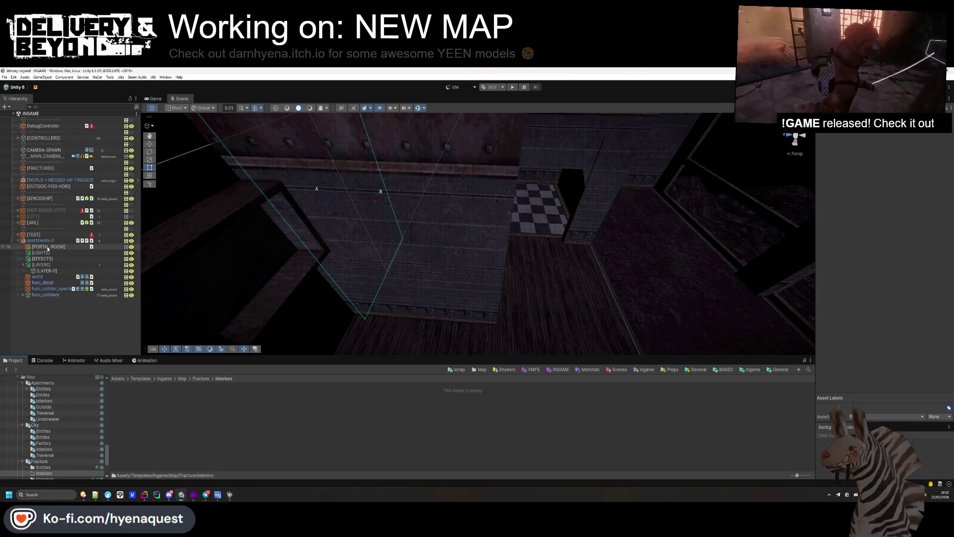
click(138, 397)
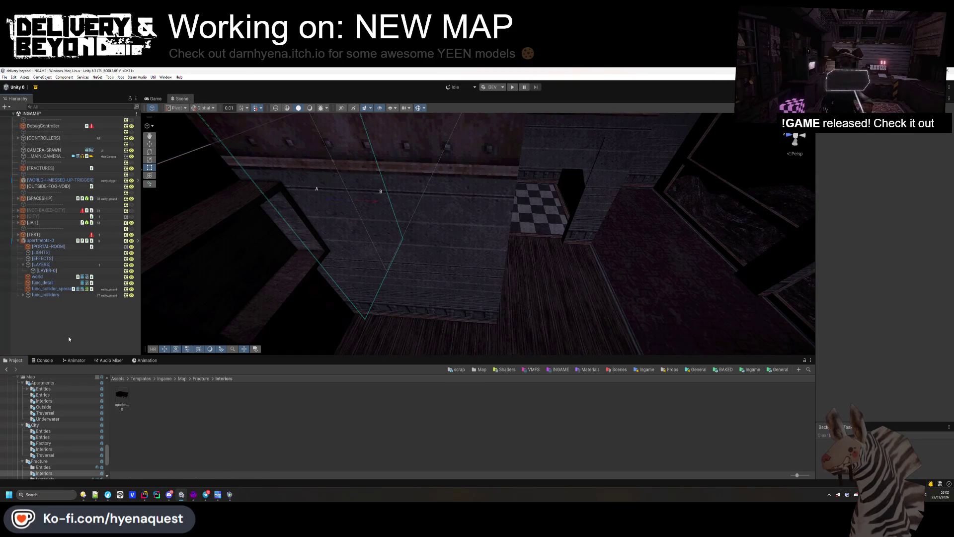
click(49, 241)
double_click(122, 395)
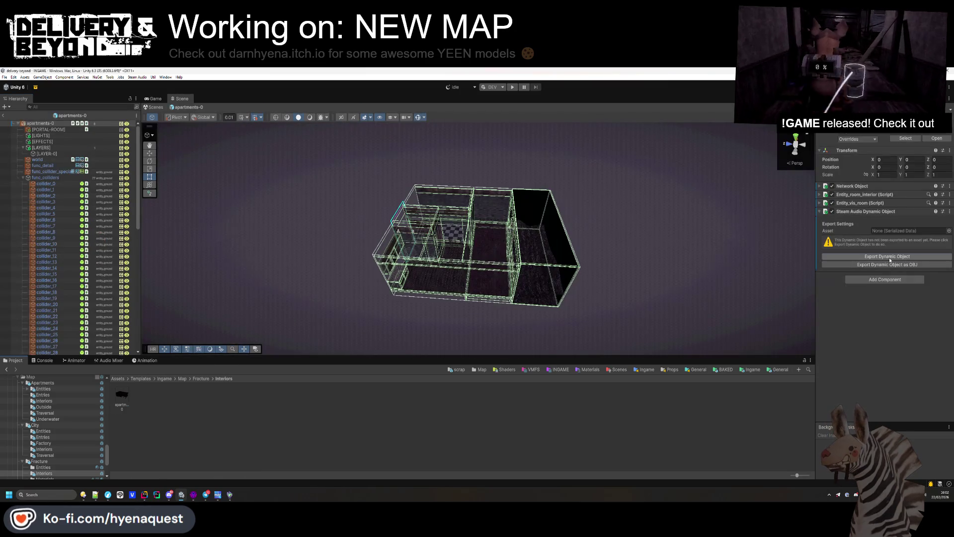
Step: Export the room's dynamic object into Data/Audio/FRACTURE
click(890, 257)
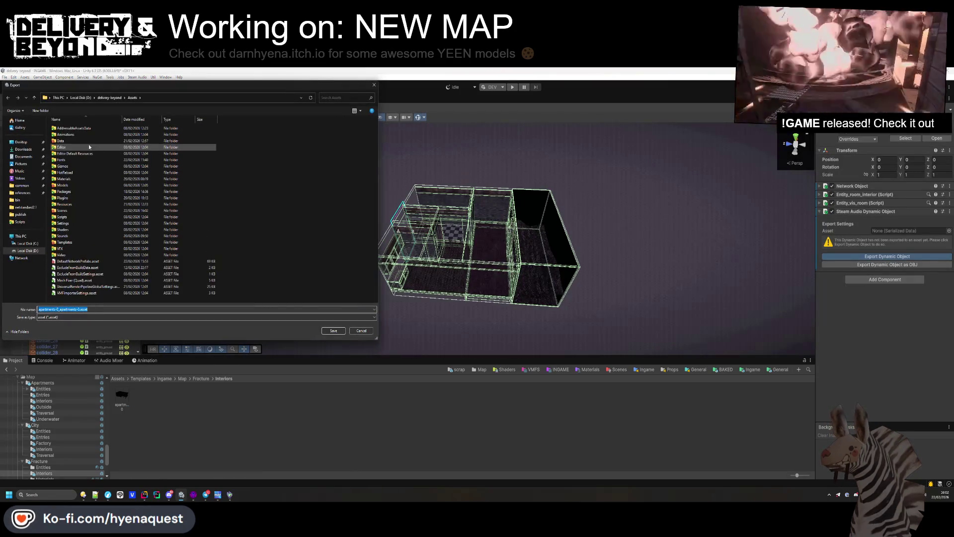
double_click(70, 134)
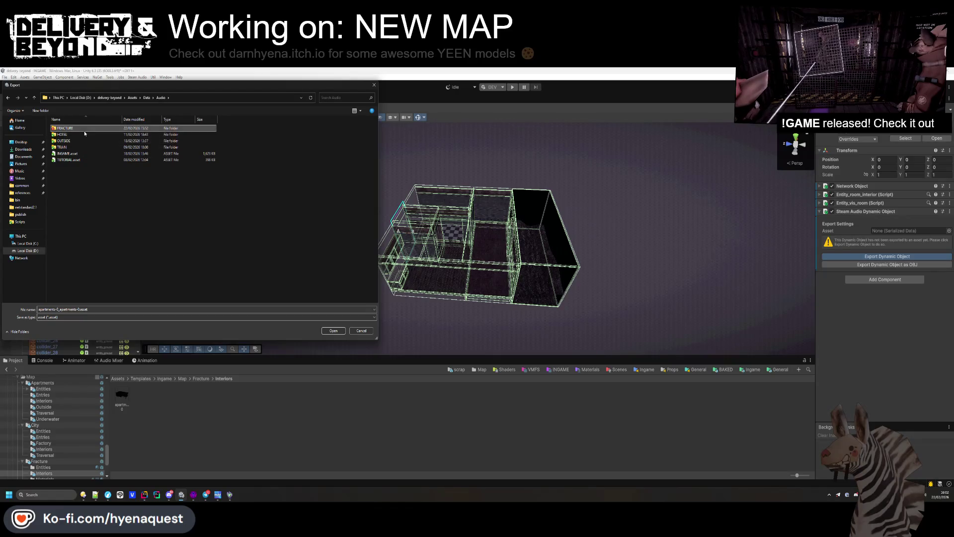
double_click(70, 153)
click(332, 331)
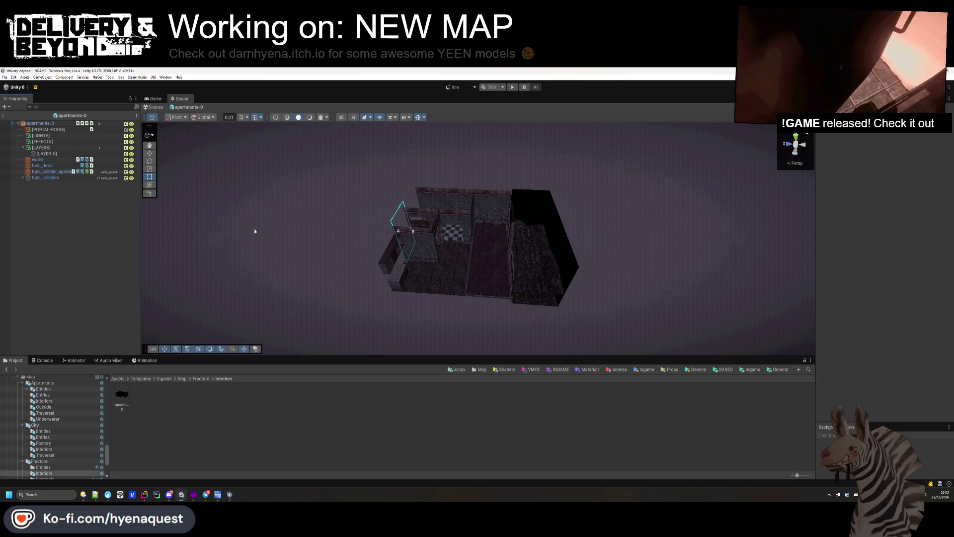
mouse_move(254, 231)
mouse_down()
mouse_move(366, 249)
mouse_move(315, 258)
mouse_move(303, 228)
mouse_move(328, 194)
mouse_move(285, 140)
mouse_move(405, 180)
mouse_move(416, 163)
mouse_move(477, 144)
mouse_move(386, 147)
mouse_move(437, 194)
mouse_move(575, 185)
mouse_move(626, 164)
mouse_move(472, 208)
mouse_move(312, 236)
mouse_move(232, 222)
mouse_move(388, 255)
mouse_move(433, 287)
mouse_move(277, 251)
mouse_move(298, 234)
mouse_move(213, 241)
mouse_move(256, 263)
mouse_up()
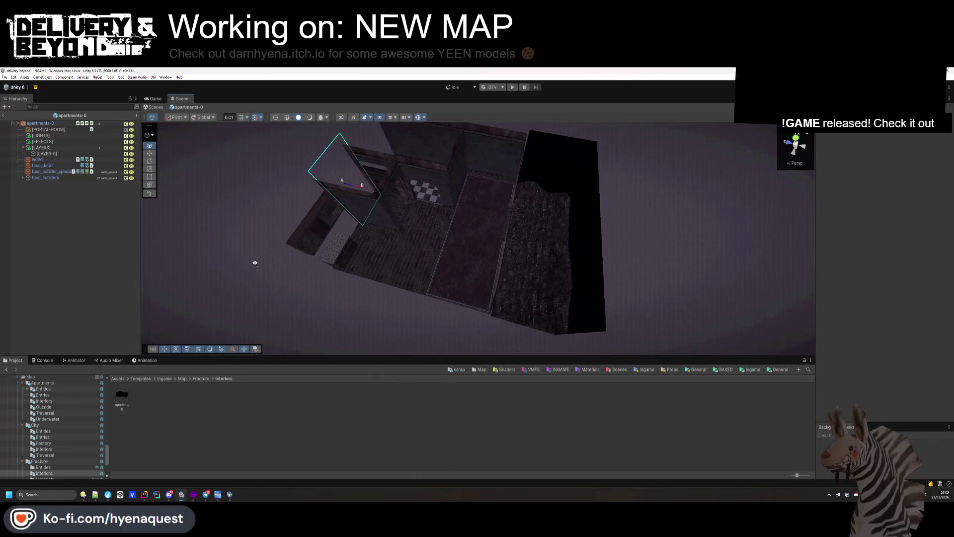
key(super+shift+s)
mouse_move(242, 110)
mouse_down()
mouse_move(479, 277)
mouse_move(658, 348)
mouse_up()
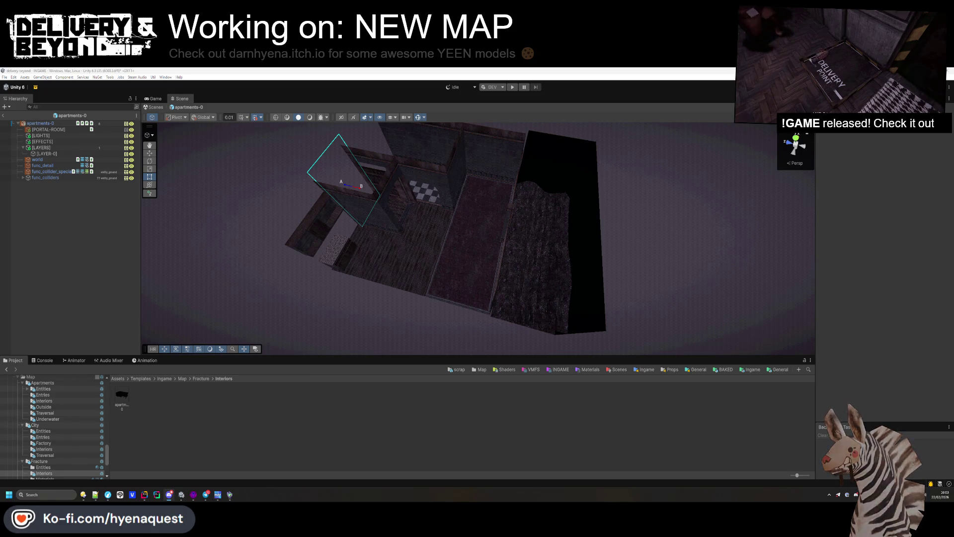
mouse_move(348, 241)
mouse_down()
mouse_move(361, 249)
mouse_move(415, 245)
mouse_up()
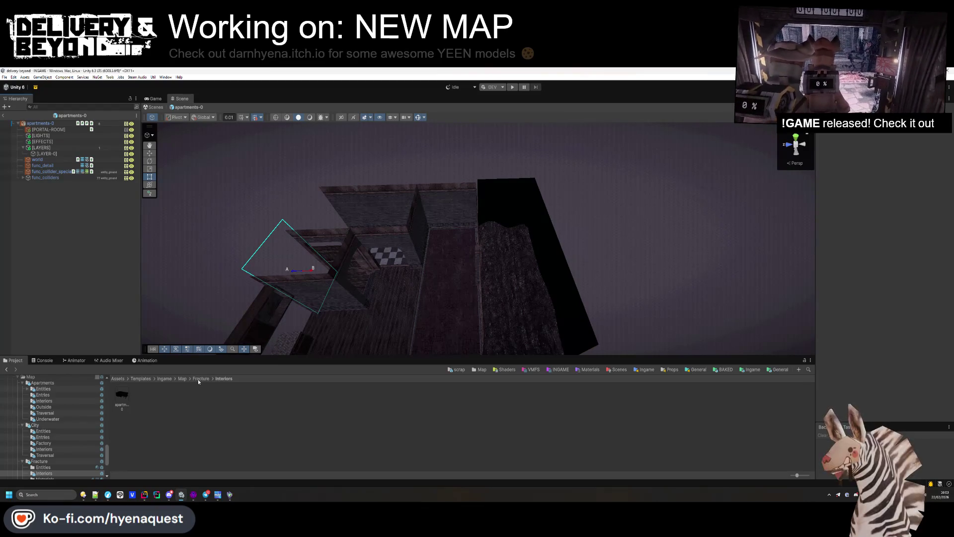
mouse_move(485, 241)
mouse_down()
mouse_move(426, 255)
mouse_move(395, 251)
mouse_move(396, 207)
mouse_move(426, 262)
mouse_move(407, 222)
mouse_move(522, 254)
mouse_move(396, 234)
mouse_up()
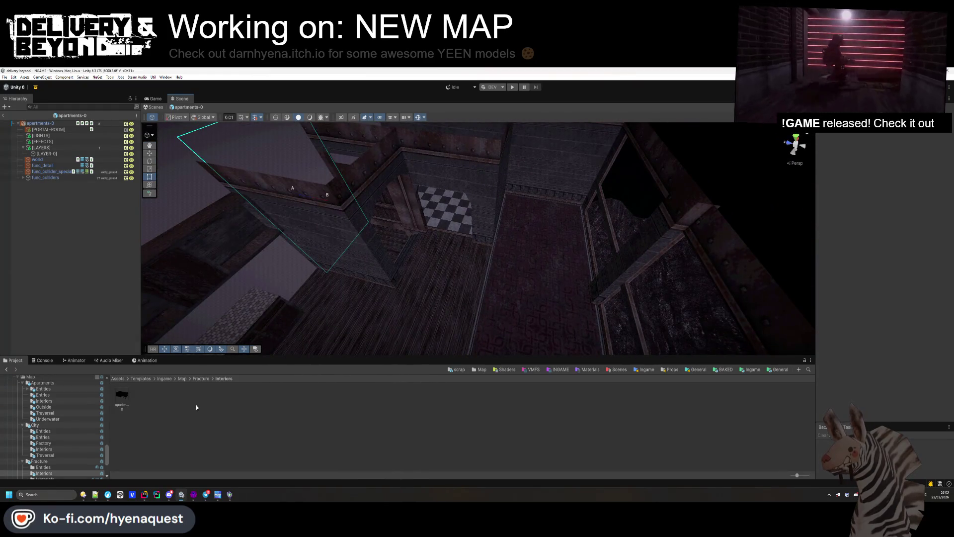
Step: Open the hallway-0 prefab from Fracture and view its corridor ceiling lights
click(201, 378)
double_click(229, 400)
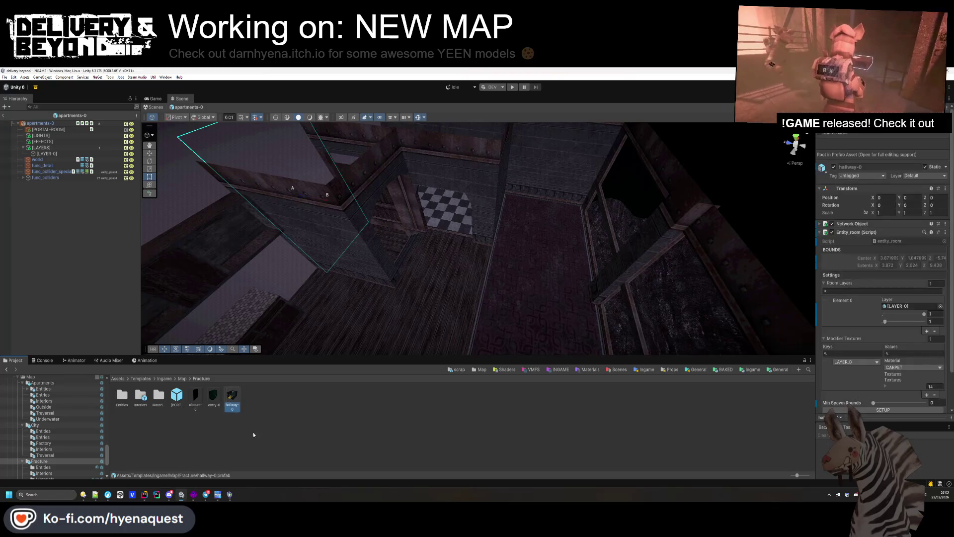
drag(456, 324, 420, 219)
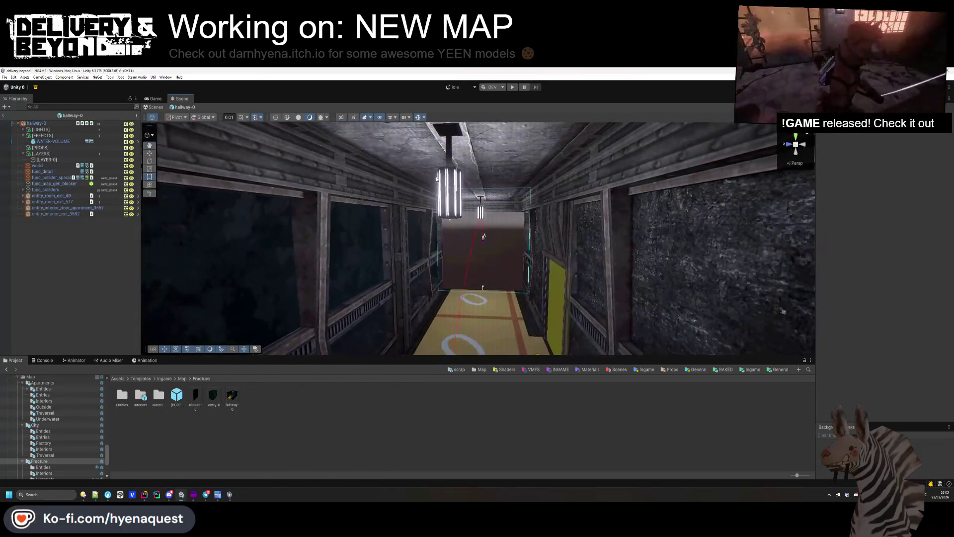
click(420, 215)
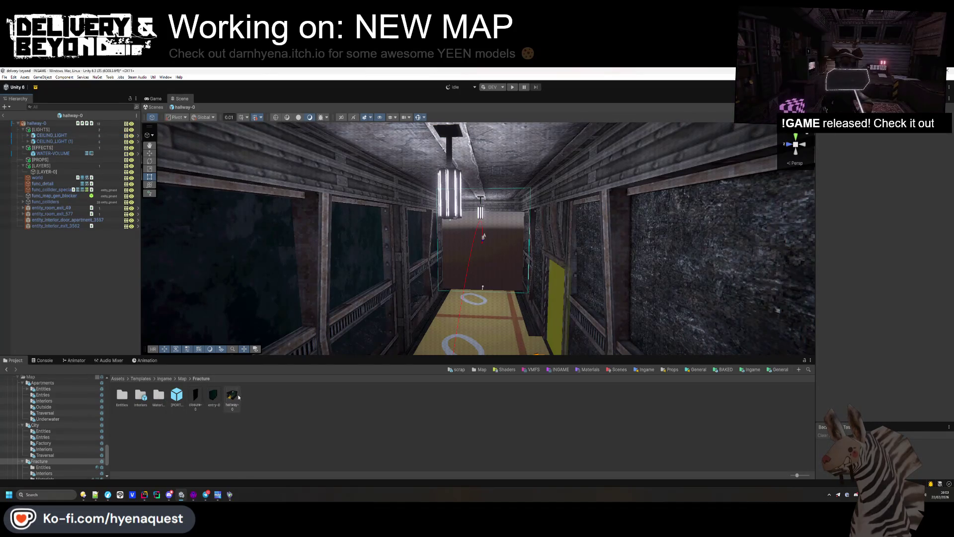
Step: Reopen apartments-0 from Interiors, then return to Fracture and reopen hallway-0
double_click(141, 396)
double_click(122, 395)
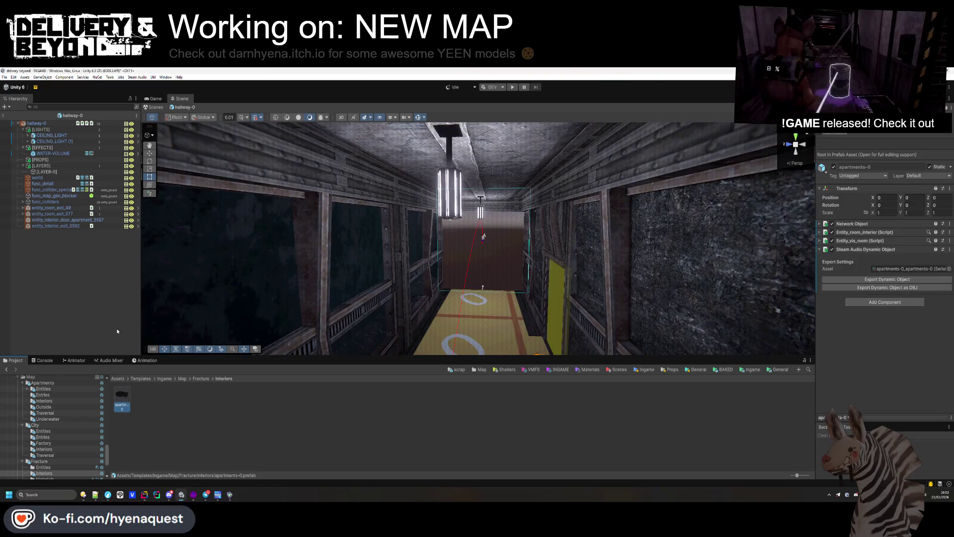
click(201, 379)
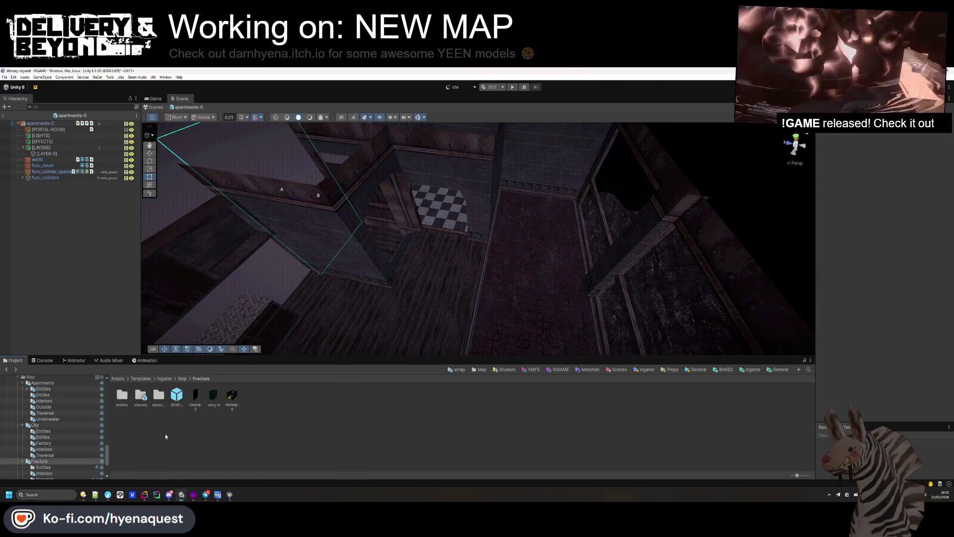
click(224, 398)
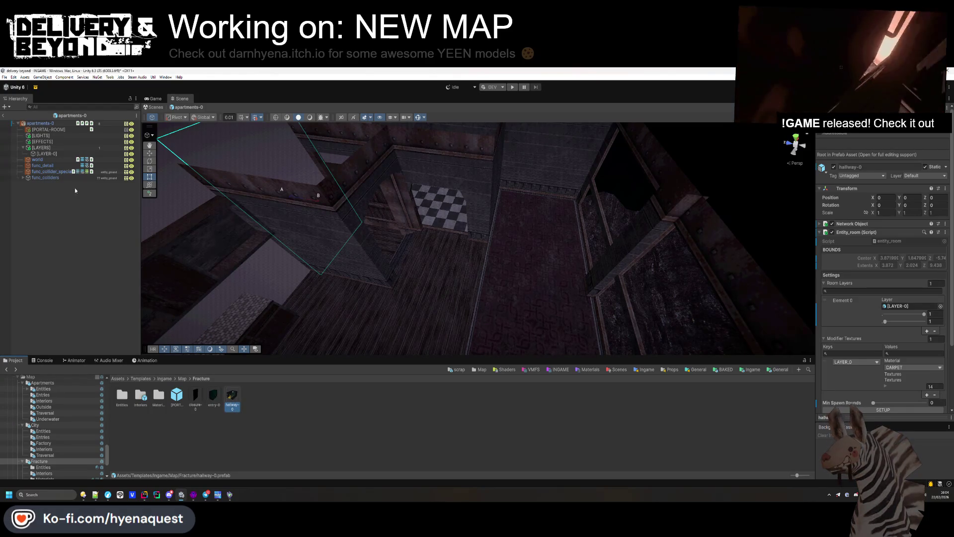
key(Return)
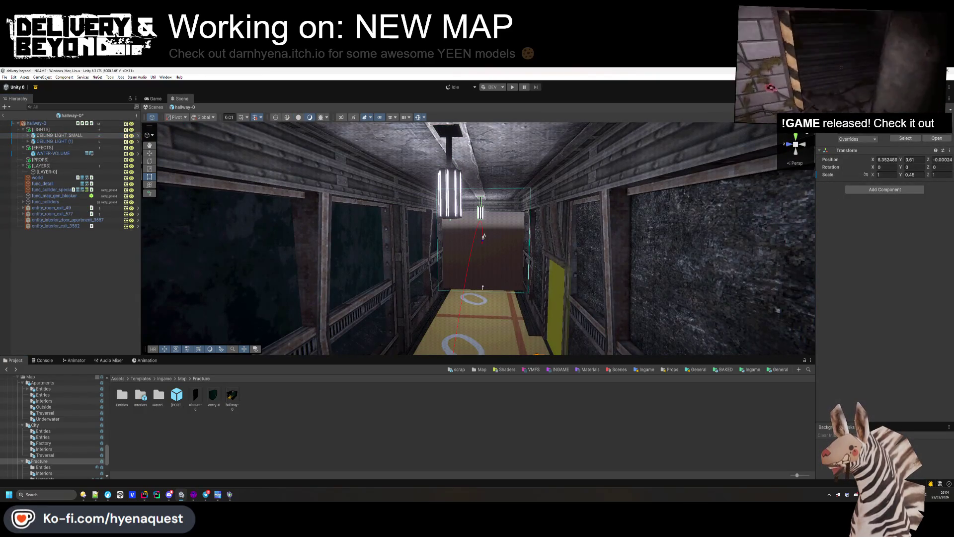
Step: Save the small ceiling light as a CEILING_LIGHT_SMALL prefab variant in Fracture/Entities
double_click(122, 397)
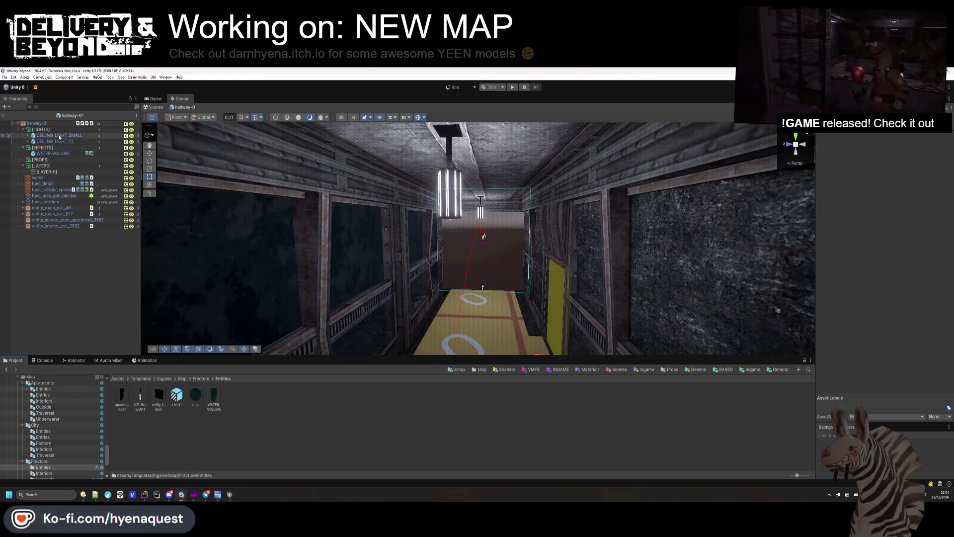
mouse_move(60, 137)
mouse_down()
mouse_move(199, 348)
mouse_move(266, 424)
mouse_up()
click(484, 289)
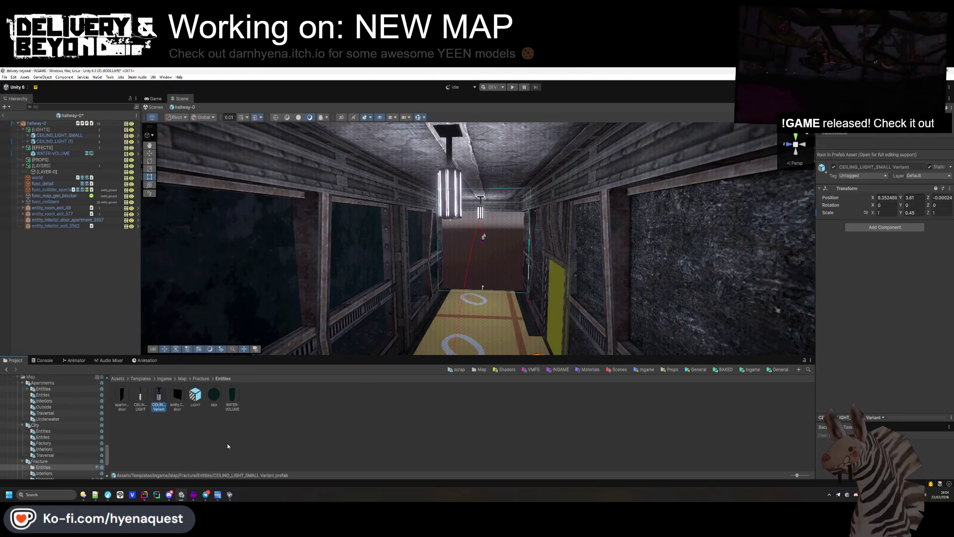
click(163, 400)
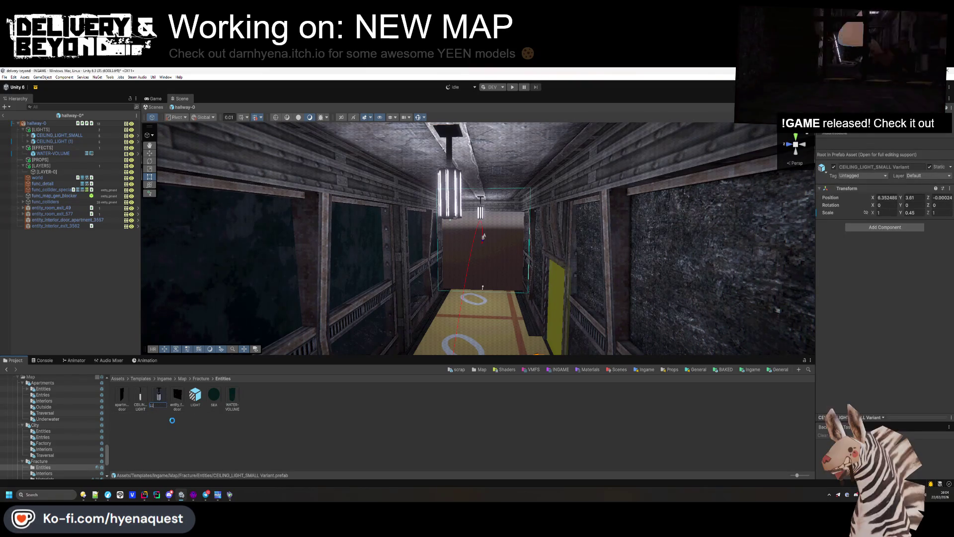
key(Return)
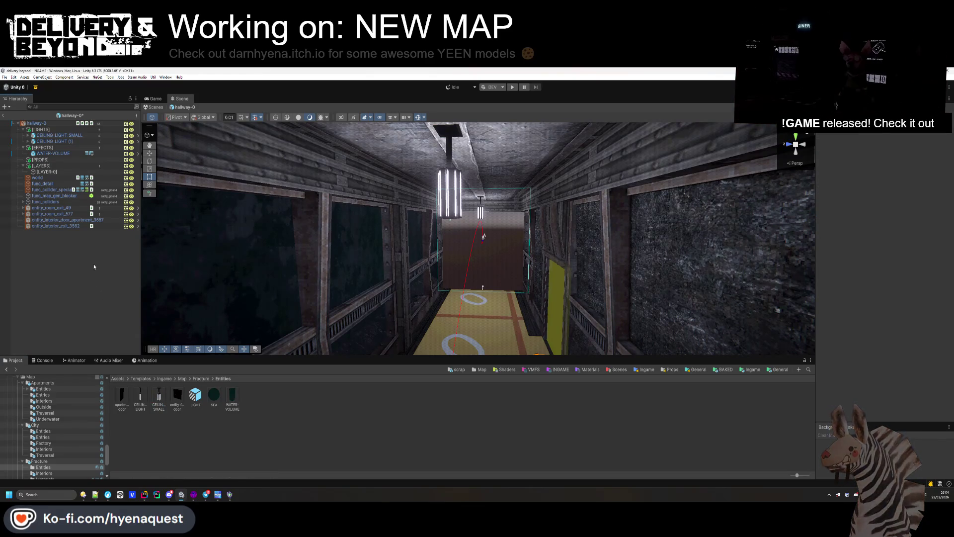
Step: Make the hallway's second ceiling light a CEILING_LIGHT_SMALL, then go to Fracture/Interiors
click(65, 142)
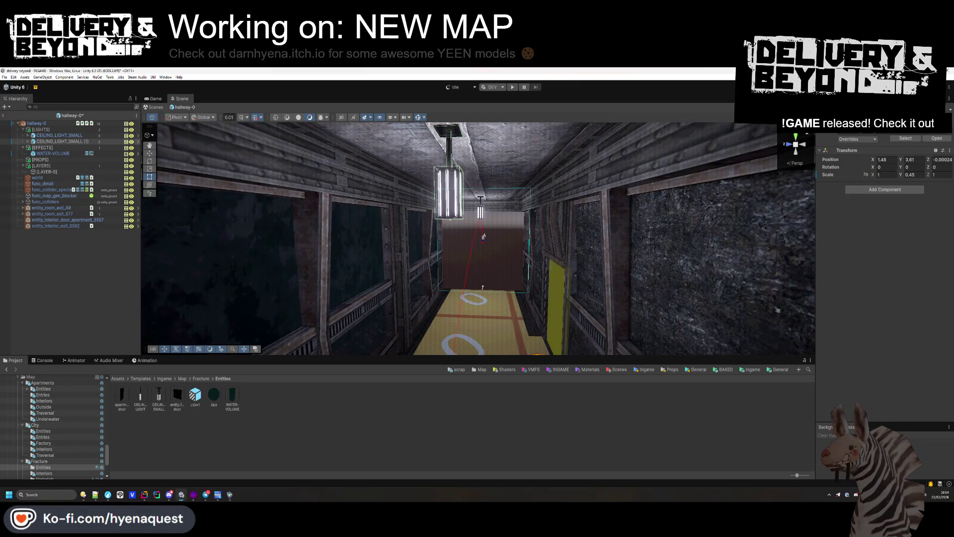
click(458, 395)
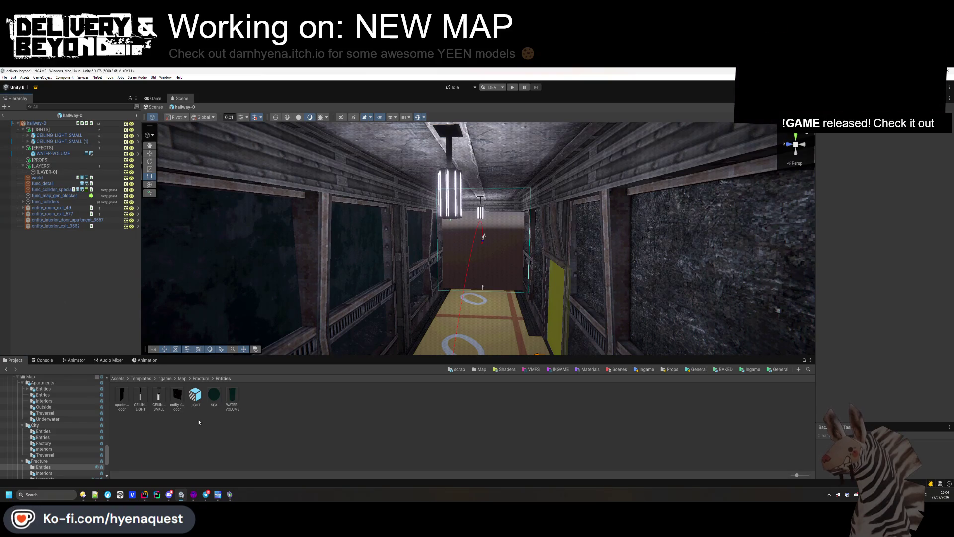
click(201, 379)
double_click(141, 395)
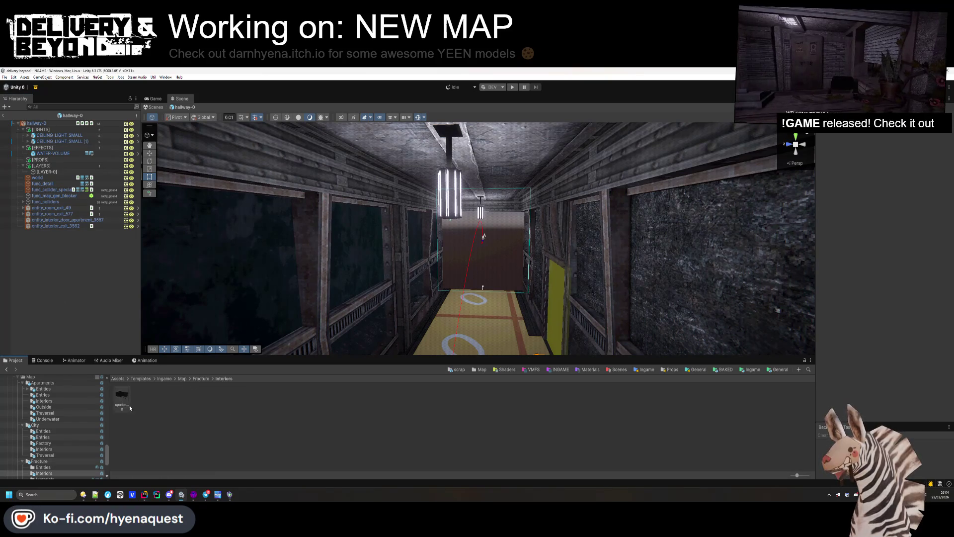
Step: Open apartments-0 and place a CEILING_LIGHT_SMALL from Fracture/Entities into its [LIGHTS] group
double_click(122, 395)
key(Up)
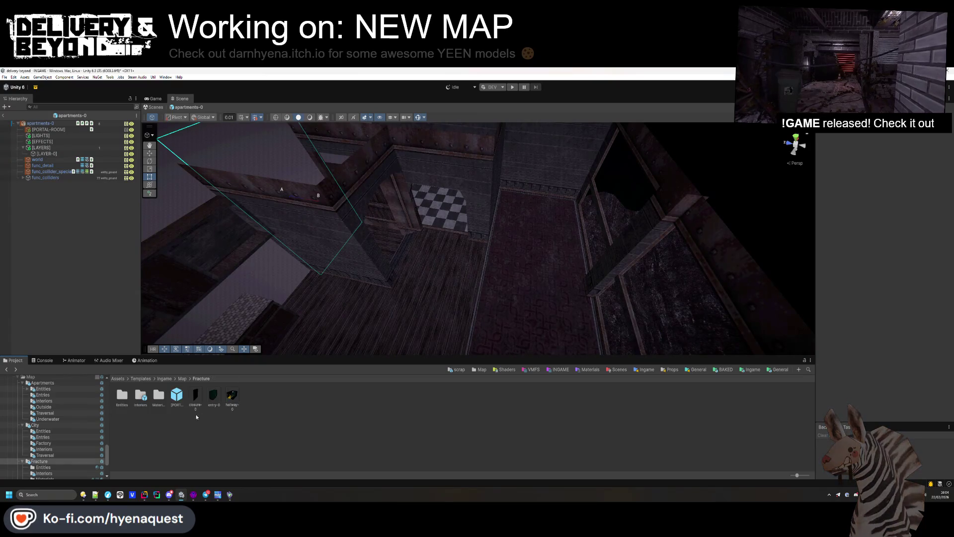
key(Down)
key(Up)
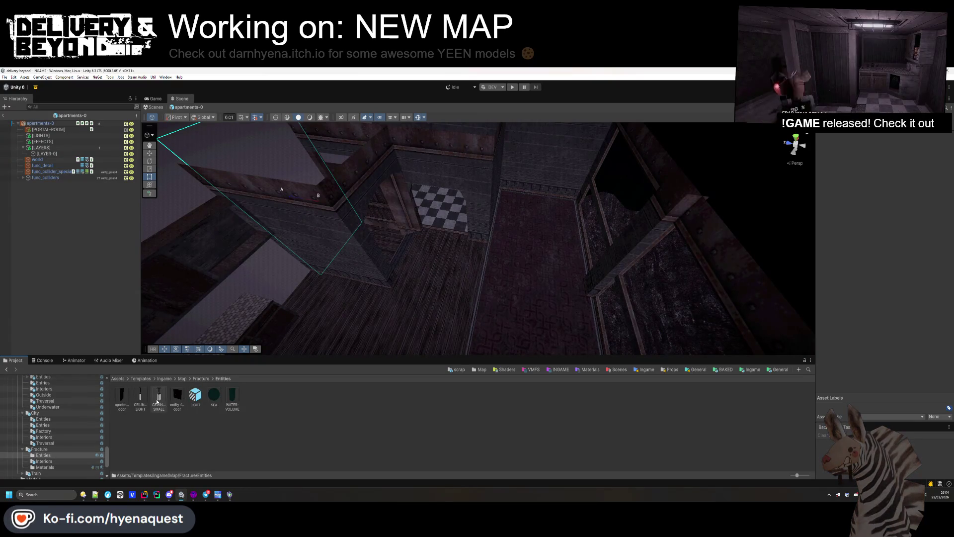
drag(157, 401, 51, 177)
drag(40, 137, 41, 135)
key(f)
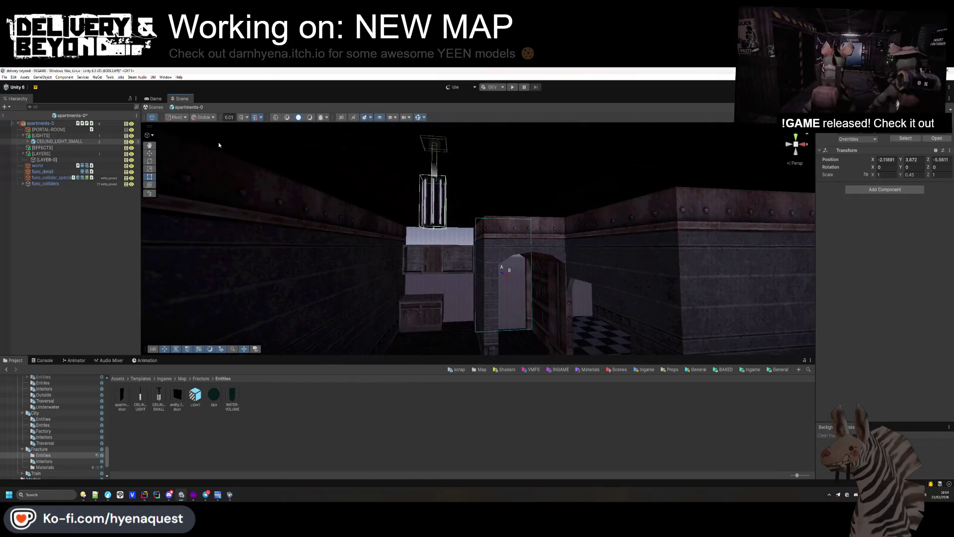
click(309, 117)
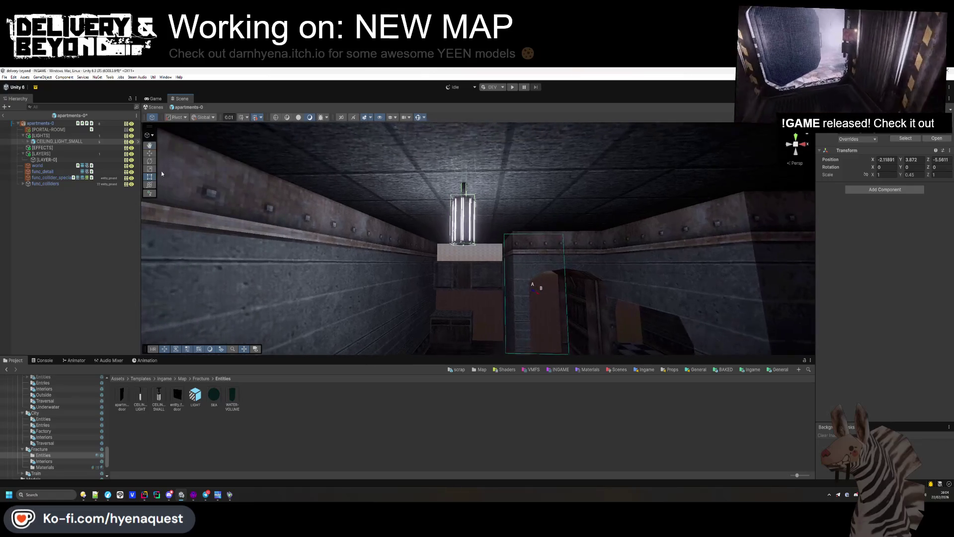
click(466, 159)
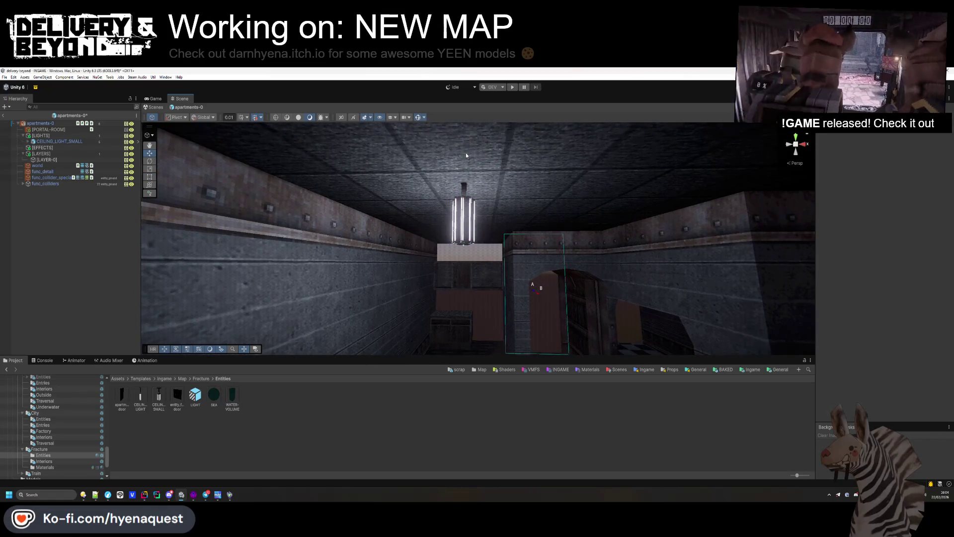
key(ctrl+z)
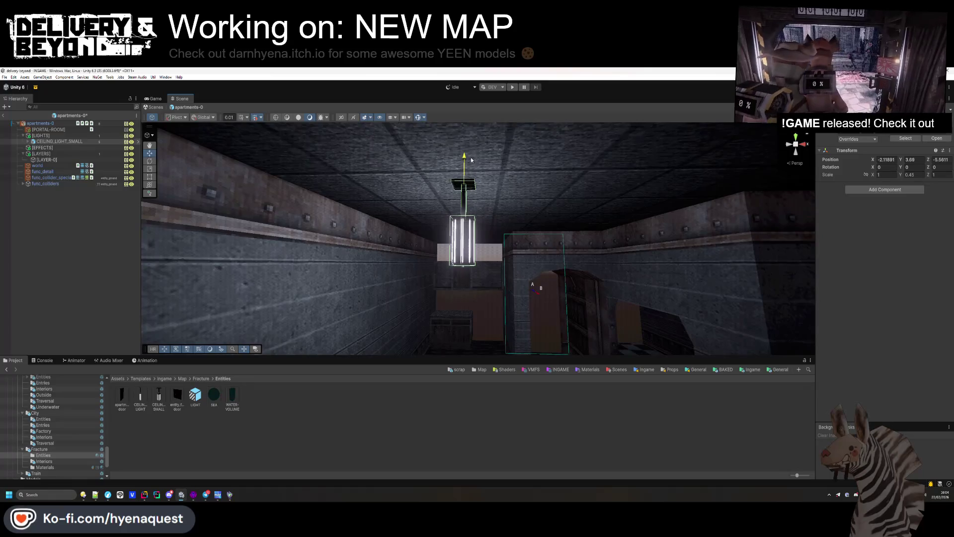
mouse_move(471, 160)
mouse_down()
mouse_move(538, 209)
mouse_move(479, 192)
mouse_move(199, 200)
mouse_move(366, 270)
mouse_move(266, 320)
mouse_move(258, 343)
mouse_move(239, 347)
mouse_move(156, 203)
mouse_up()
Step: Duplicate the ceiling light and slide both lights along the ceiling
key(ctrl+d)
shift+click(63, 142)
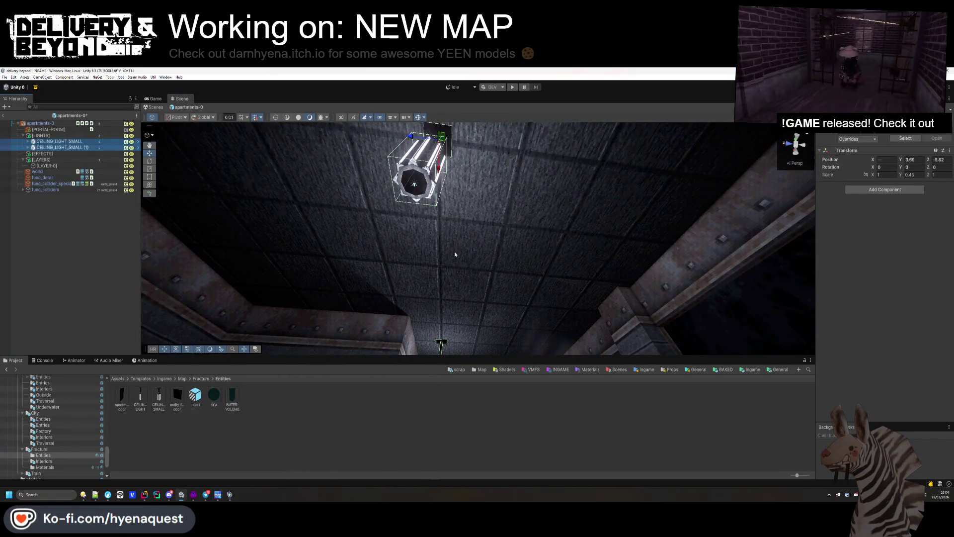
key(f)
mouse_move(458, 173)
mouse_down()
mouse_move(521, 190)
mouse_move(518, 362)
mouse_up()
click(521, 191)
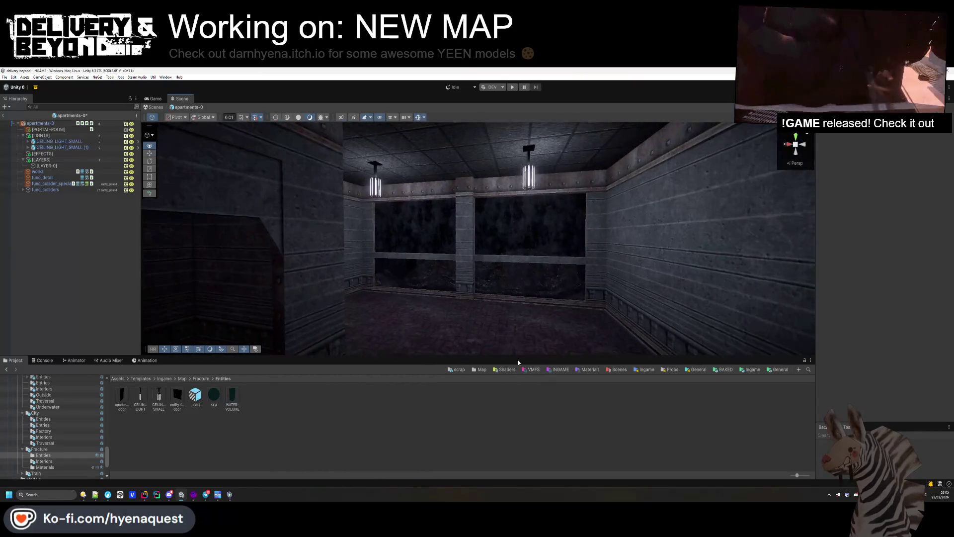
Step: Add two more ceiling light copies in other rooms and save the prefab
double_click(84, 147)
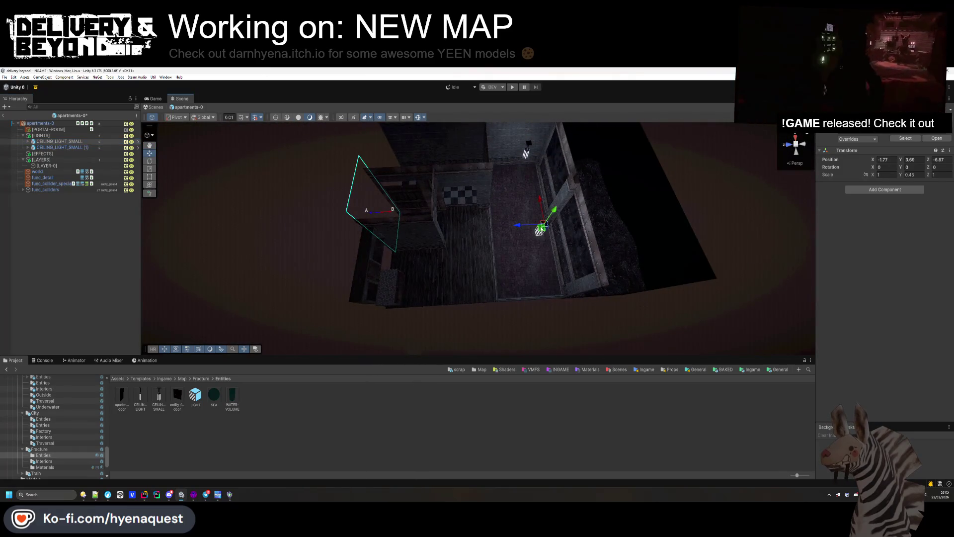
key(ctrl+d)
mouse_move(540, 228)
mouse_down()
mouse_move(438, 265)
mouse_move(465, 249)
mouse_move(481, 262)
mouse_up()
key(ctrl+d)
mouse_move(193, 234)
mouse_down()
mouse_move(348, 189)
mouse_move(473, 115)
mouse_move(471, 245)
mouse_move(513, 232)
mouse_move(717, 102)
mouse_move(488, 354)
mouse_up()
key(ctrl+s)
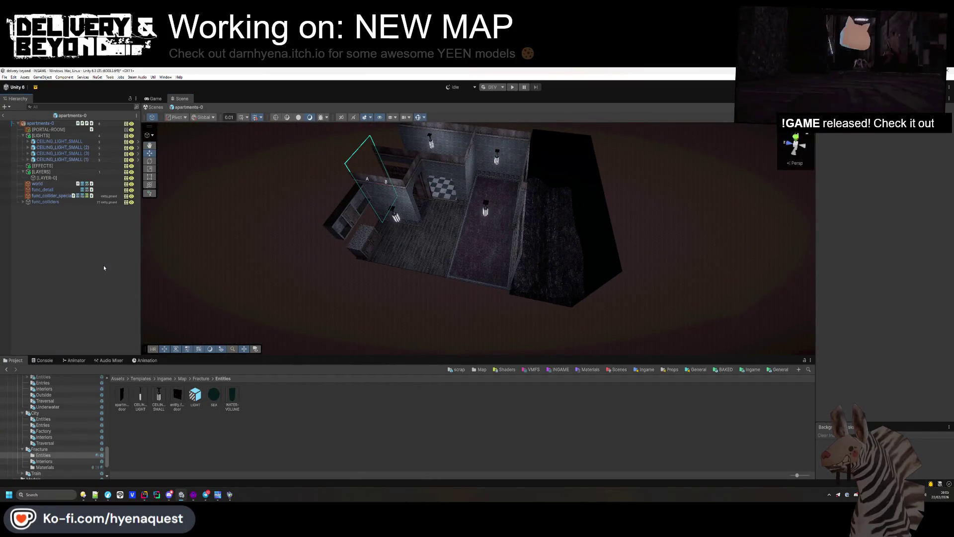
Step: Run the Entity_room_interior Setup on the apartments-0 root, then return to the INGAME scene
click(40, 124)
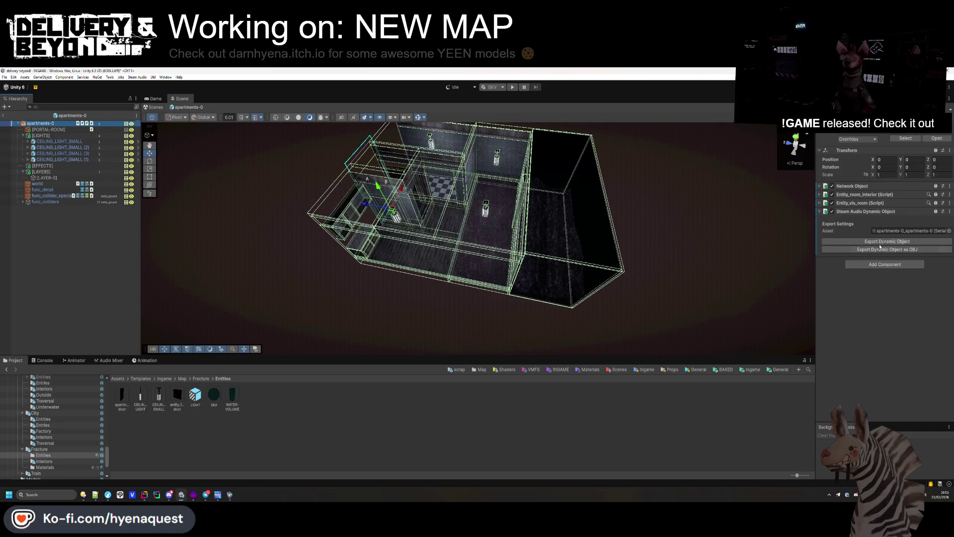
click(864, 194)
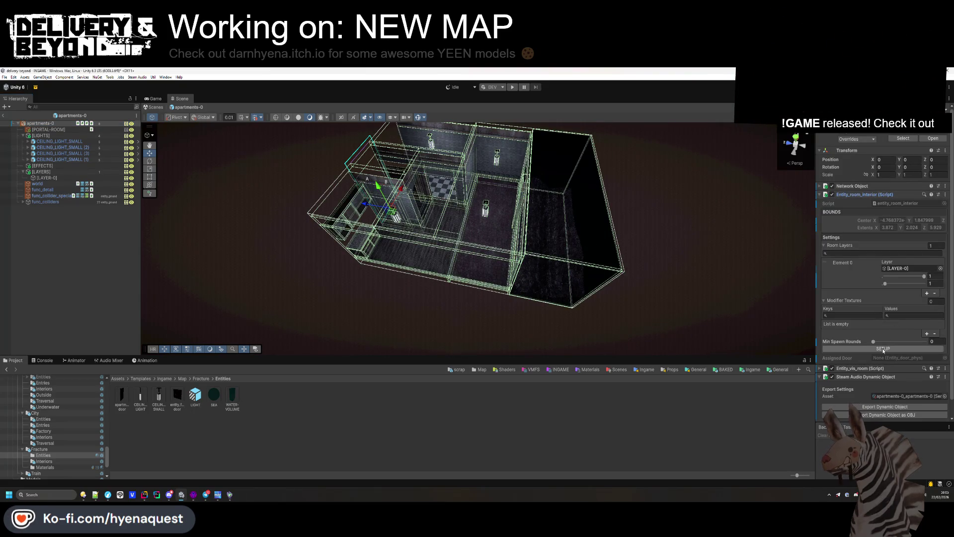
click(207, 279)
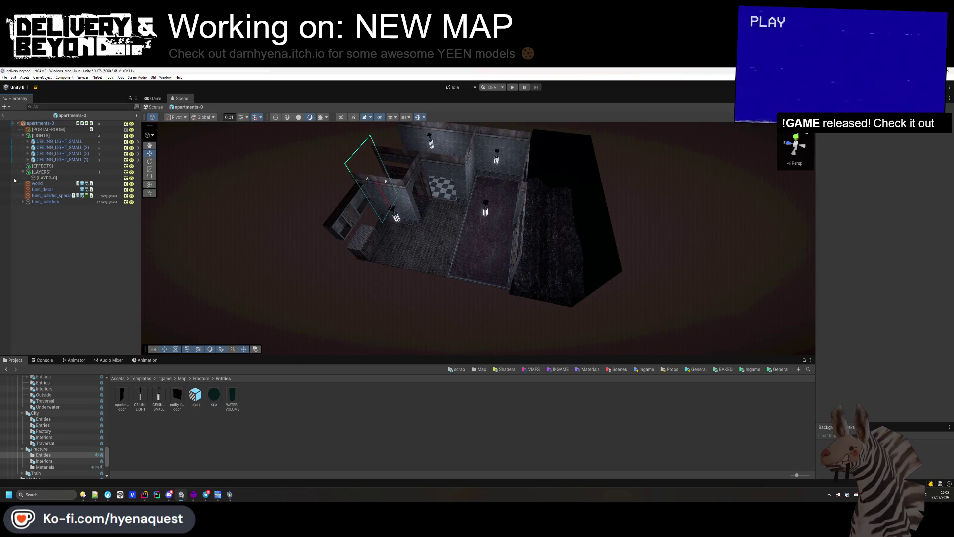
click(5, 117)
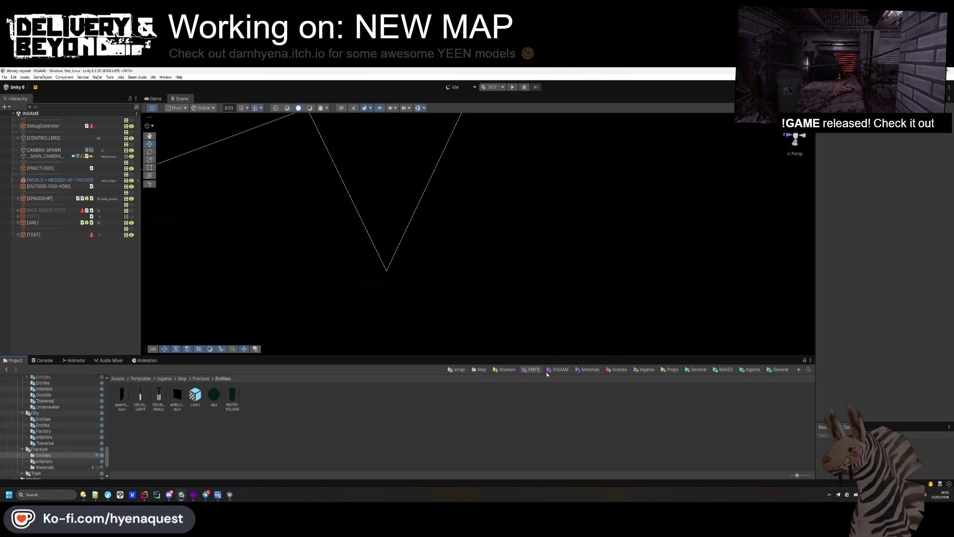
Step: Select the Resources/World/Fracture settings and add hallway-0 to its Rooms list
click(458, 369)
double_click(206, 407)
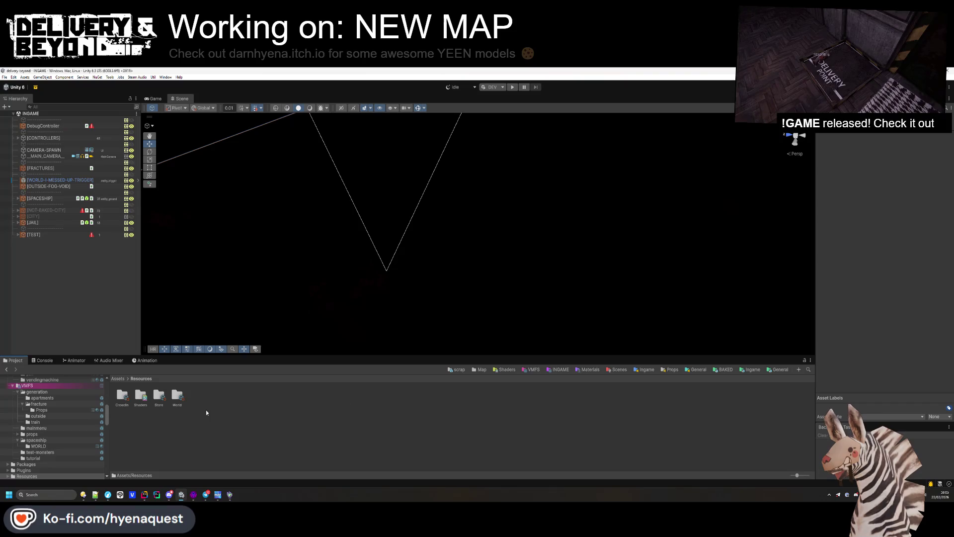
double_click(177, 396)
click(159, 396)
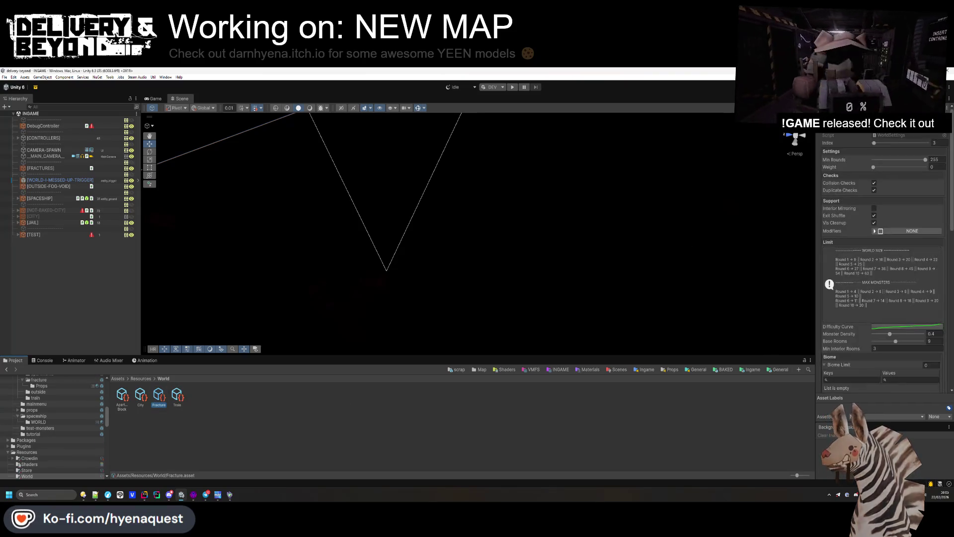
double_click(159, 396)
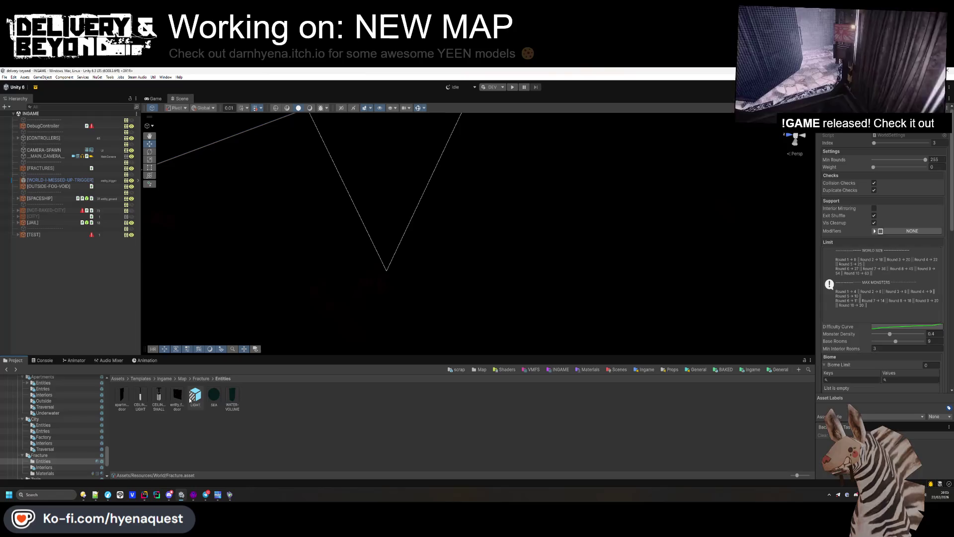
scroll(871, 292, down, 10)
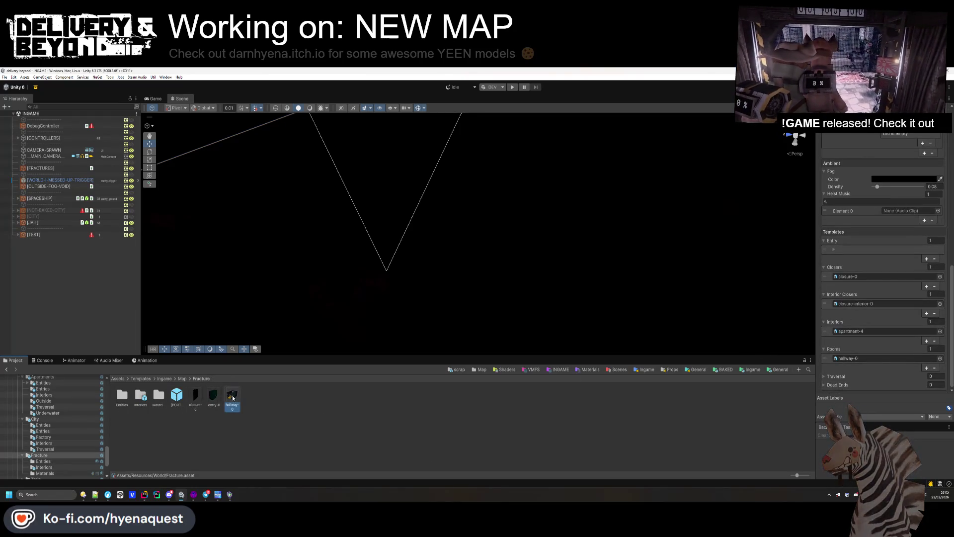
drag(232, 400, 865, 356)
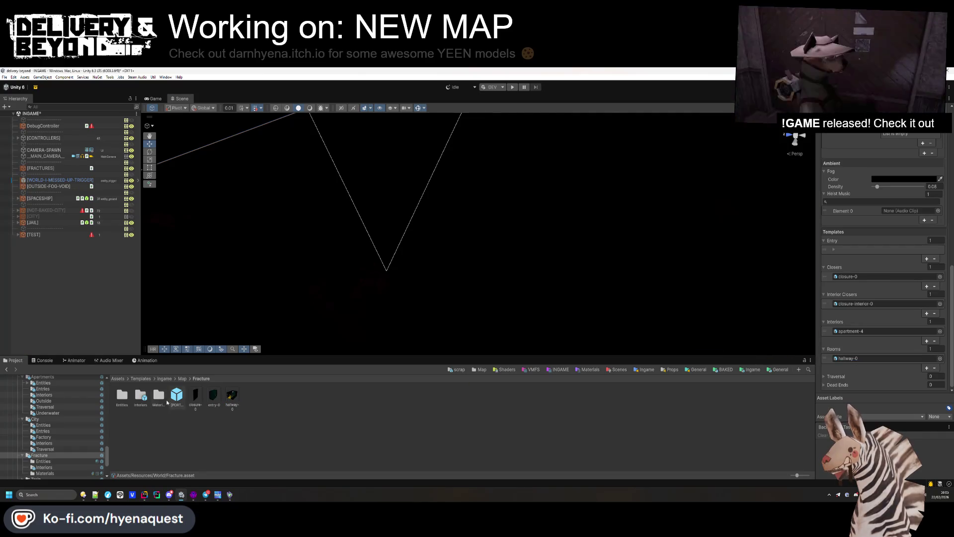
Step: Assign apartments-0 from Fracture/Interiors as the Interiors template
double_click(141, 396)
mouse_move(122, 395)
mouse_down()
mouse_move(859, 392)
mouse_move(865, 331)
mouse_up()
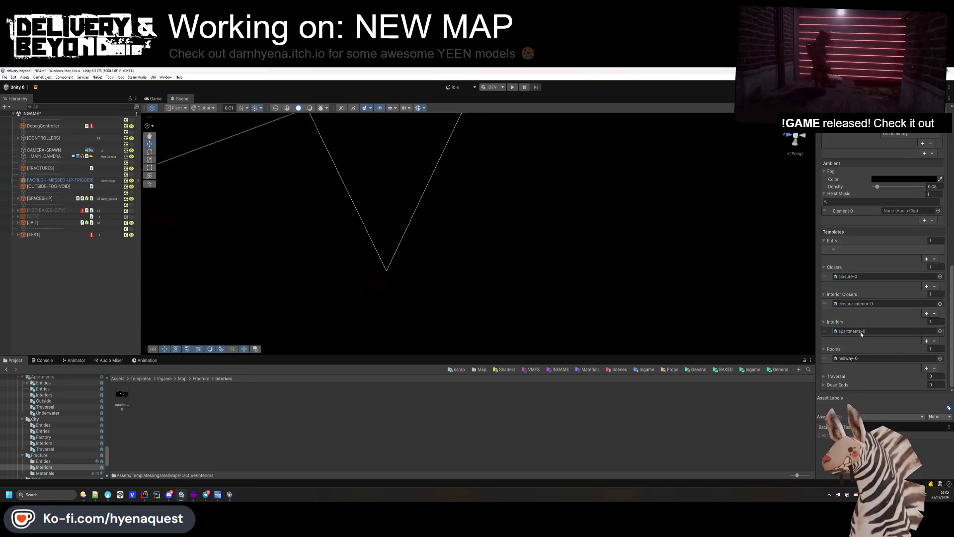
scroll(882, 345, up, 3)
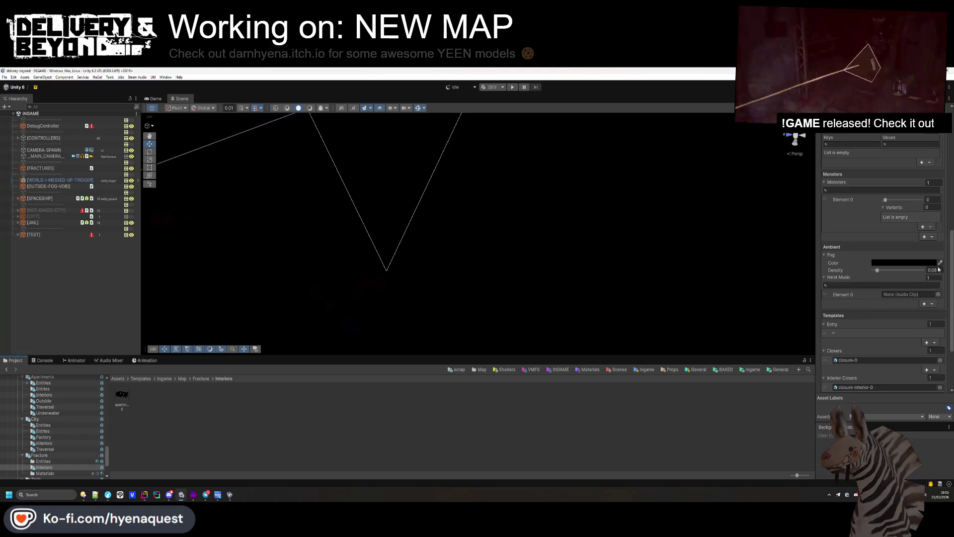
scroll(913, 317, up, 8)
click(440, 445)
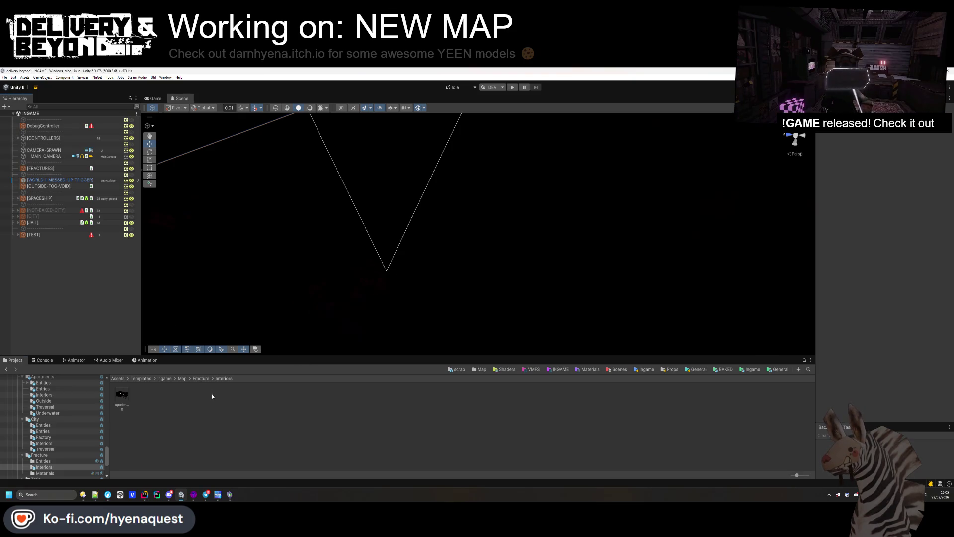
key(BackSpace)
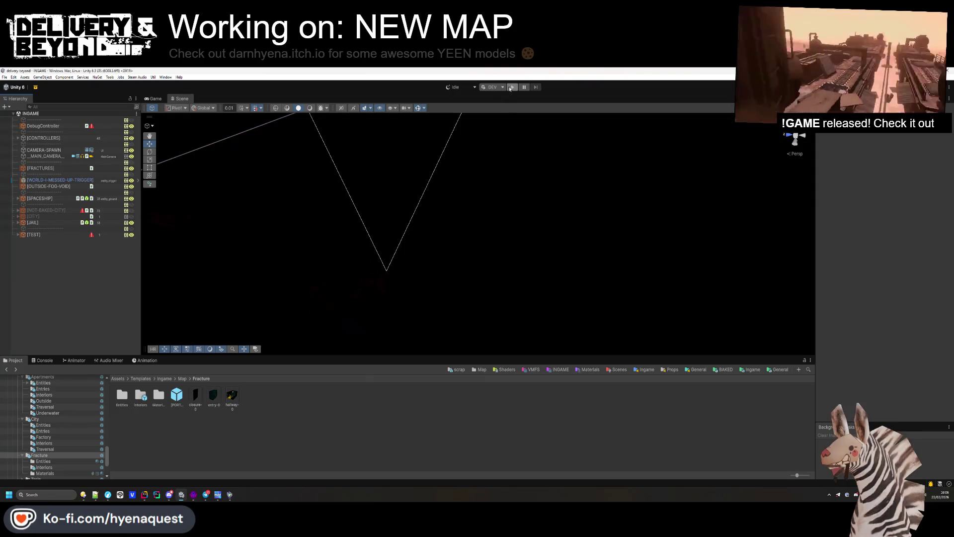
Step: Start play mode and enlarge the Game view to watch the player in the generated level
click(510, 88)
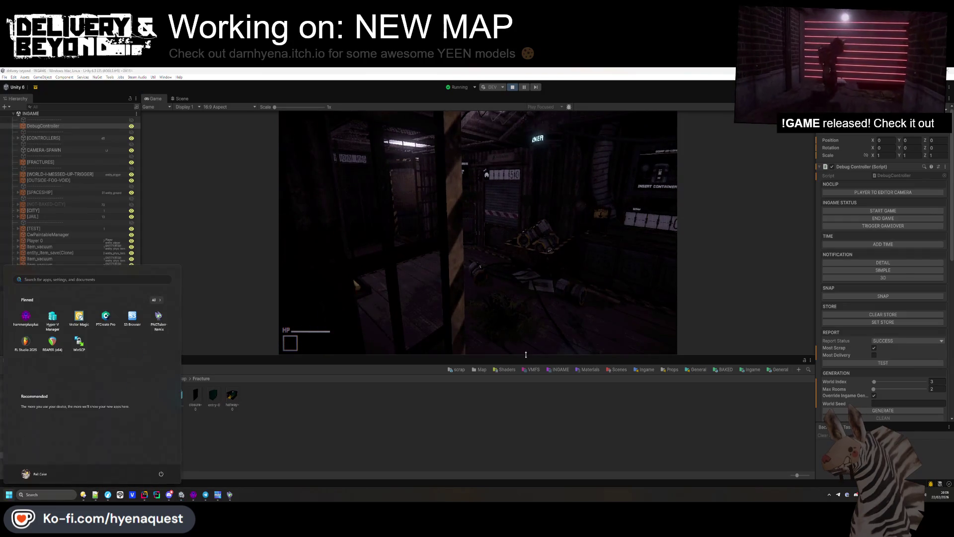
drag(525, 357, 521, 439)
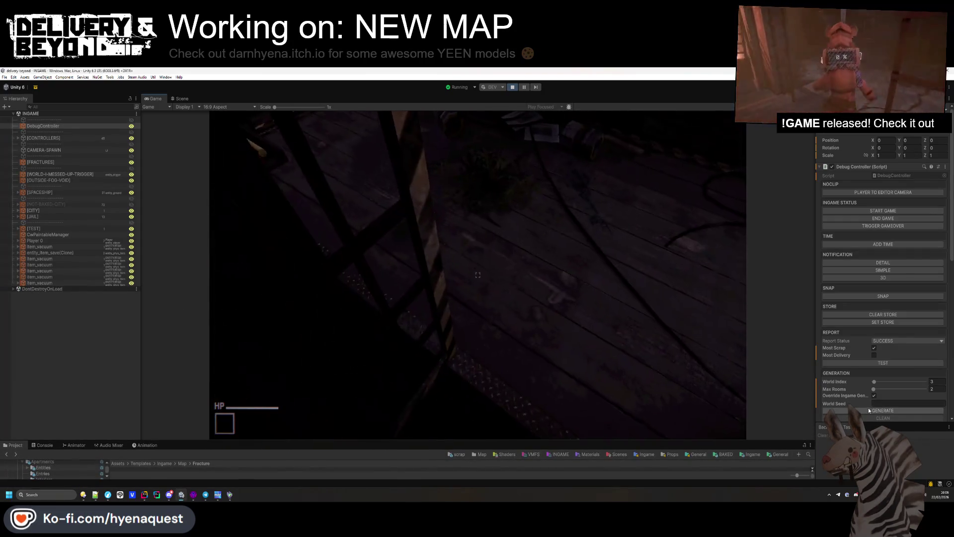
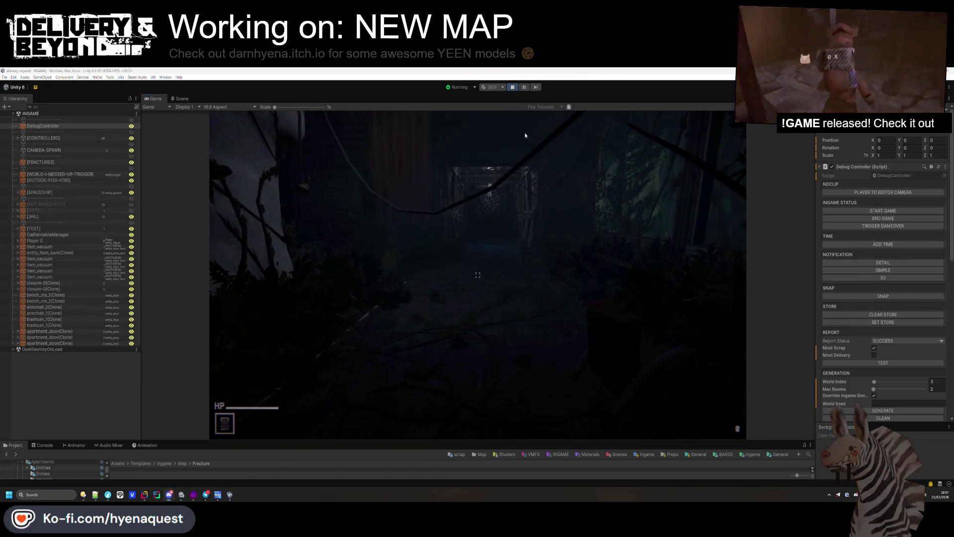
Step: Stop Unity's Play mode and switch to the Hammer map editor
key(ctrl+p)
click(193, 495)
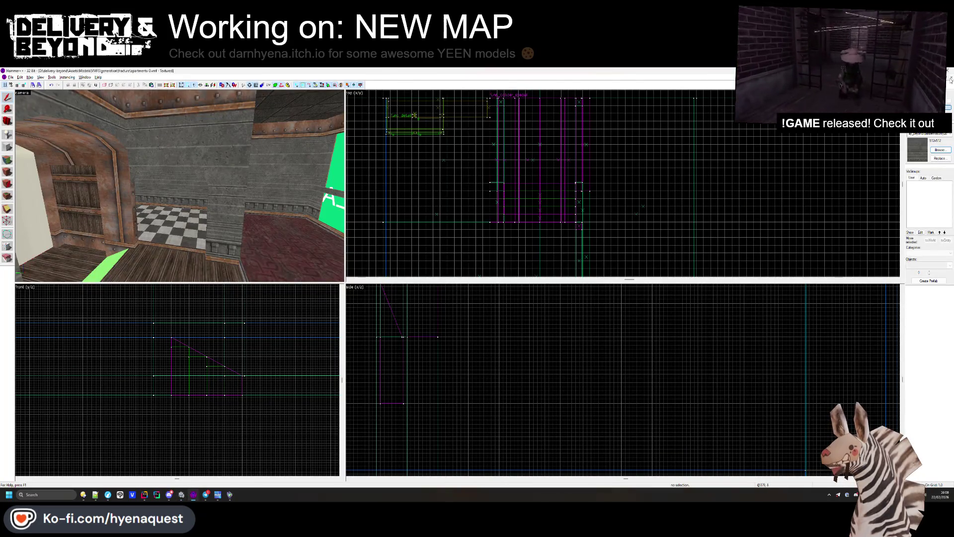
Step: Cycle through the open hallway-0 and apartment-1 maps, turning the 3D view toward the lettered wall
key(ctrl+Tab)
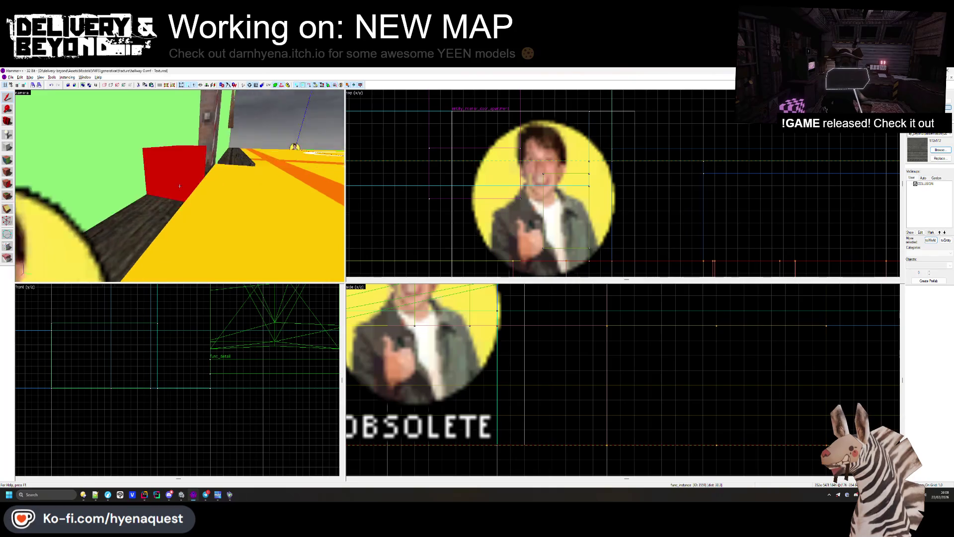
drag(179, 186, 728, 113)
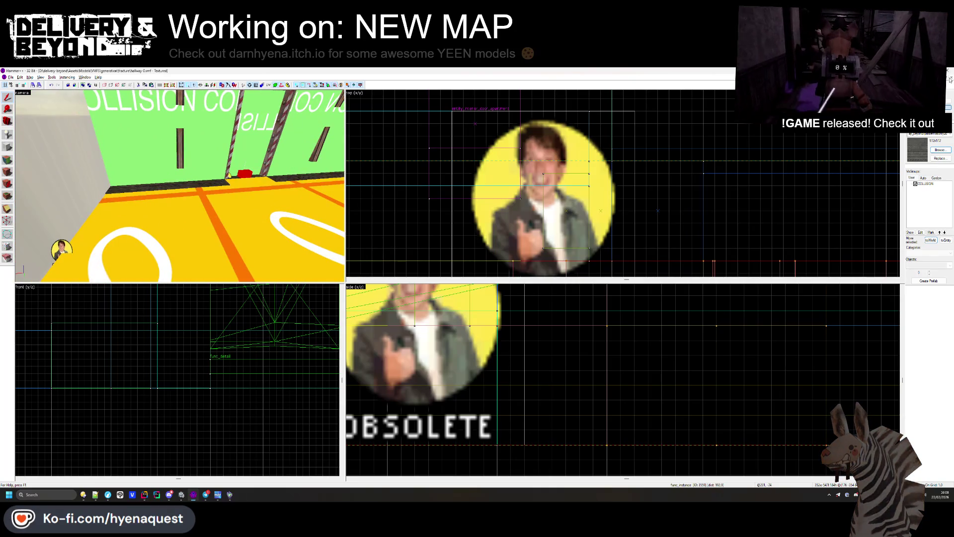
key(ctrl+Tab)
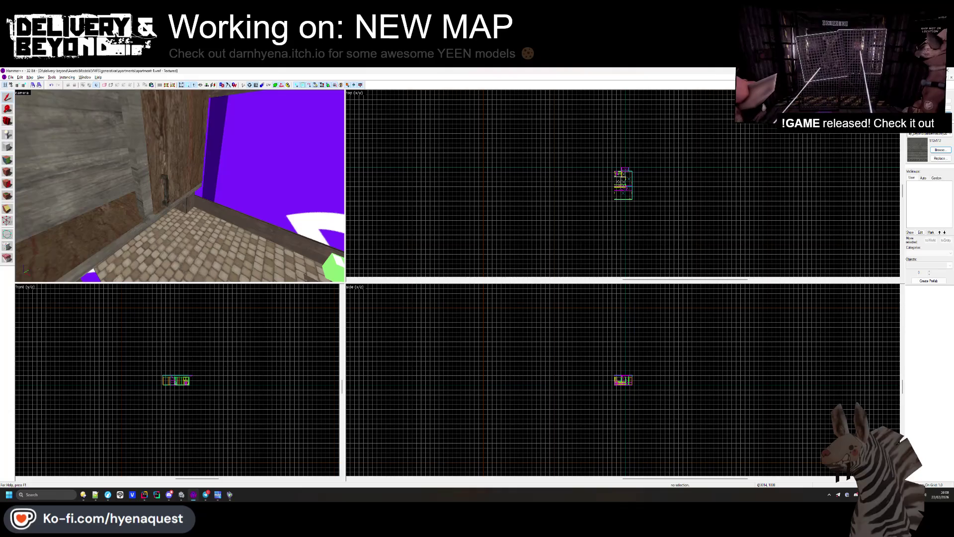
key(ctrl+Tab)
Step: Open entry-0.vmf from the generation > fracture folder
click(11, 77)
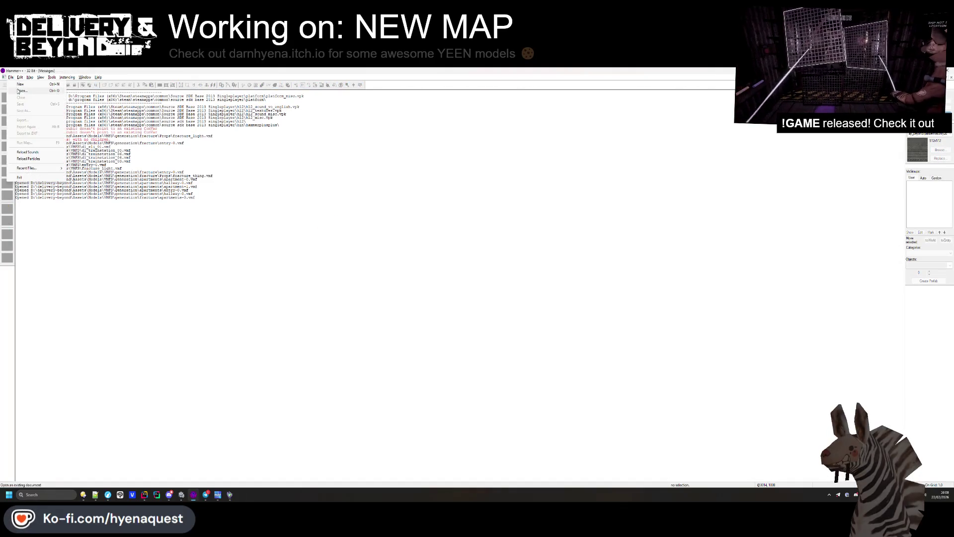
click(23, 92)
click(182, 98)
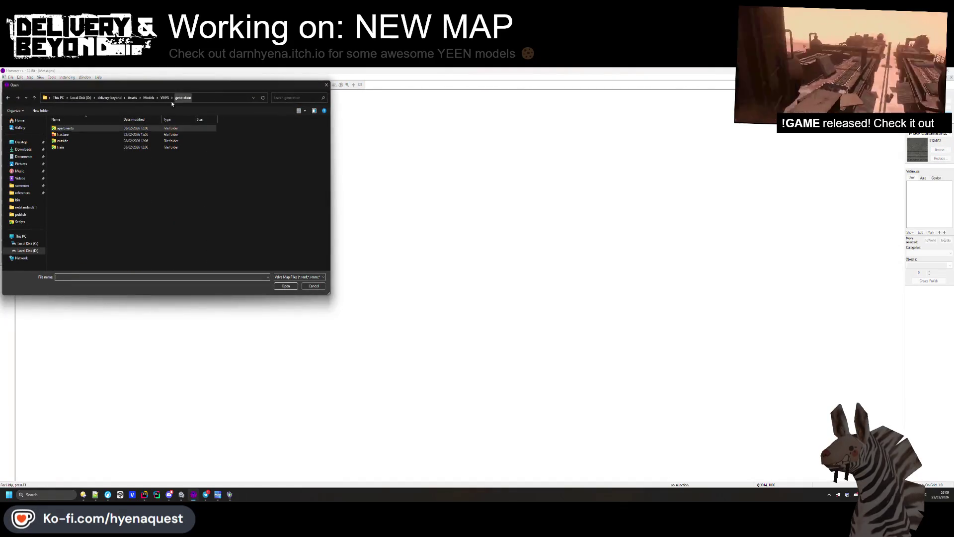
double_click(67, 140)
double_click(68, 148)
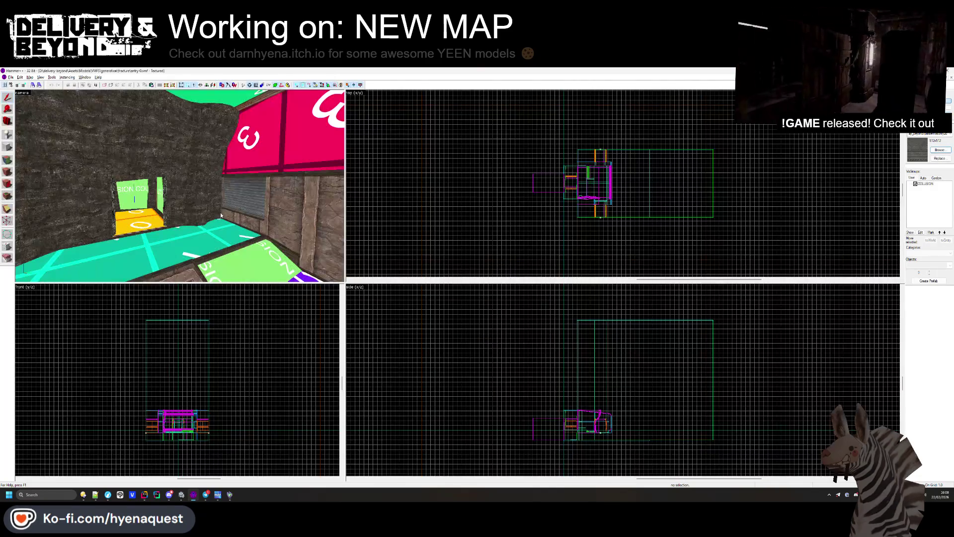
Step: Select the room exit entity and the OBSOLETE sprite, bringing the 3D view close to them
click(183, 185)
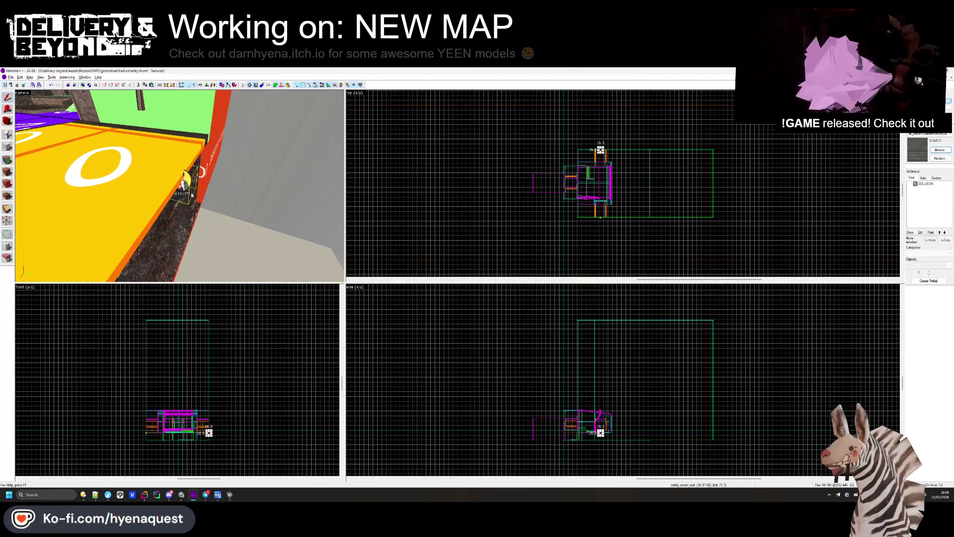
scroll(216, 396, up, 5)
scroll(217, 396, up, 5)
key(ctrl+shift+e)
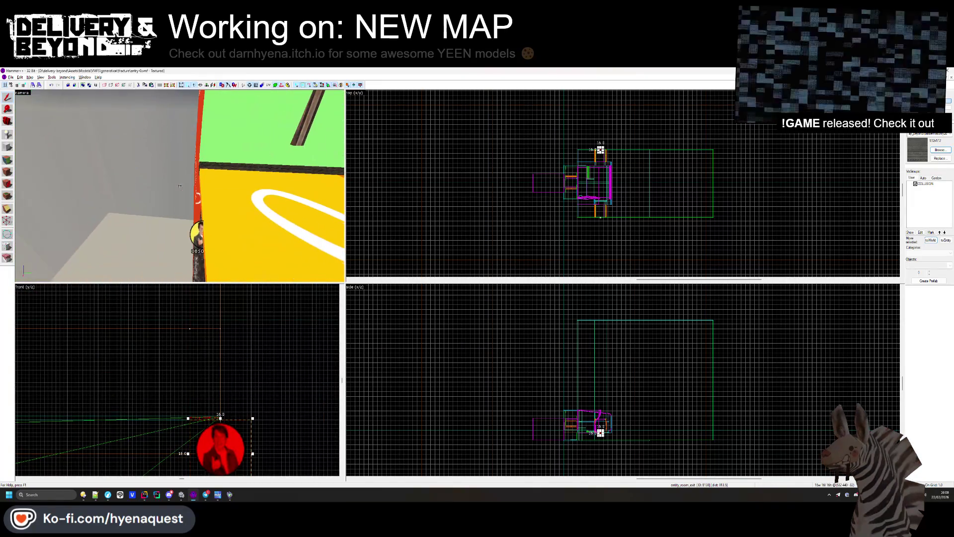
ctrl+click(195, 379)
scroll(195, 379, up, 5)
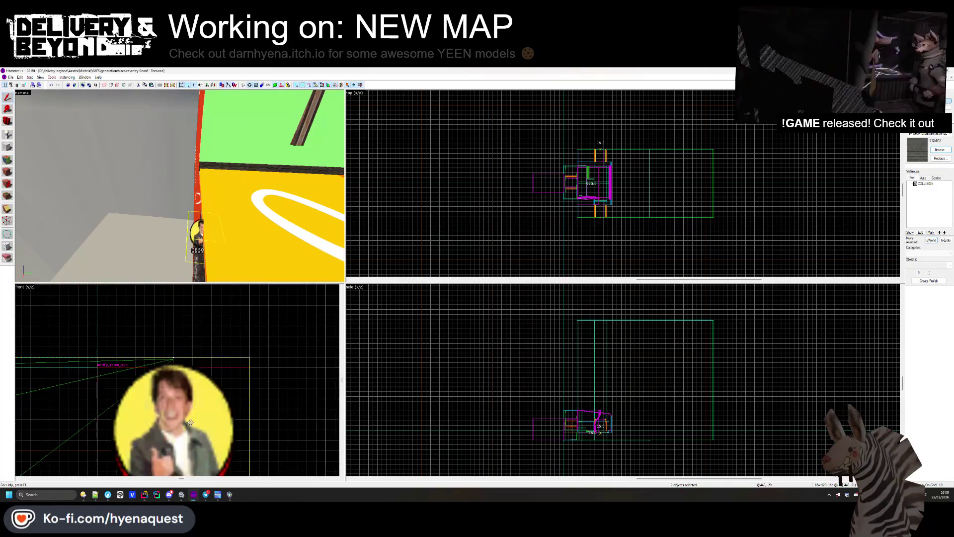
key(ctrl+shift+e)
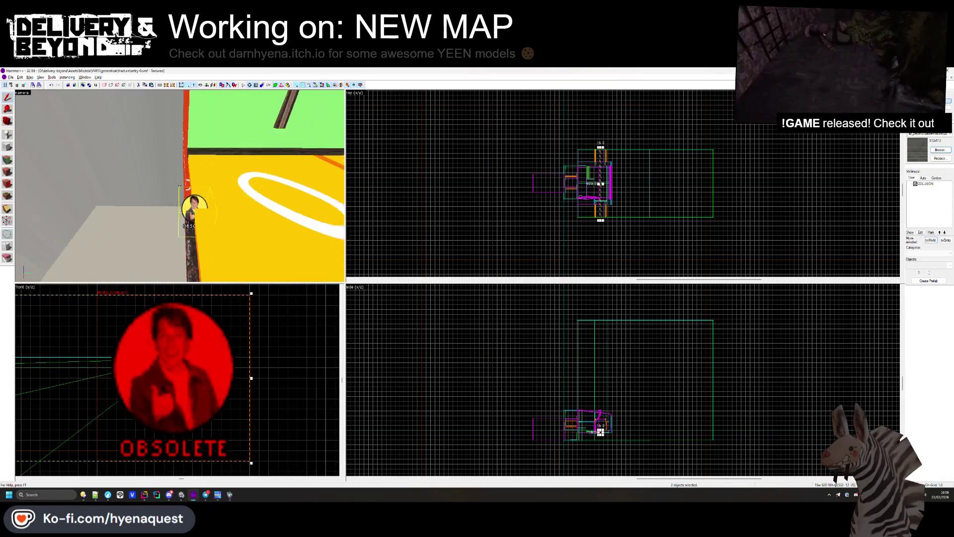
key(w)
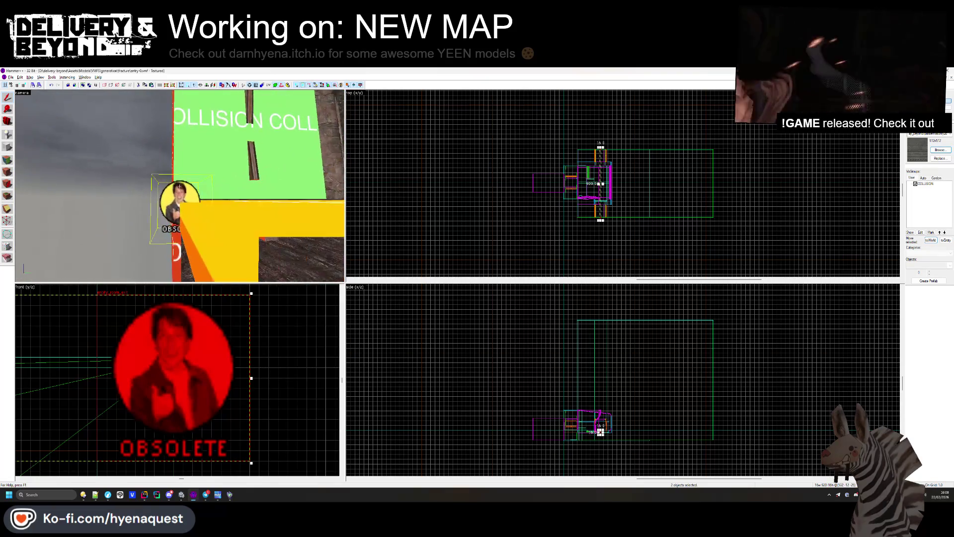
key(z)
key(Escape)
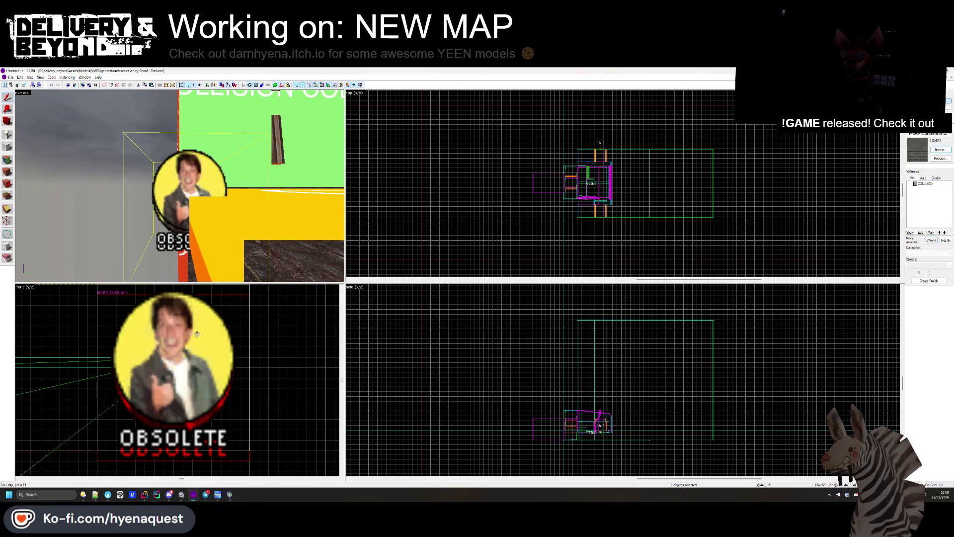
Step: Clear the selection and fly the 3D camera down the corridor to its numbered yellow floor, then return to Unity
click(194, 195)
key(Escape)
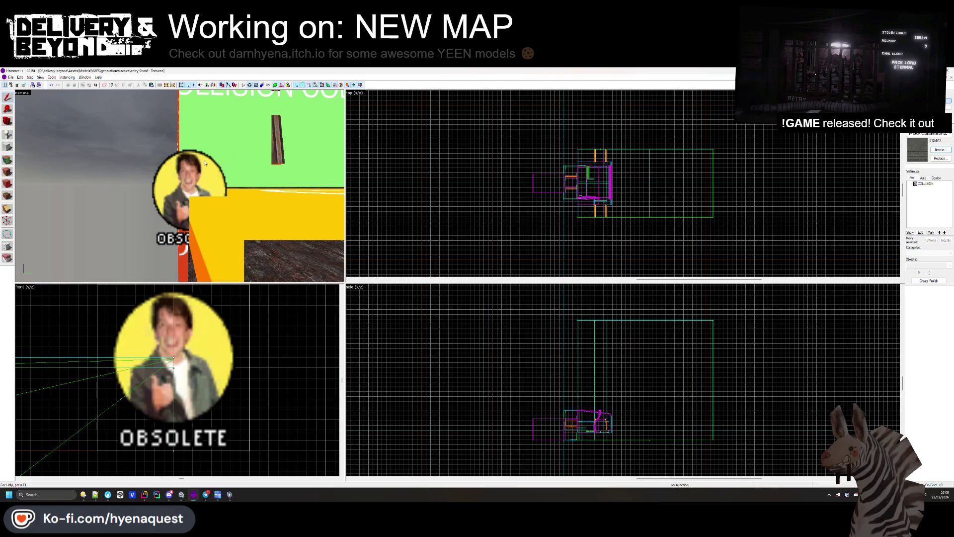
key(z)
key(w)
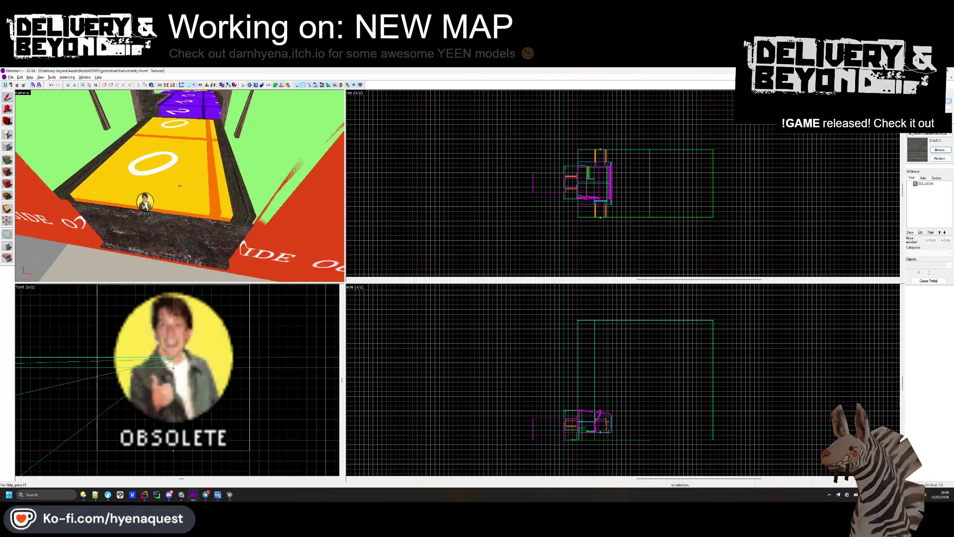
key(w)
key(s)
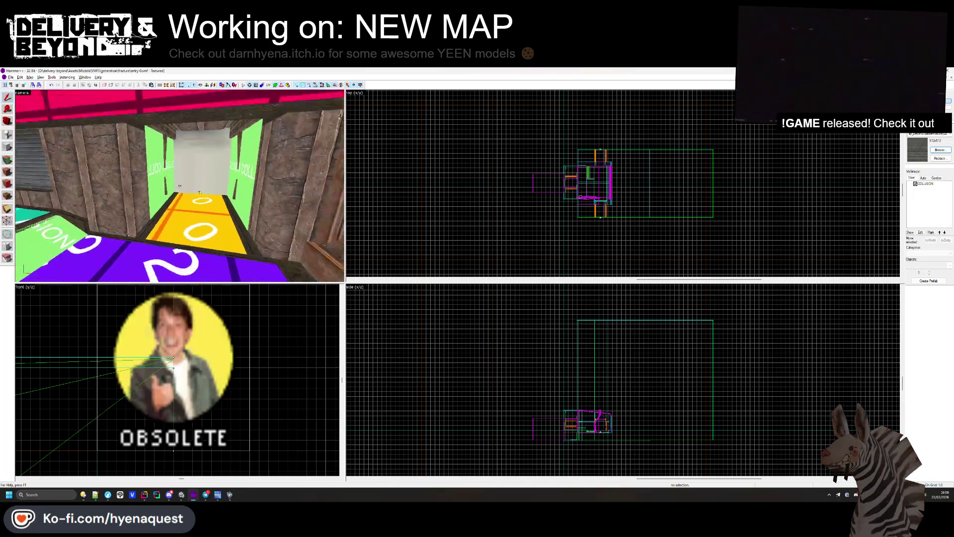
key(w)
key(z)
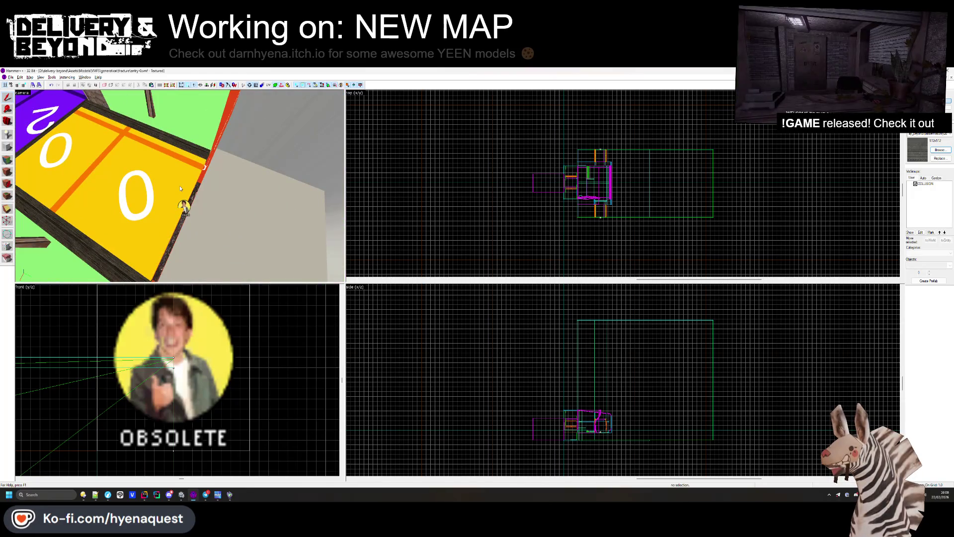
click(188, 495)
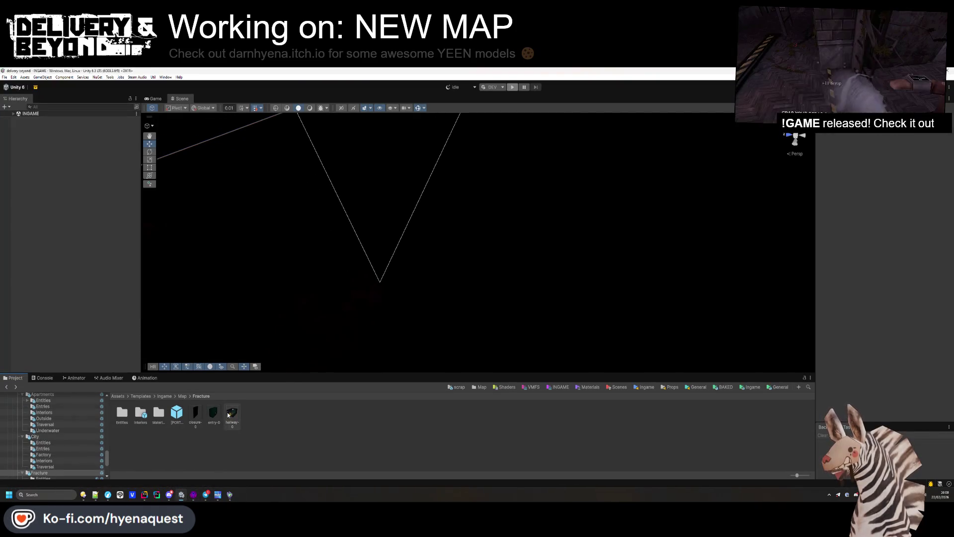
Step: Open the hallway-0 prefab and select its yellow room volume by the door
double_click(232, 412)
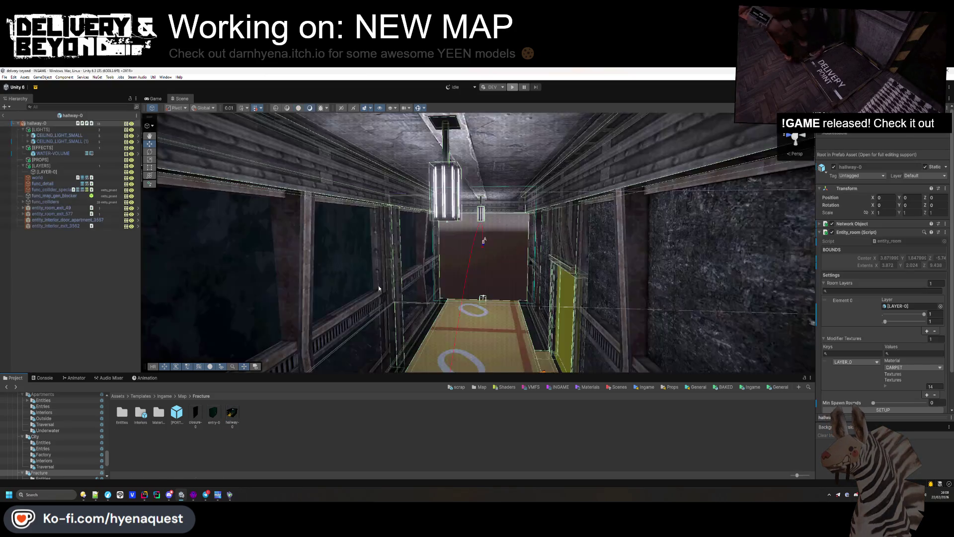
drag(377, 287, 566, 343)
click(389, 317)
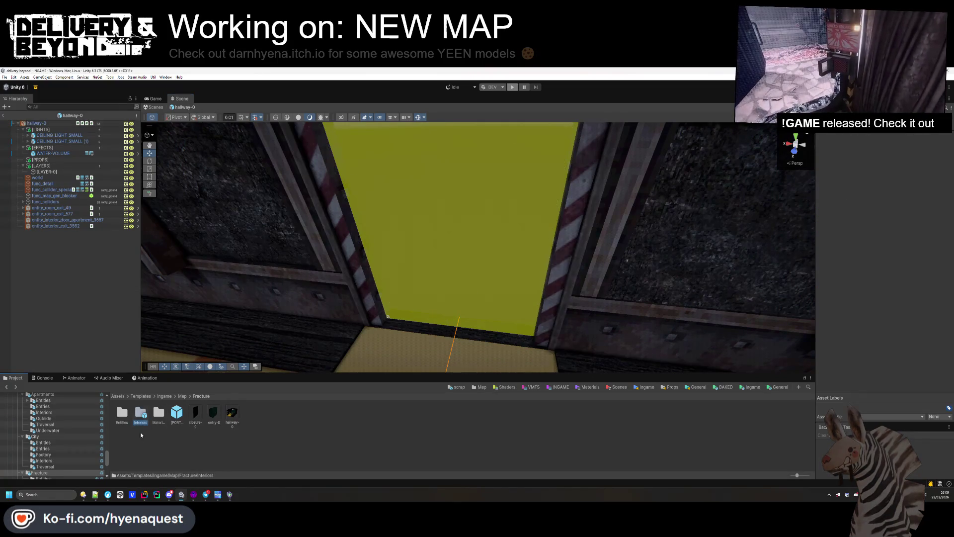
Step: Open apartment_door from Fracture > Entities and widen its Scale X to 1.15
double_click(122, 413)
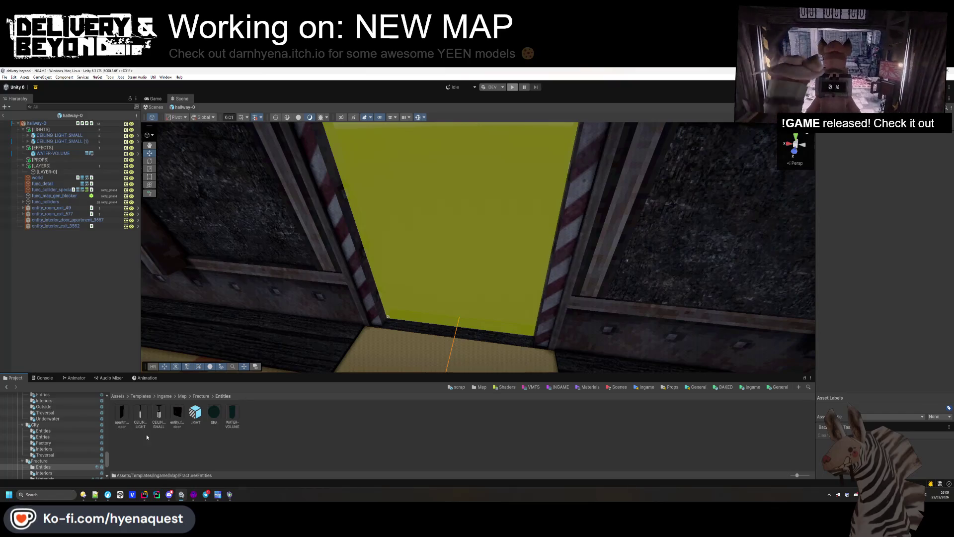
double_click(122, 414)
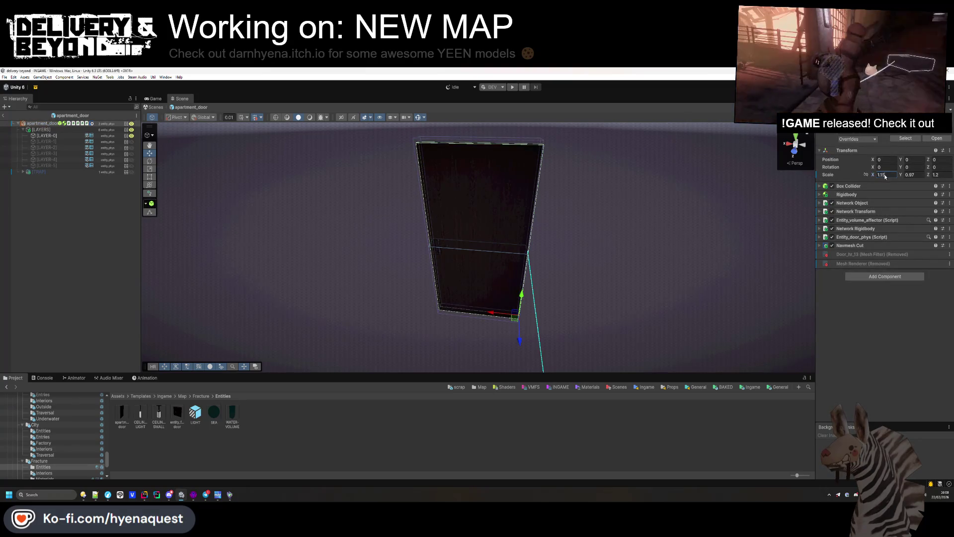
text(5)
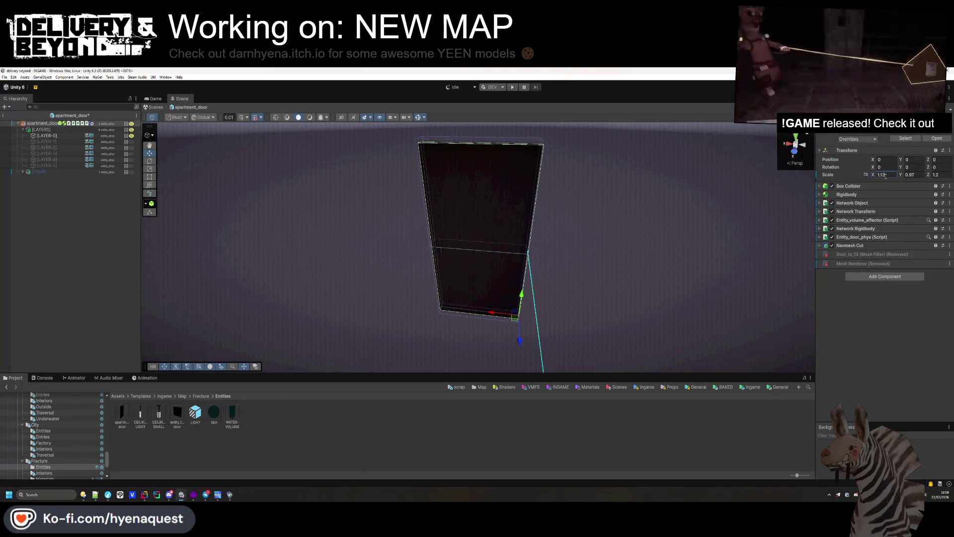
text(4)
click(112, 287)
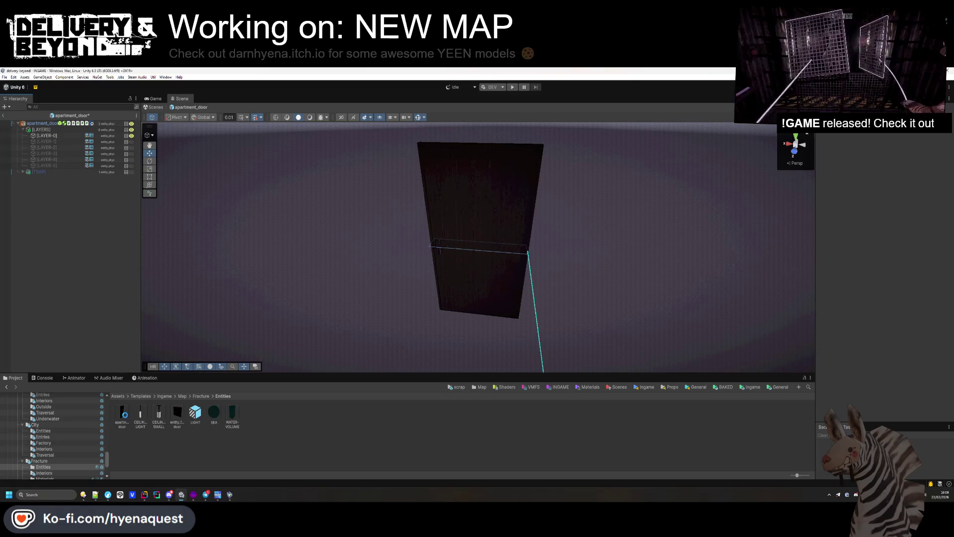
Step: Leave apartment_door and open the apartments-0 prefab from Fracture > Interiors
click(5, 116)
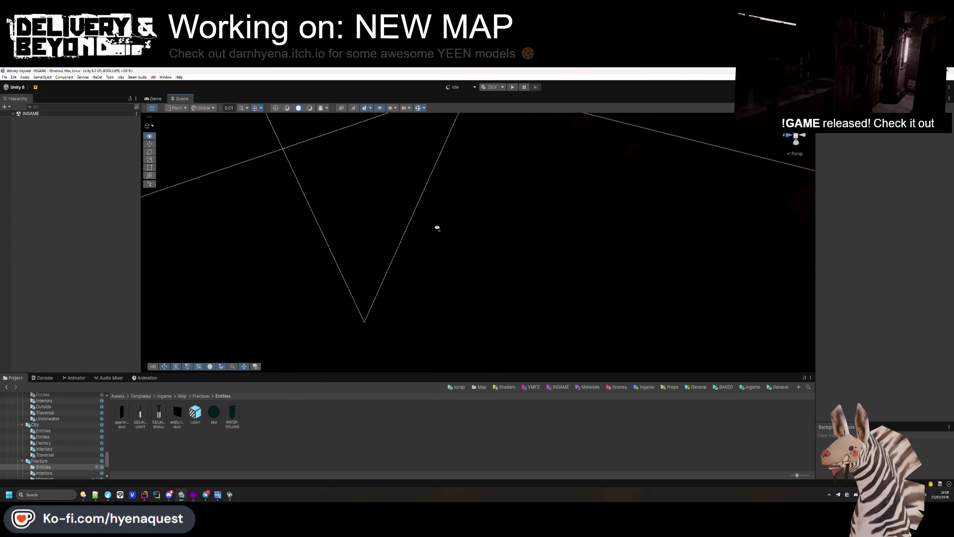
drag(437, 228, 432, 229)
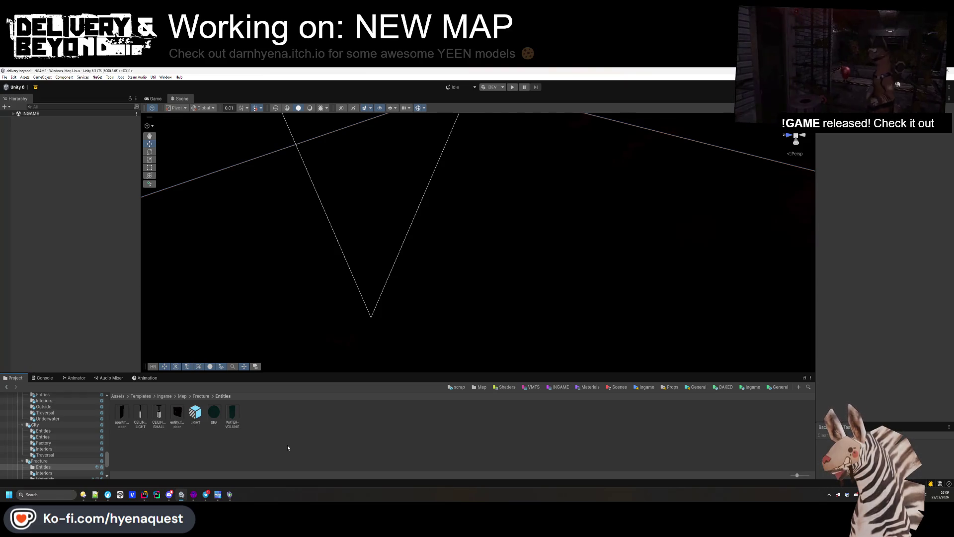
key(BackSpace)
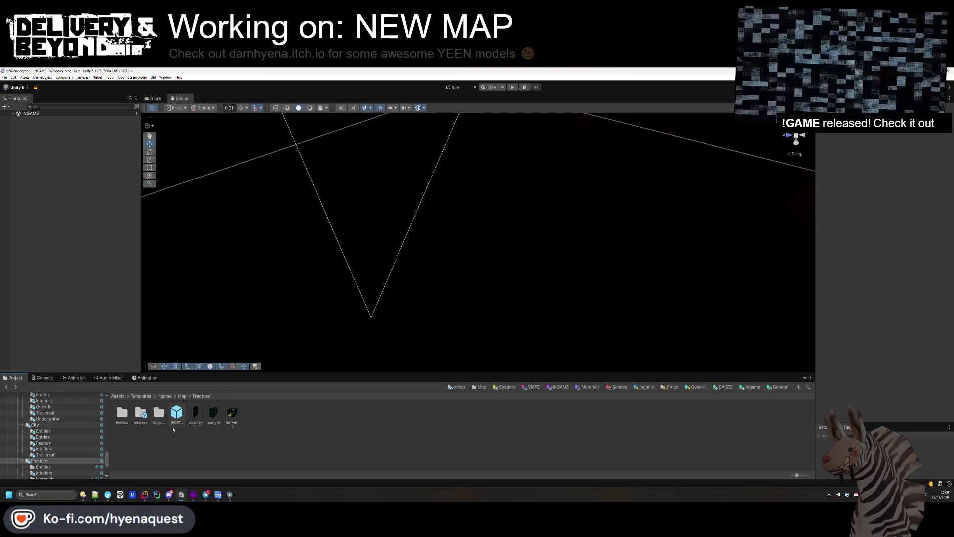
click(181, 397)
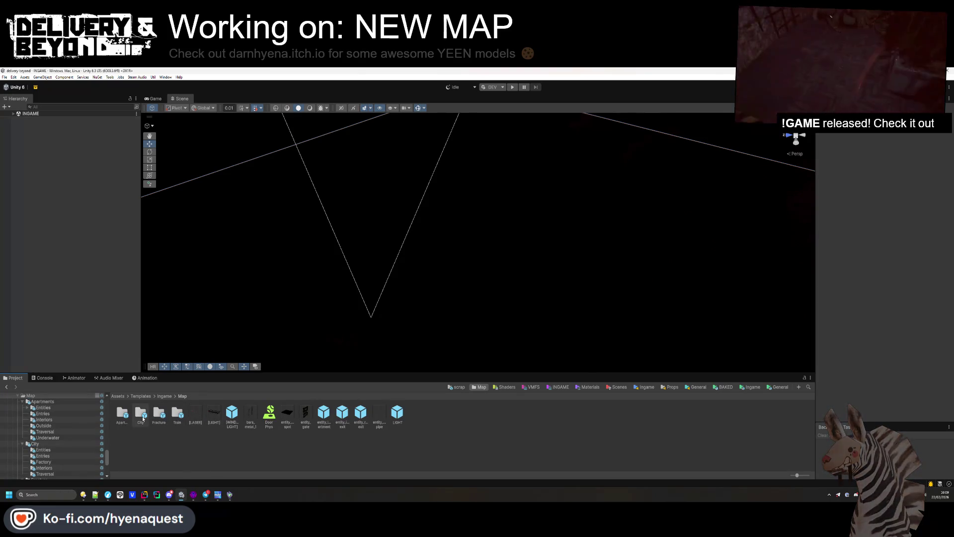
click(160, 396)
double_click(159, 413)
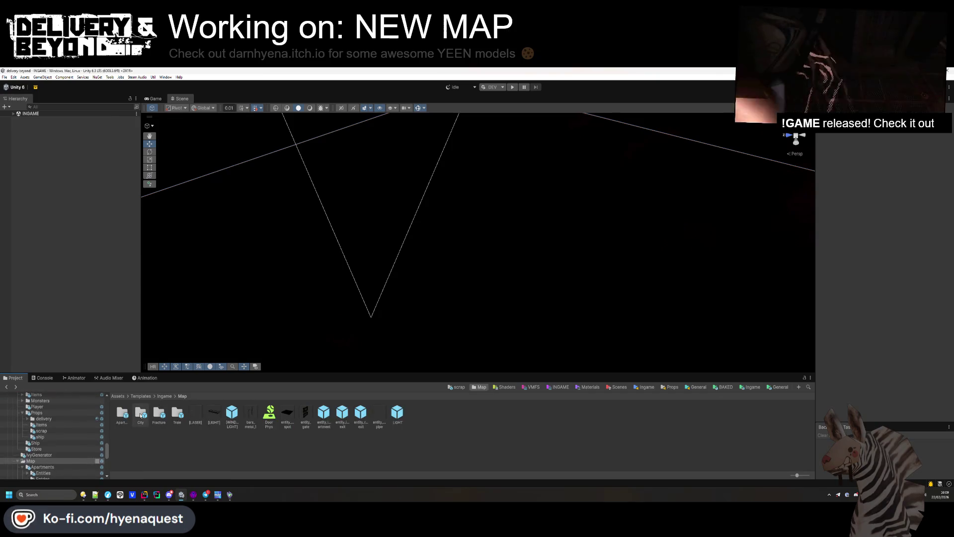
double_click(122, 412)
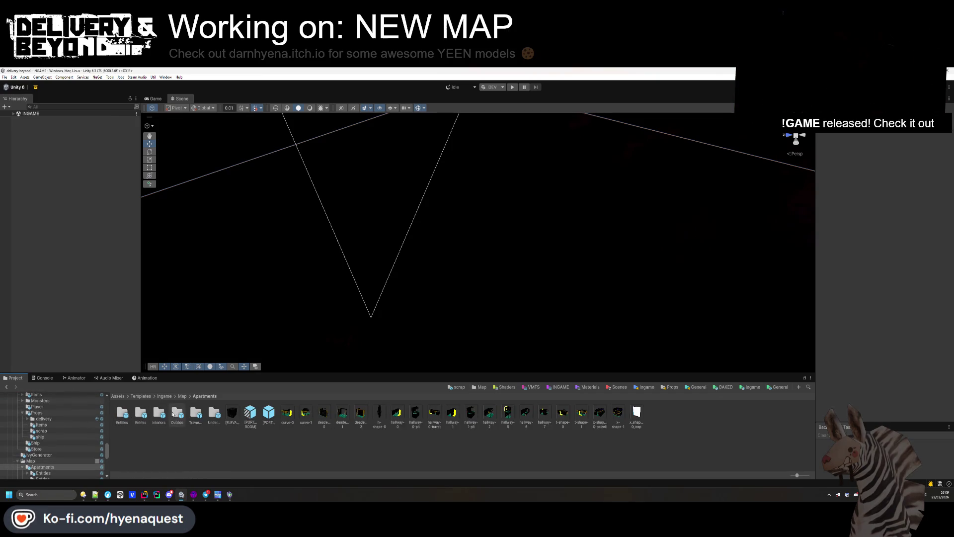
key(BackSpace)
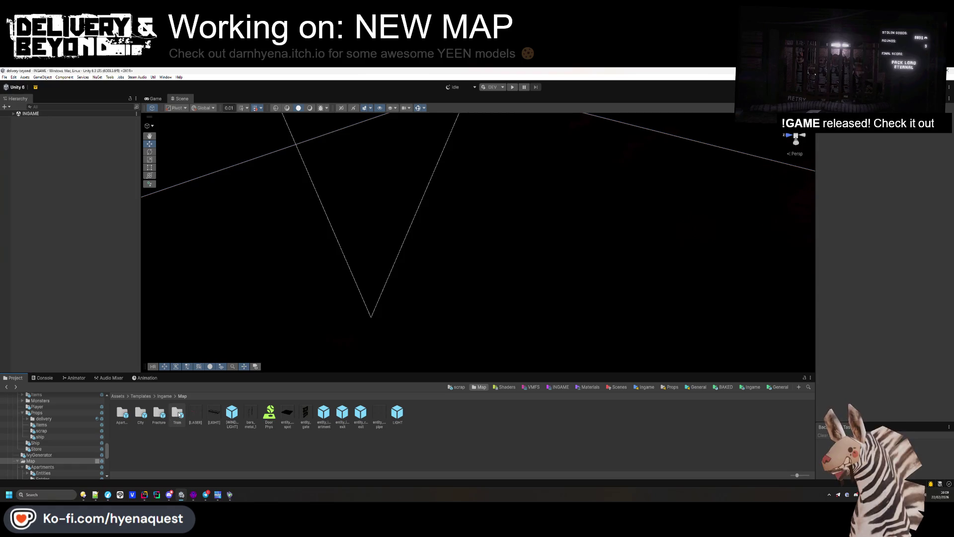
click(122, 413)
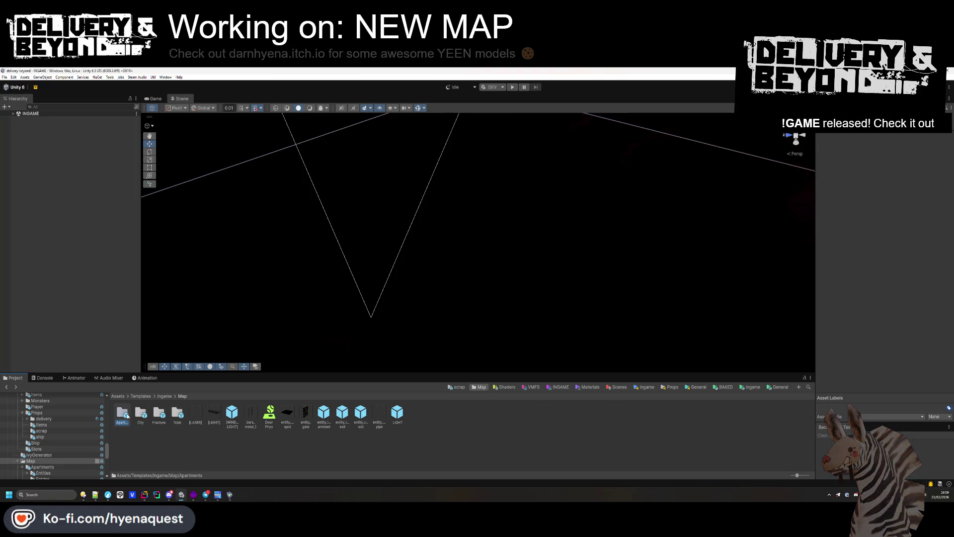
double_click(160, 414)
double_click(141, 414)
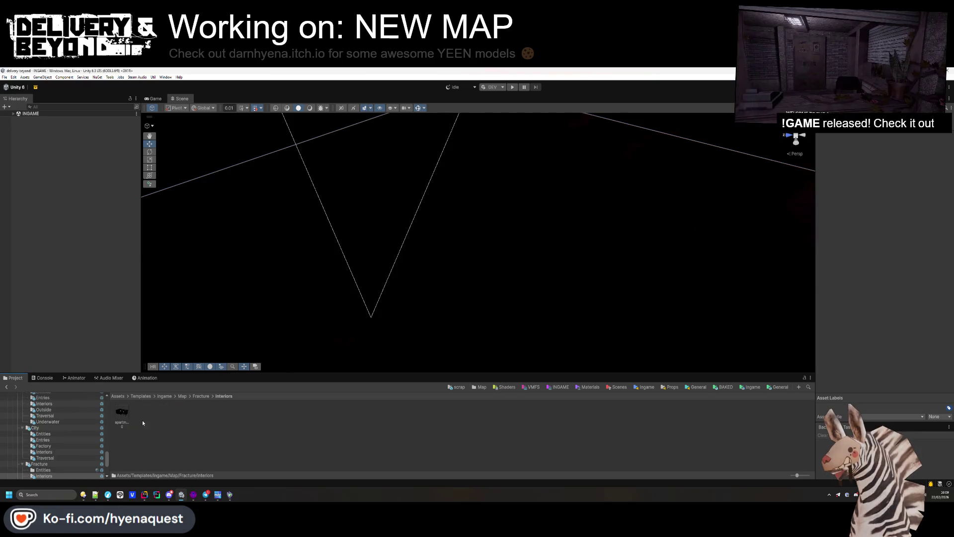
double_click(122, 412)
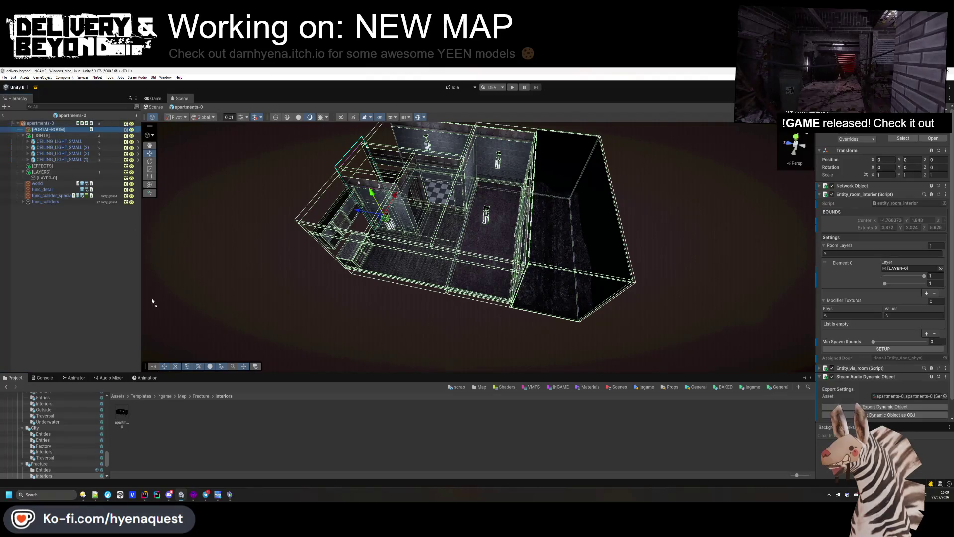
Step: Move the [PORTAL-ROOM] asset into the Fracture folder and select hallway-0
click(159, 442)
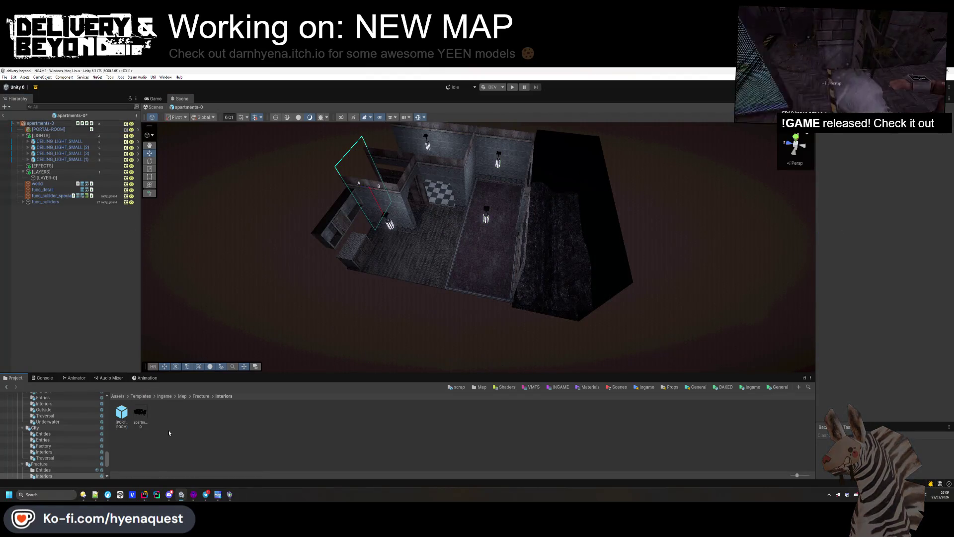
click(122, 414)
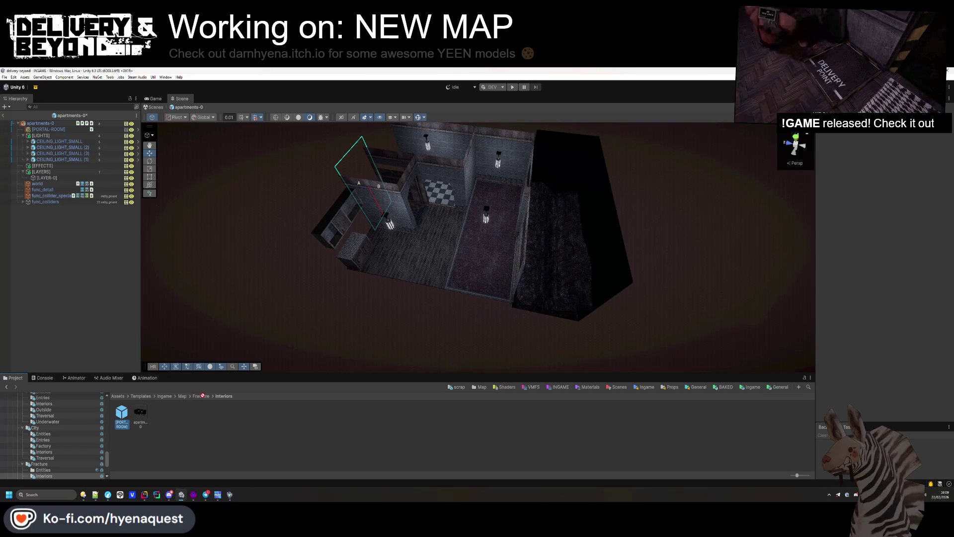
drag(199, 401, 201, 396)
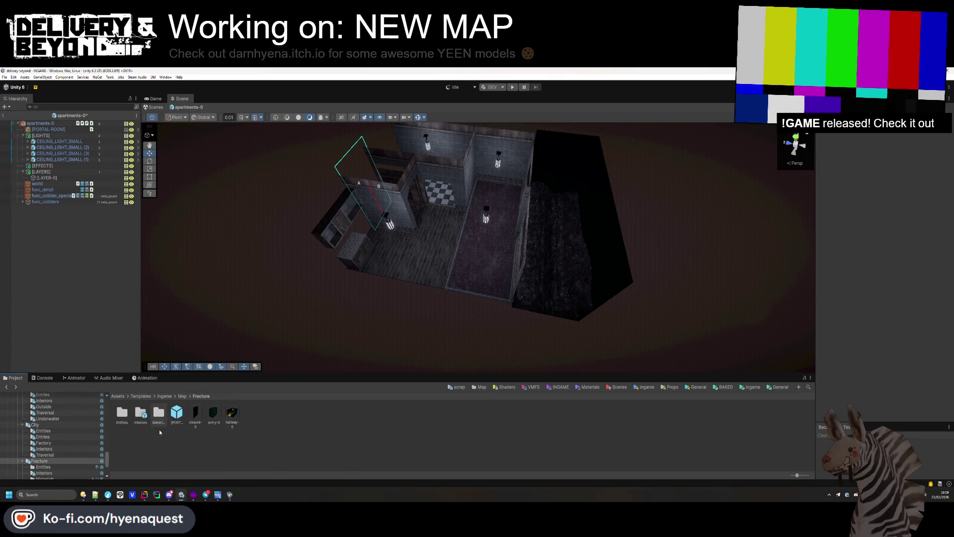
click(231, 412)
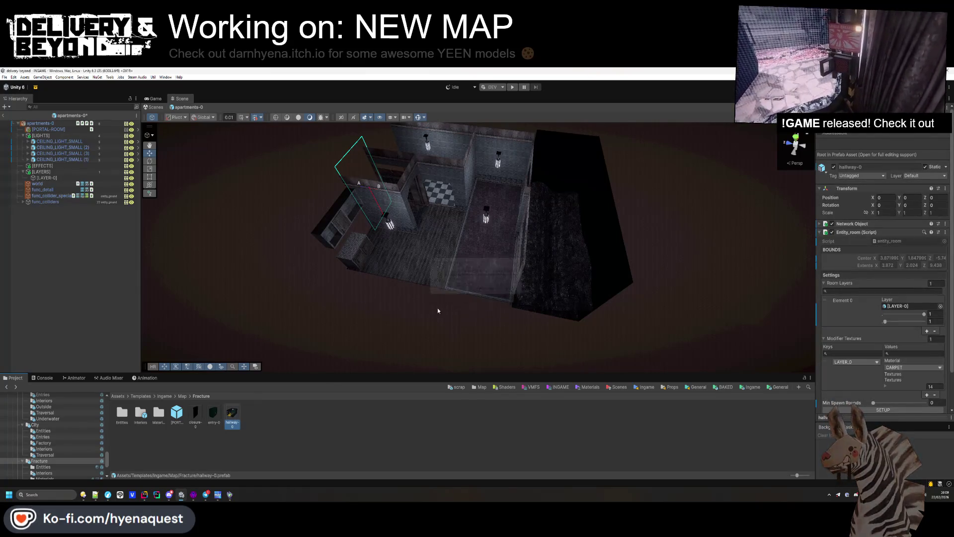
Step: Reopen hallway-0 in Prefab Mode and orbit to frame its whole yellow doorway
double_click(231, 413)
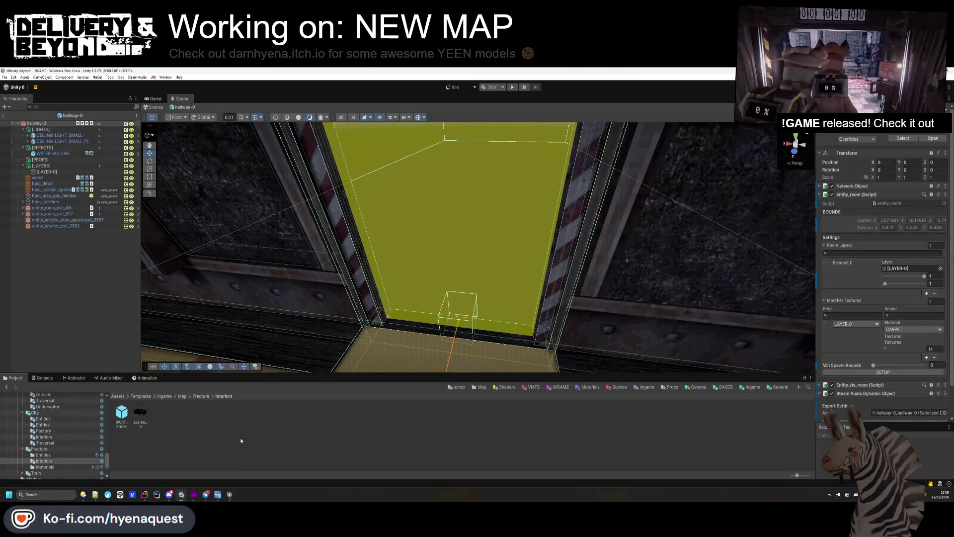
click(200, 395)
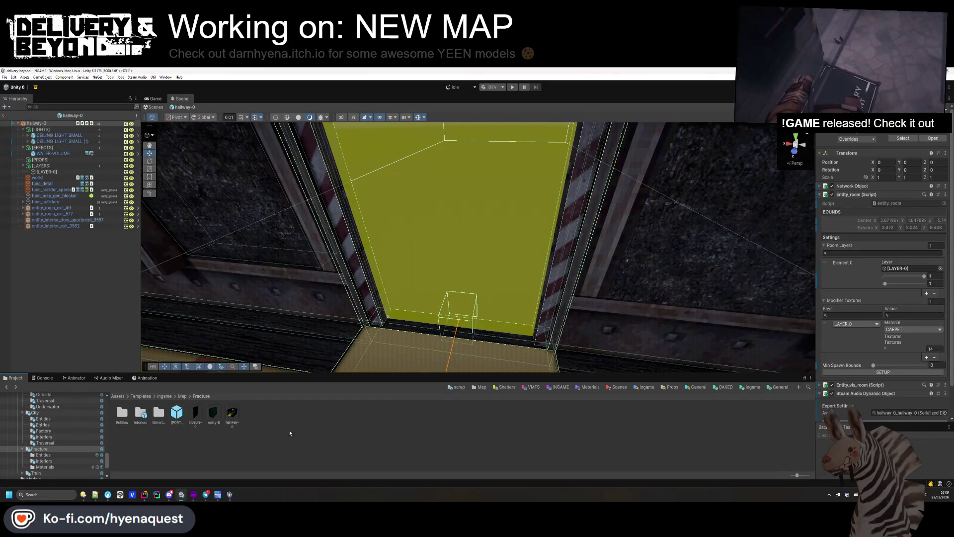
drag(343, 298, 371, 248)
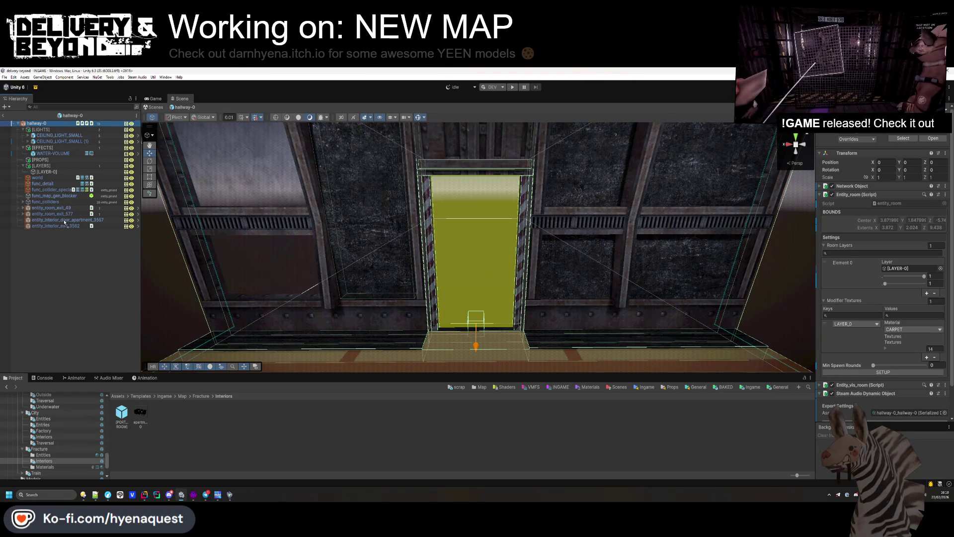
Step: Reset the portal volume's position to 0, 0, 0, then set Y to 2
click(477, 246)
click(895, 160)
text(0)
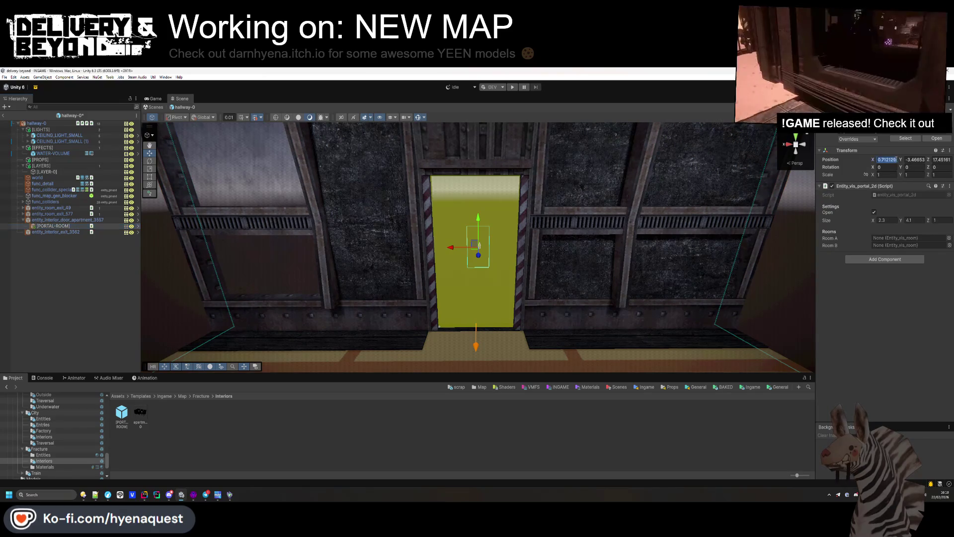
key(Tab)
text(0)
key(Tab)
text(0)
key(Return)
click(916, 159)
text(2)
key(Return)
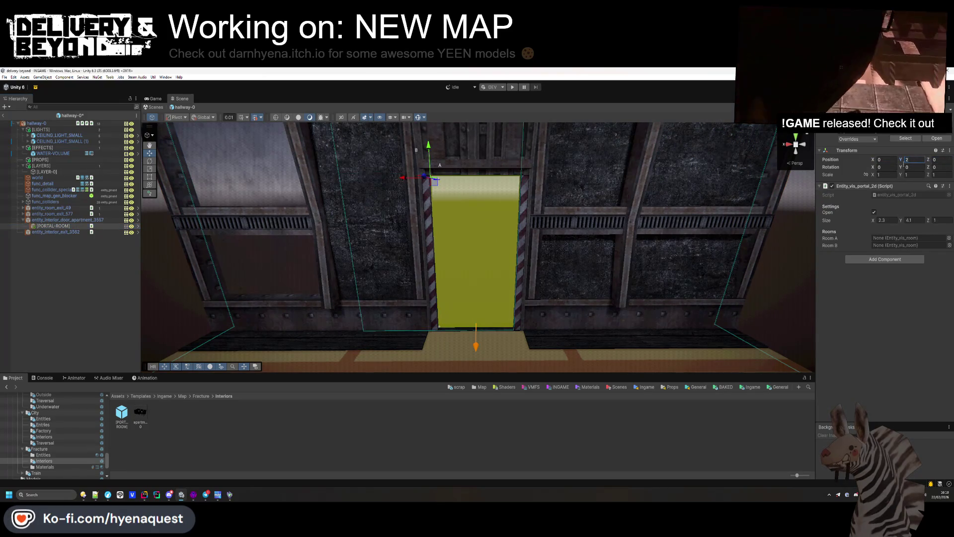
Step: Widen the portal volume to X size 5 and shift it toward the door at 0.7
mouse_move(561, 214)
mouse_down()
mouse_move(573, 203)
mouse_move(563, 189)
mouse_up()
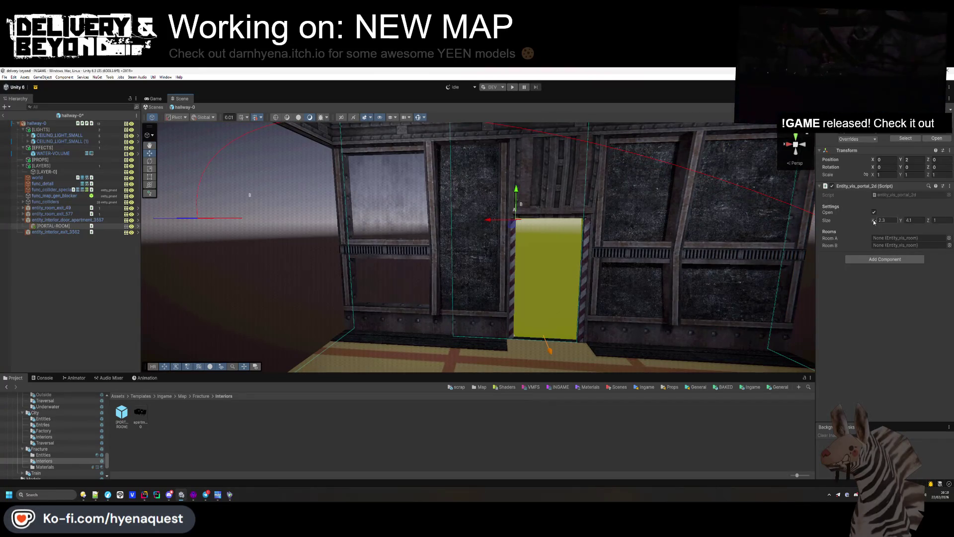
mouse_move(874, 223)
mouse_down()
mouse_move(892, 226)
mouse_move(884, 225)
mouse_up()
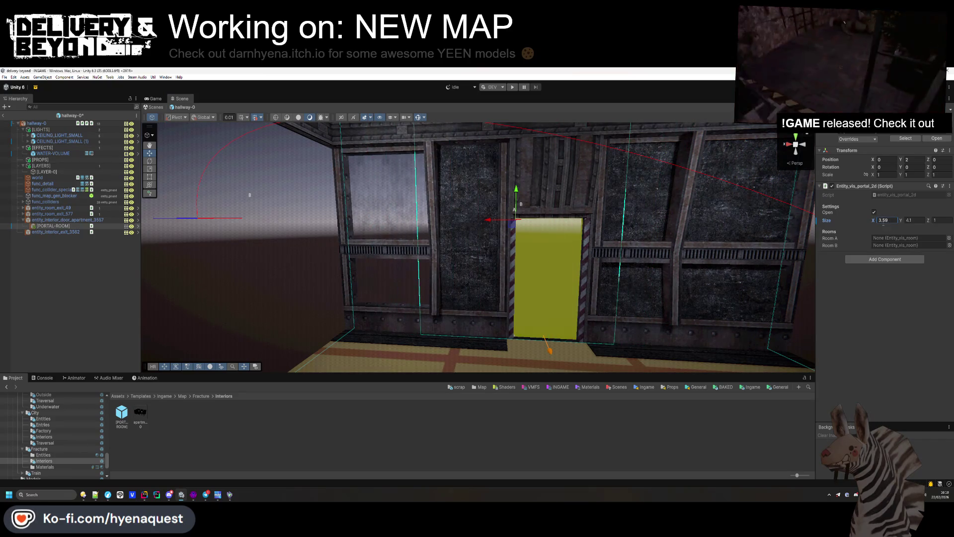
text(3)
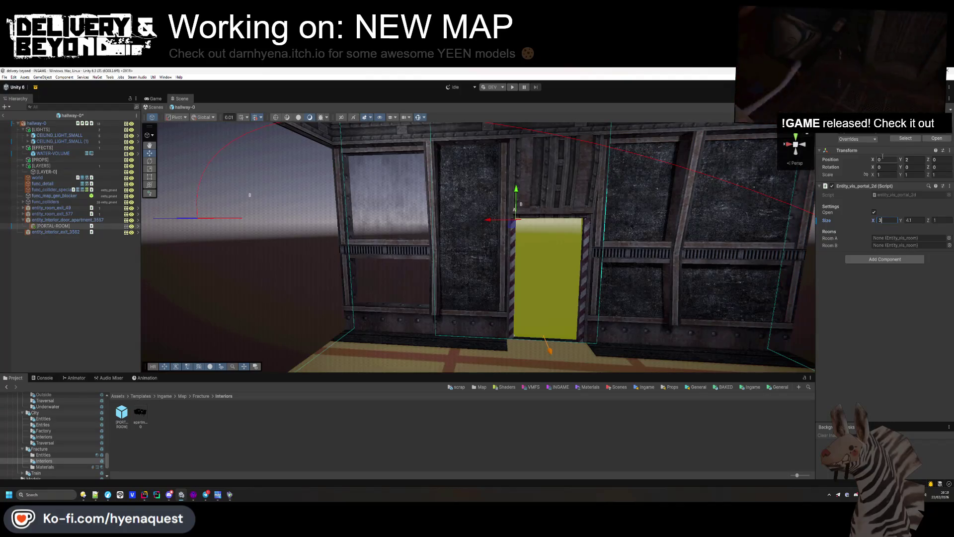
drag(877, 159, 869, 159)
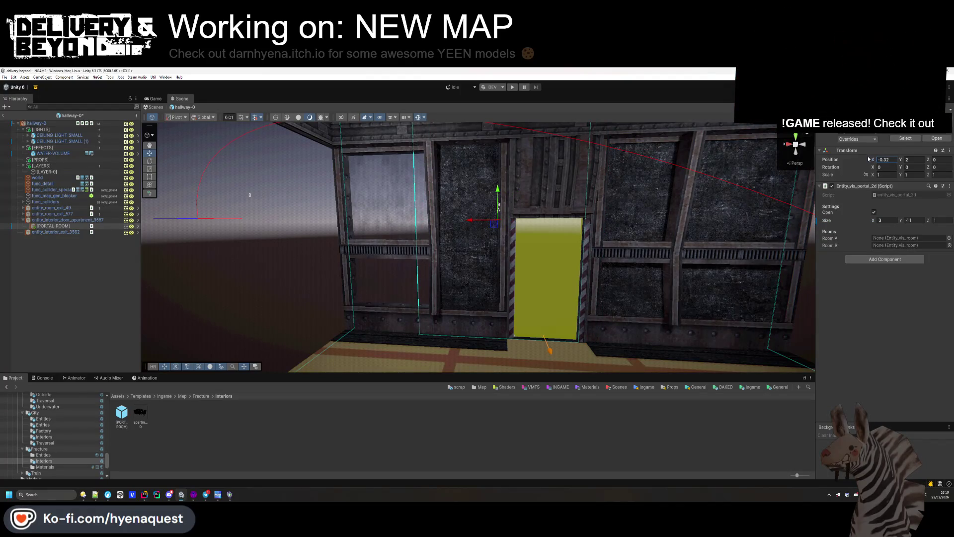
drag(874, 220, 885, 220)
click(884, 220)
text(4)
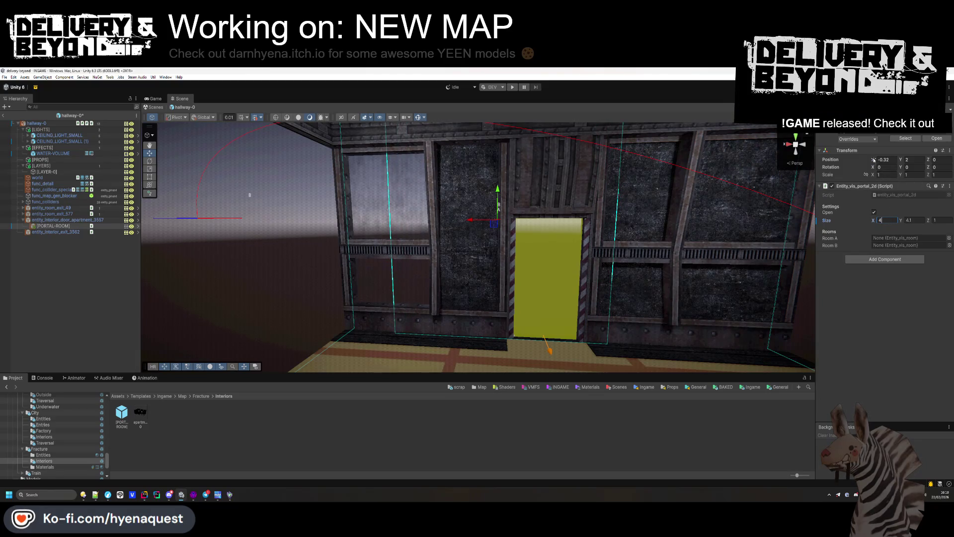
drag(874, 160, 873, 159)
click(885, 220)
text(5)
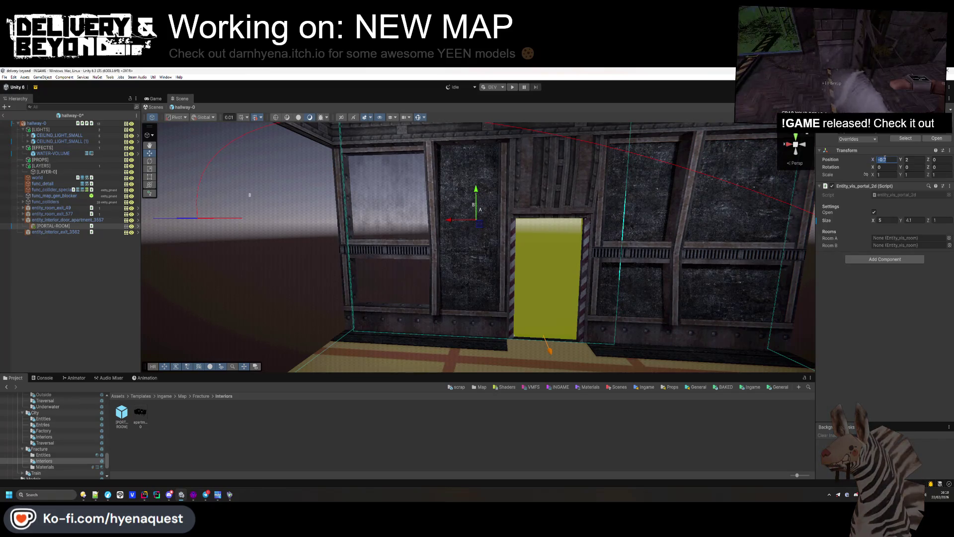
text(0.)
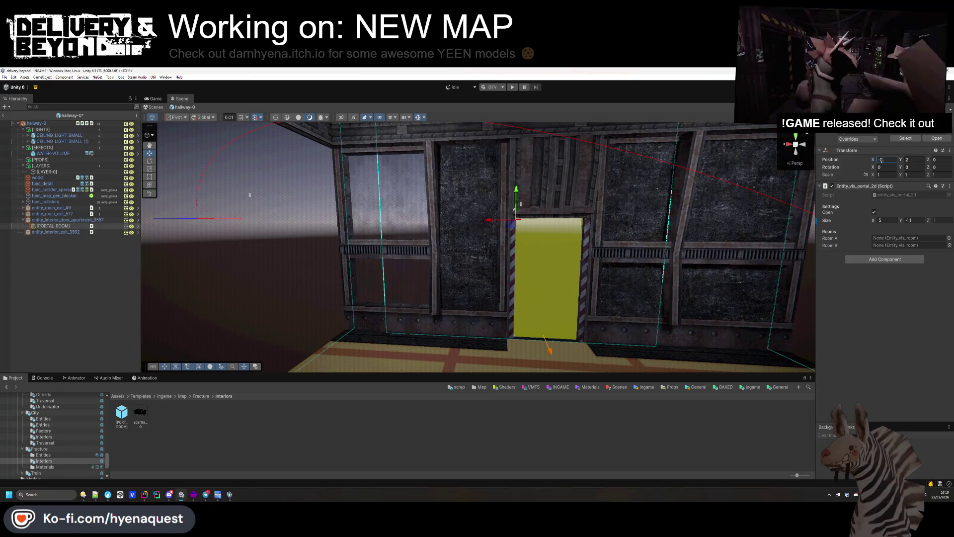
text(7)
Step: Apply all of [PORTAL-ROOM]'s overrides to the prefab
mouse_move(488, 269)
mouse_down()
mouse_move(529, 277)
mouse_move(524, 294)
mouse_move(550, 313)
mouse_move(524, 252)
mouse_move(500, 250)
mouse_up()
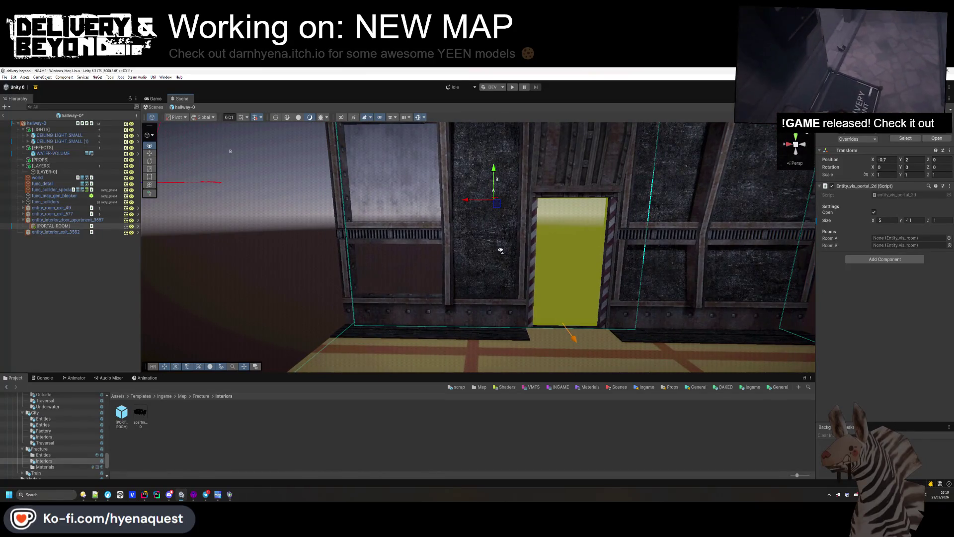
click(54, 226)
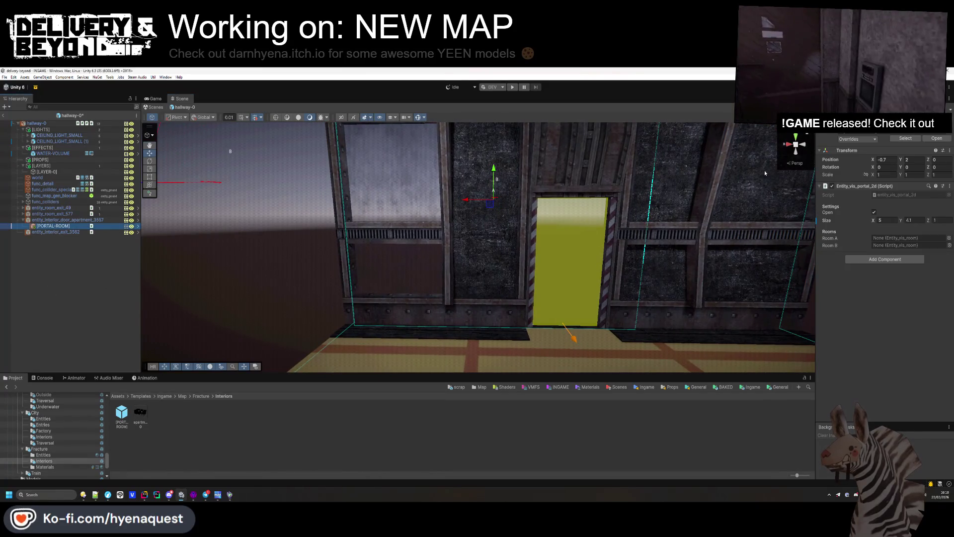
click(851, 140)
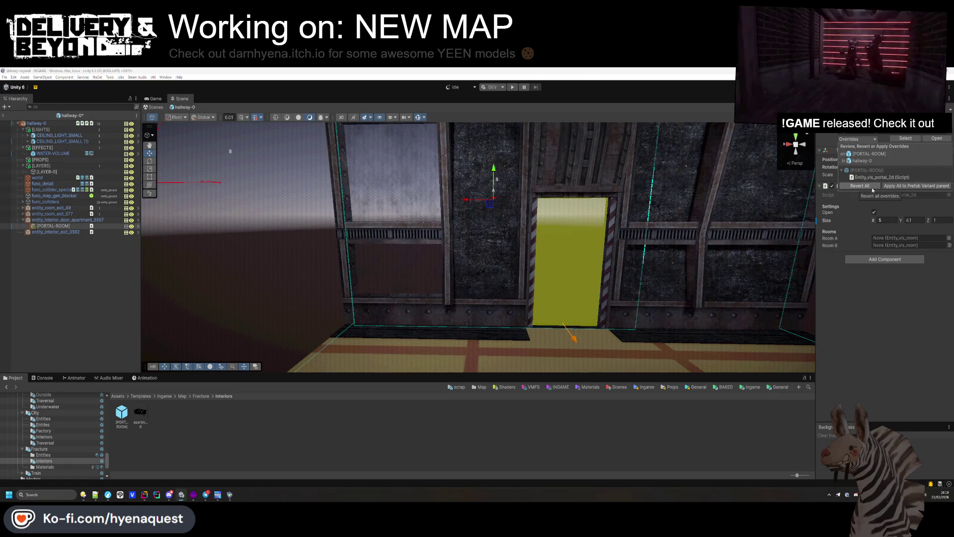
click(896, 187)
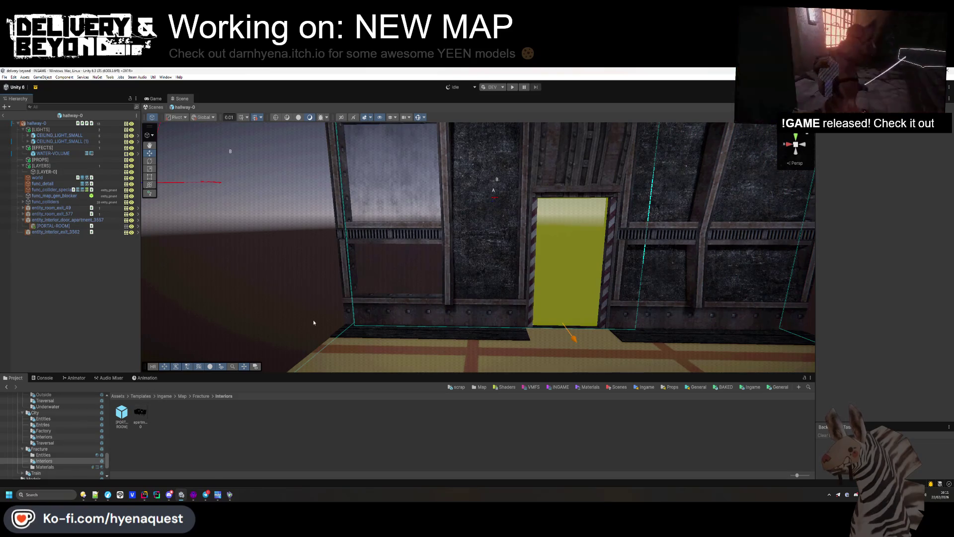
Step: Run the Entity_room SETUP on the hallway-0 root and check its portal volume
click(50, 123)
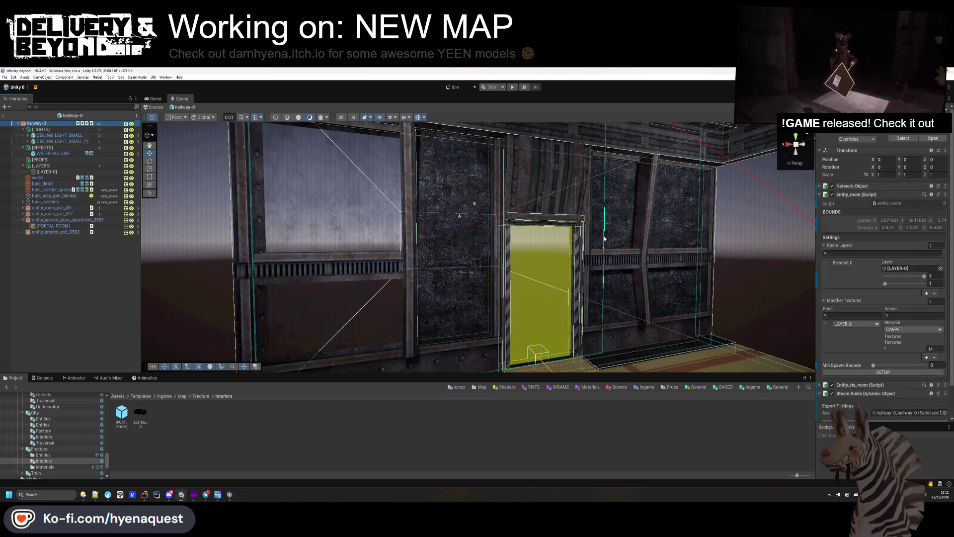
click(877, 372)
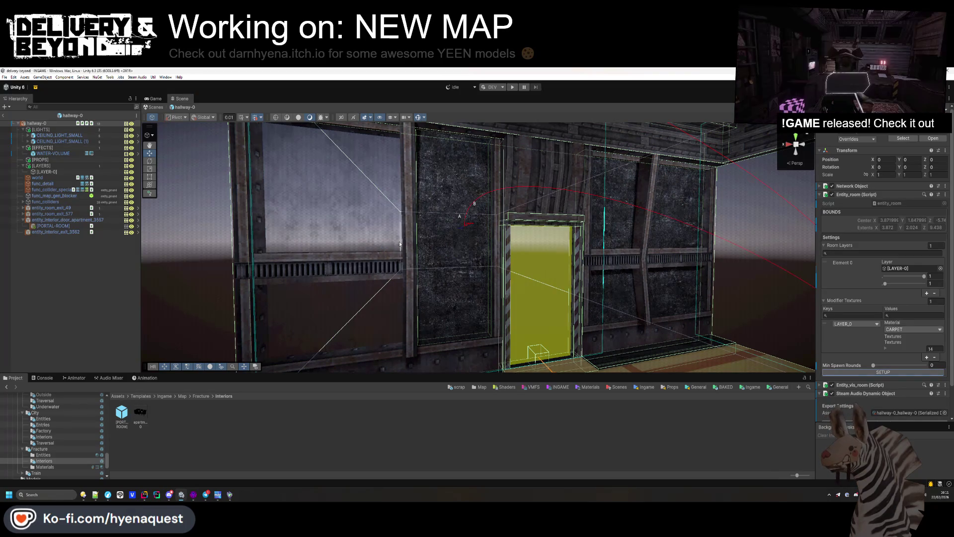
click(66, 226)
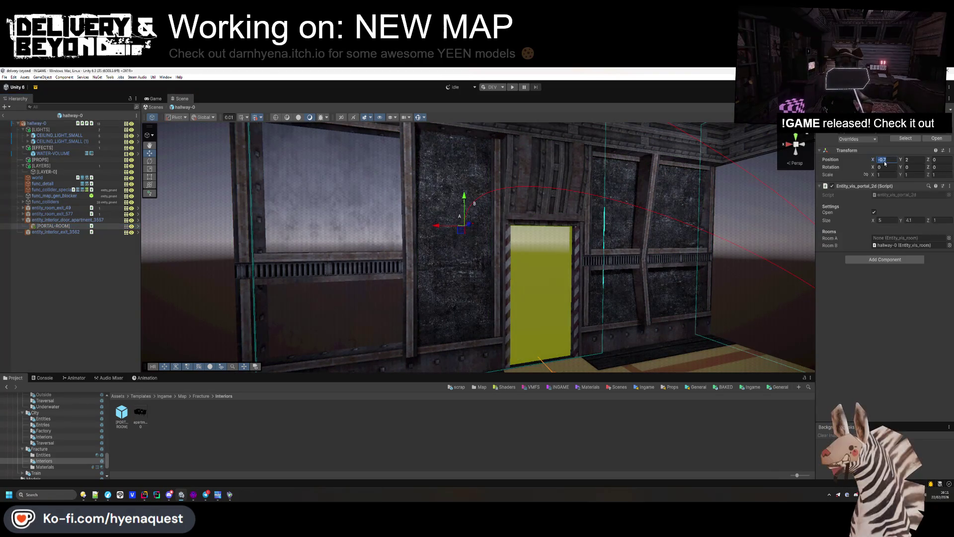
click(124, 448)
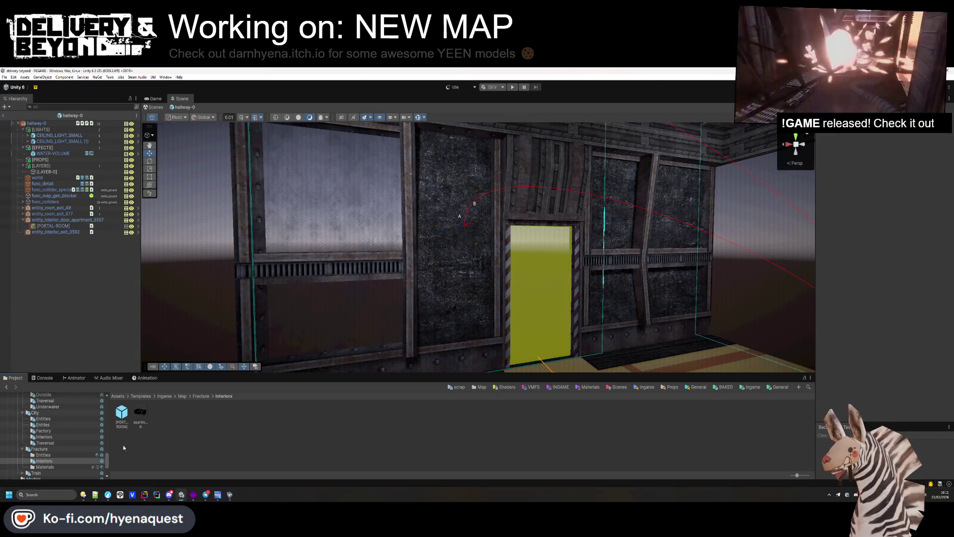
double_click(140, 413)
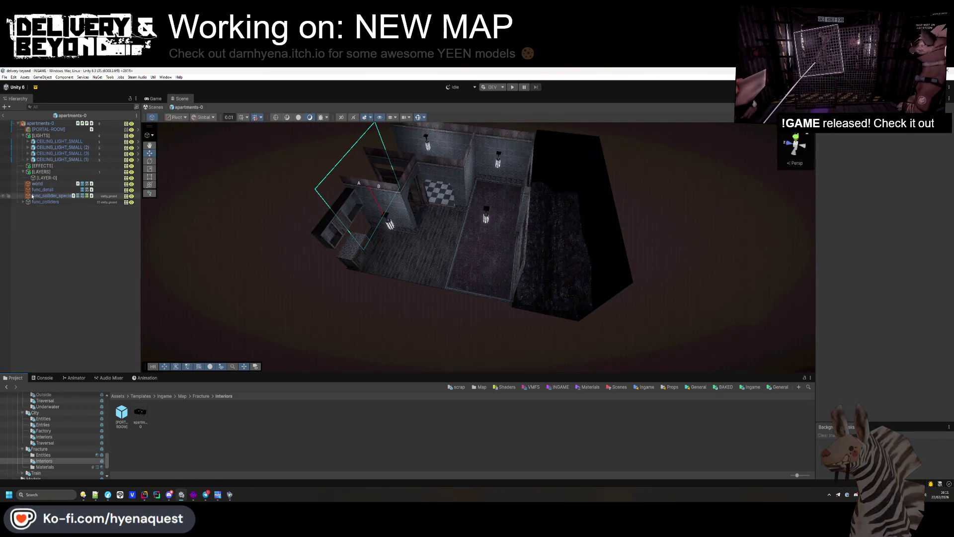
Step: Set the apartments-0 [PORTAL-ROOM] Position X to 0.7 and exit back to the INGAME scene
click(49, 129)
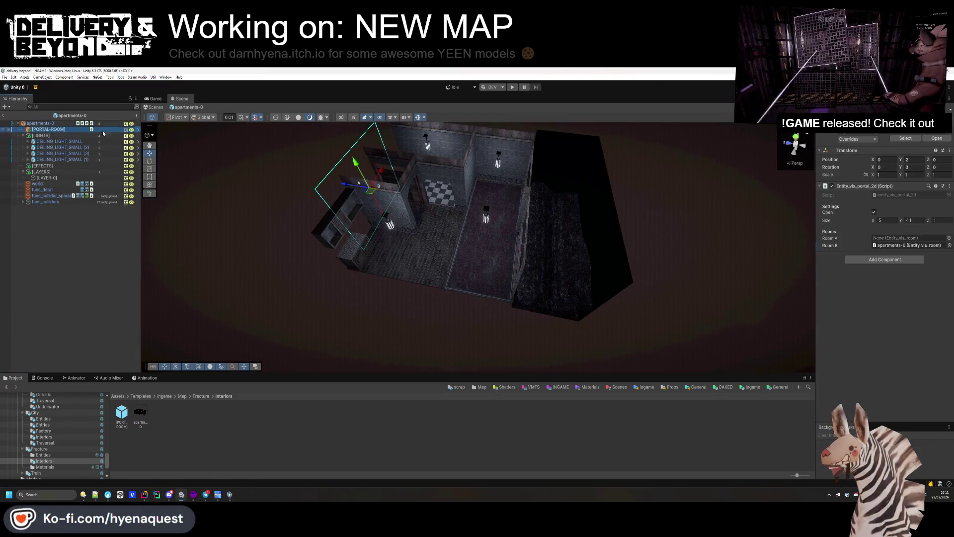
click(883, 159)
text(-0.7)
click(316, 270)
mouse_move(315, 270)
mouse_down()
mouse_move(377, 249)
mouse_move(470, 276)
mouse_move(522, 276)
mouse_up()
key(f)
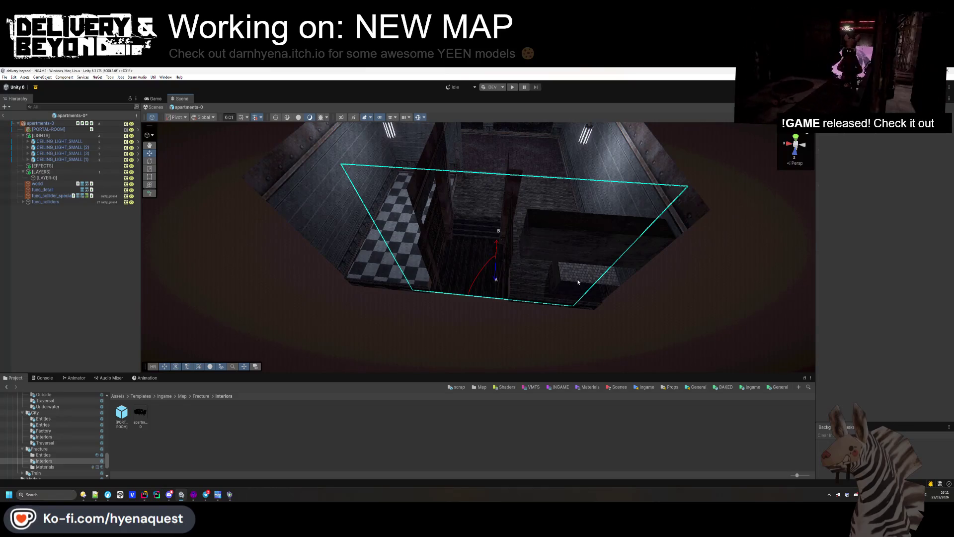
click(884, 160)
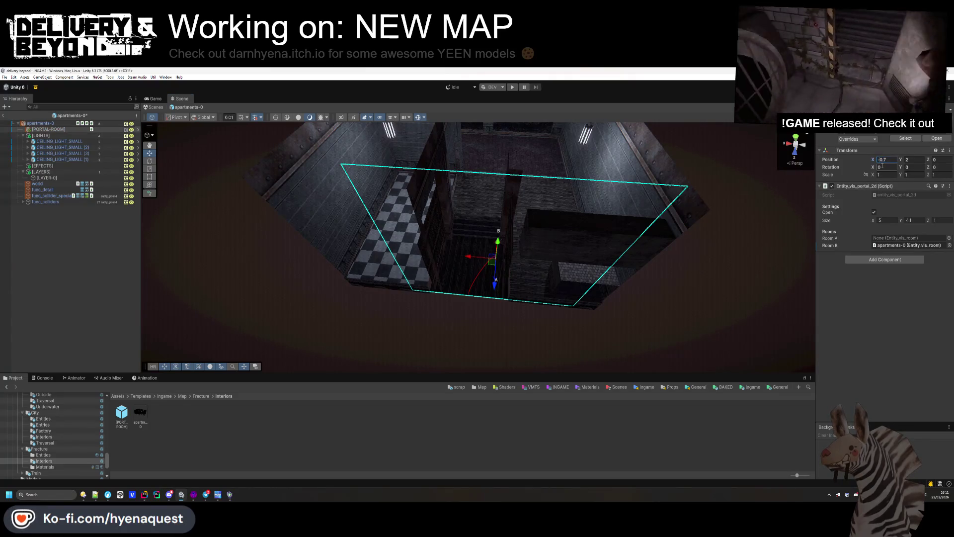
text(0.7)
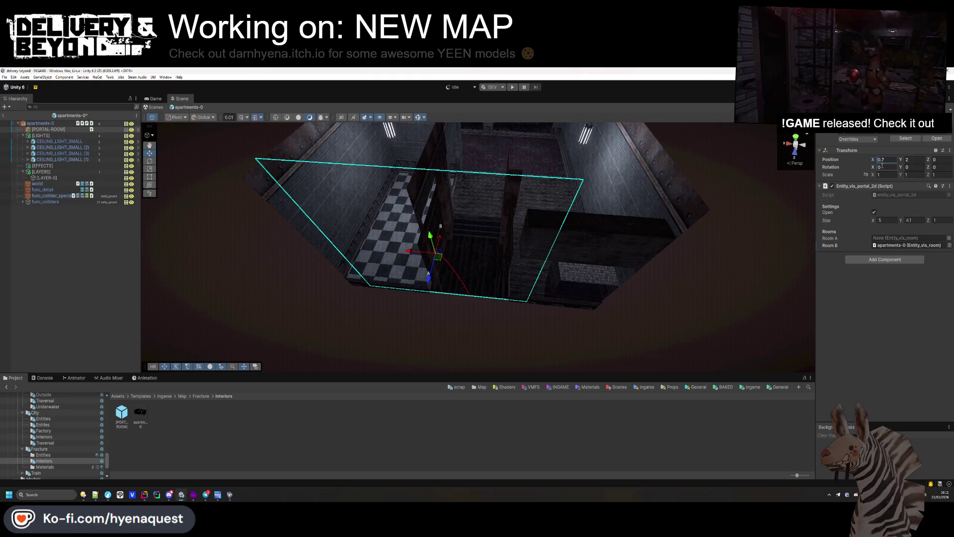
mouse_move(556, 222)
mouse_down()
mouse_move(549, 238)
mouse_move(586, 215)
mouse_move(565, 158)
mouse_move(485, 211)
mouse_up()
click(106, 253)
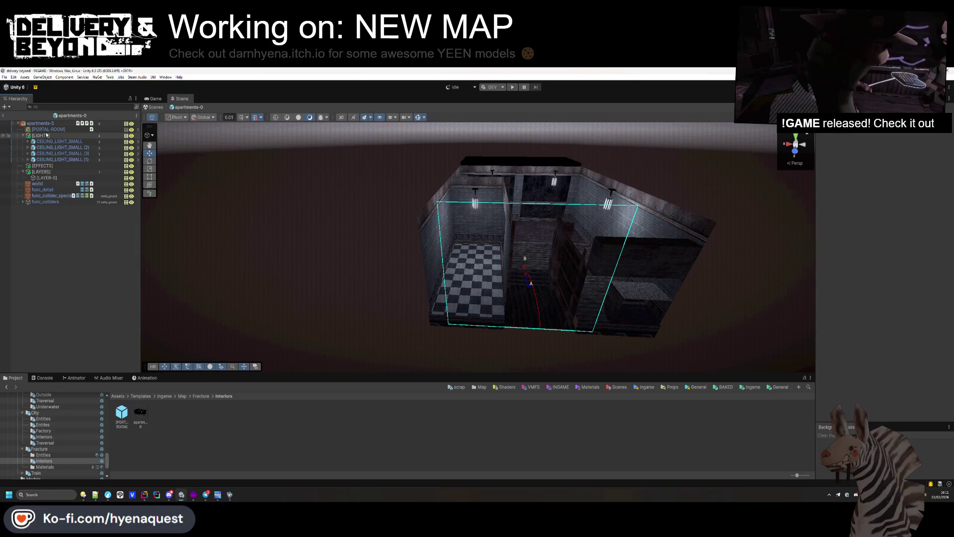
click(4, 116)
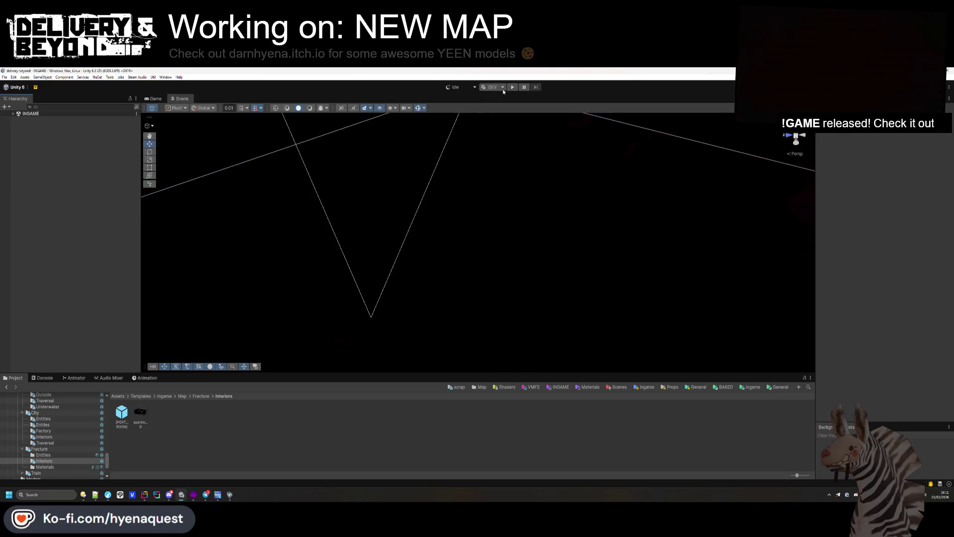
Step: Play-test the generated fracture rooms in the Game view, then switch to the Scene view
click(514, 88)
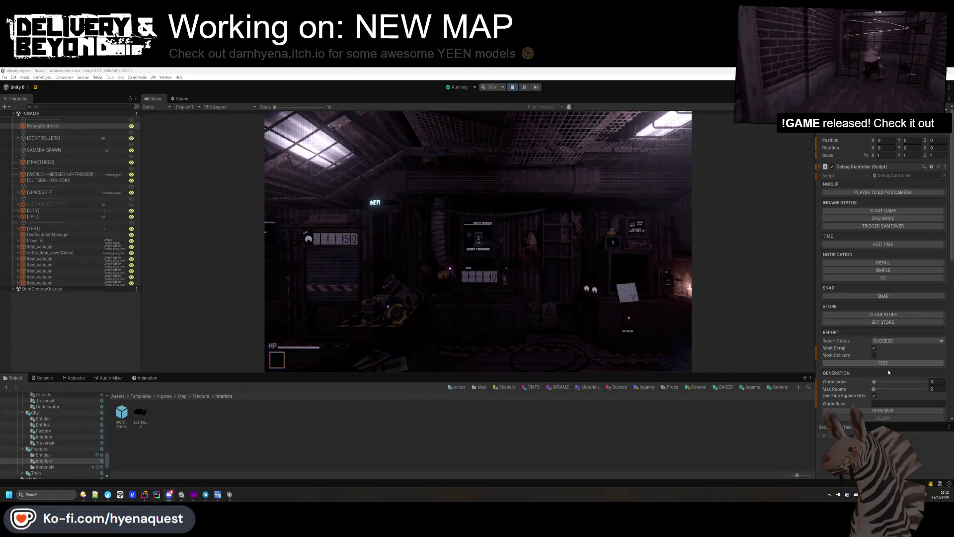
click(370, 203)
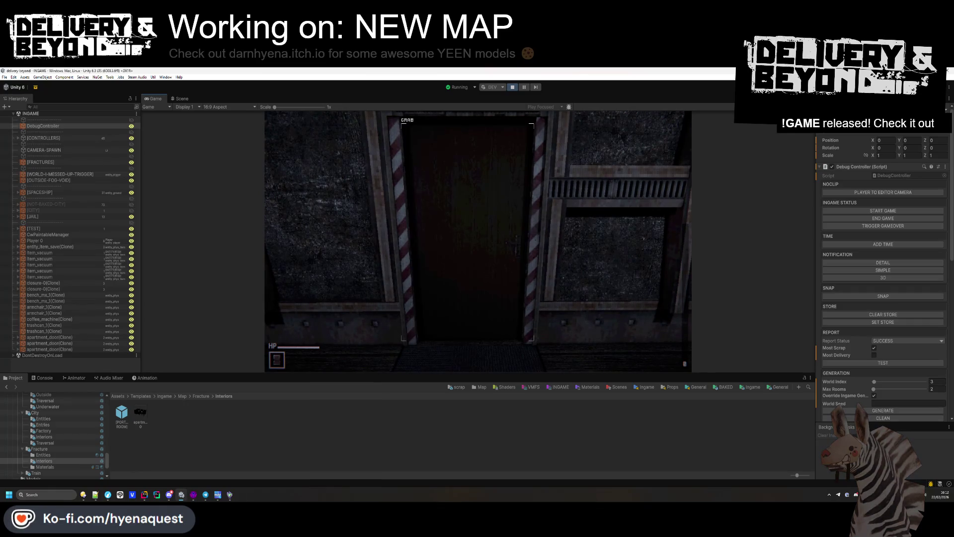
key(ctrl+1)
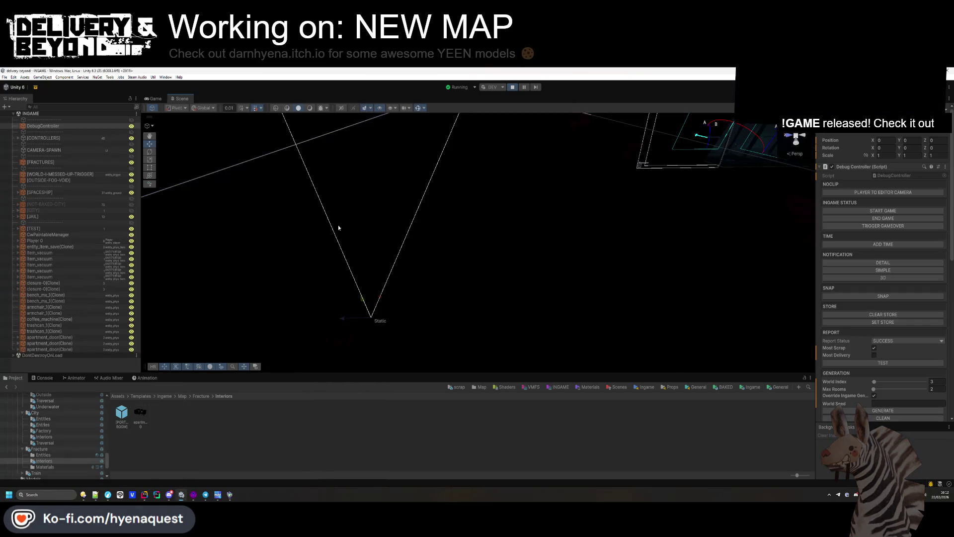
Step: Find and select the spawned apartment_door(Clone) in the scene, then return to the Game view
mouse_move(338, 224)
mouse_down()
mouse_move(544, 177)
mouse_move(564, 153)
mouse_move(436, 217)
mouse_move(527, 213)
mouse_move(500, 224)
mouse_up()
click(482, 242)
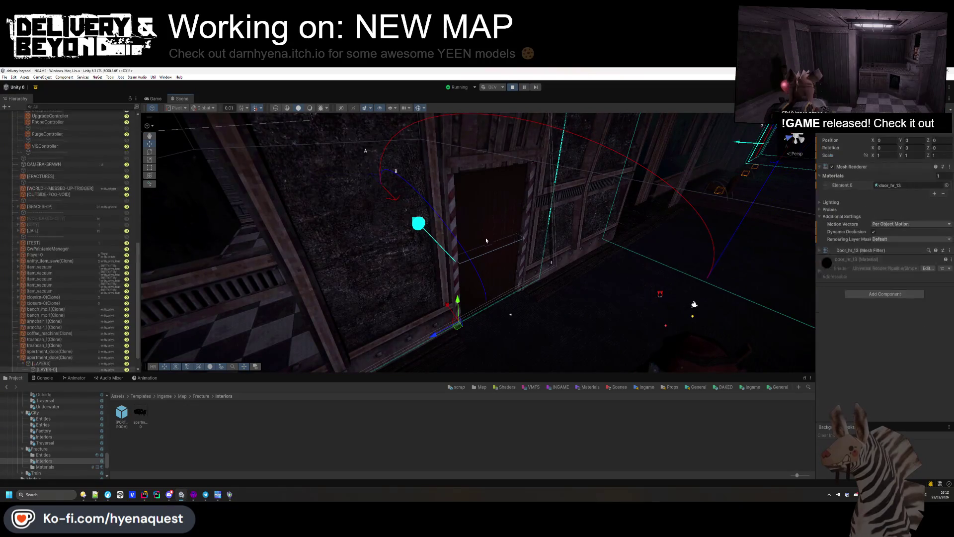
click(485, 235)
scroll(77, 344, down, 2)
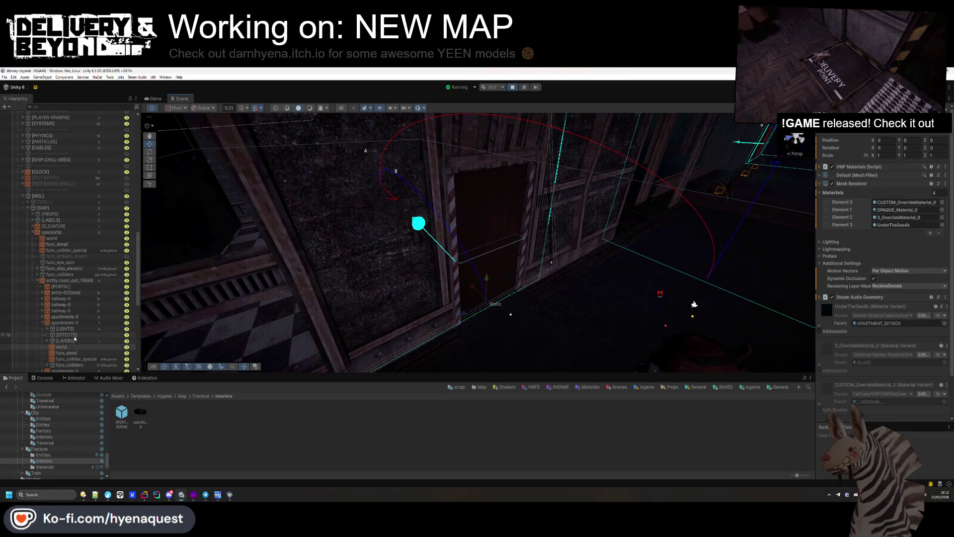
click(455, 220)
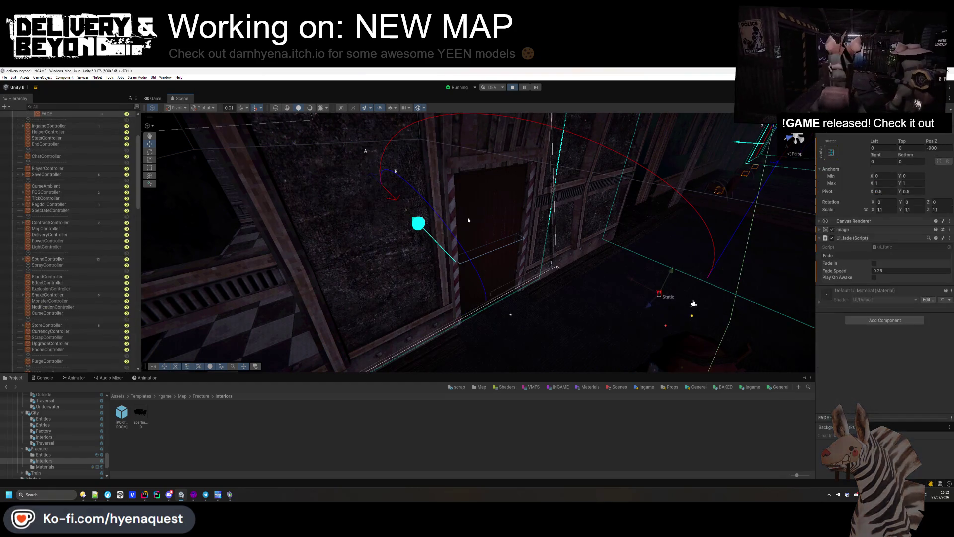
click(468, 220)
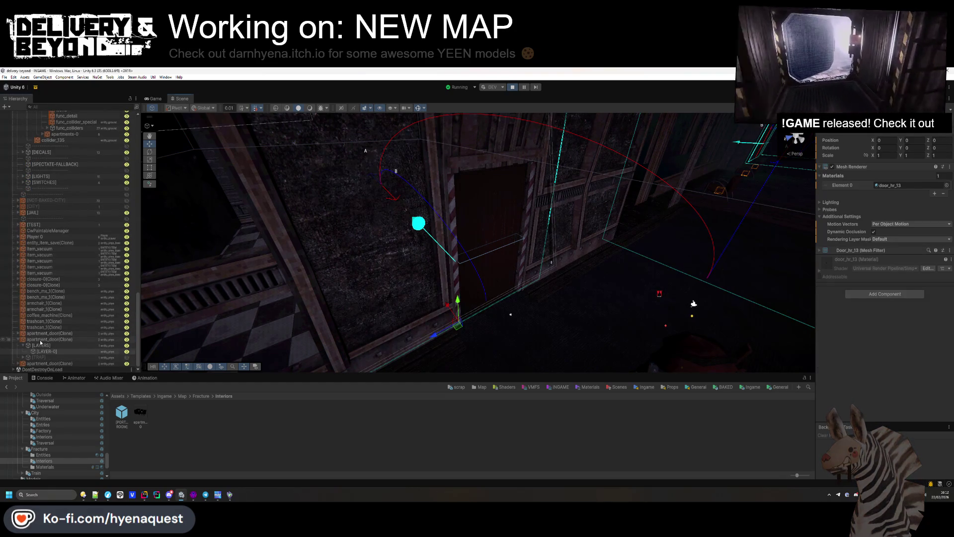
click(40, 340)
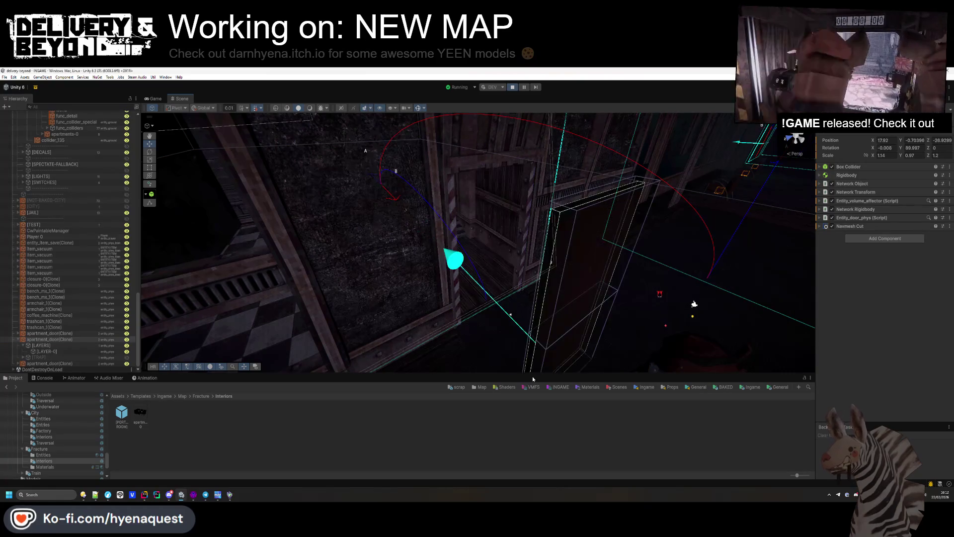
click(154, 99)
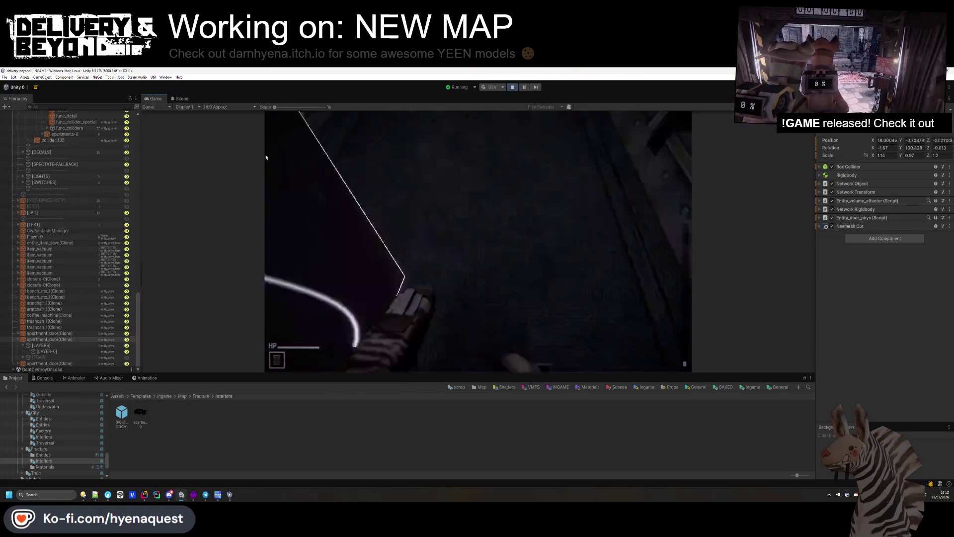
Step: Walk through the apartment room and out its doorway into the corridor
click(266, 157)
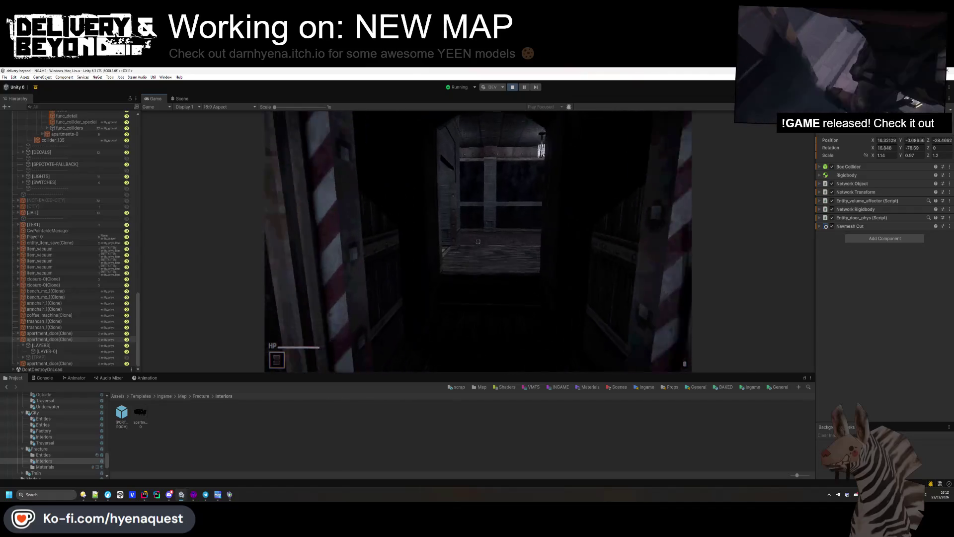
key(s)
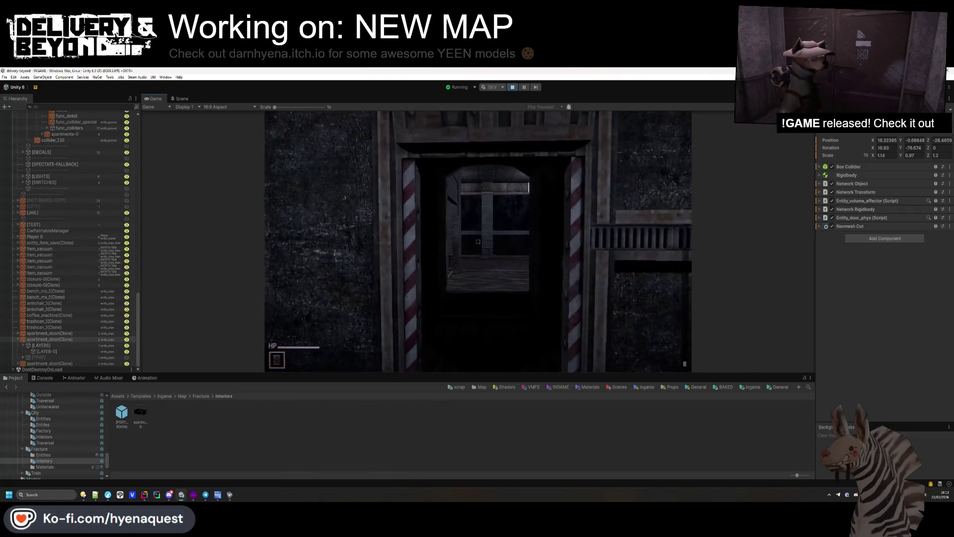
key(w)
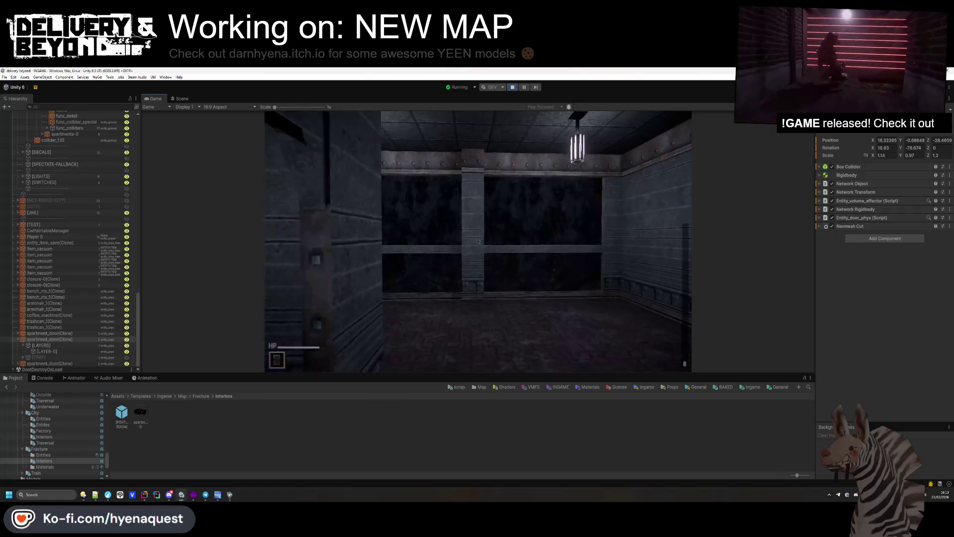
key(w)
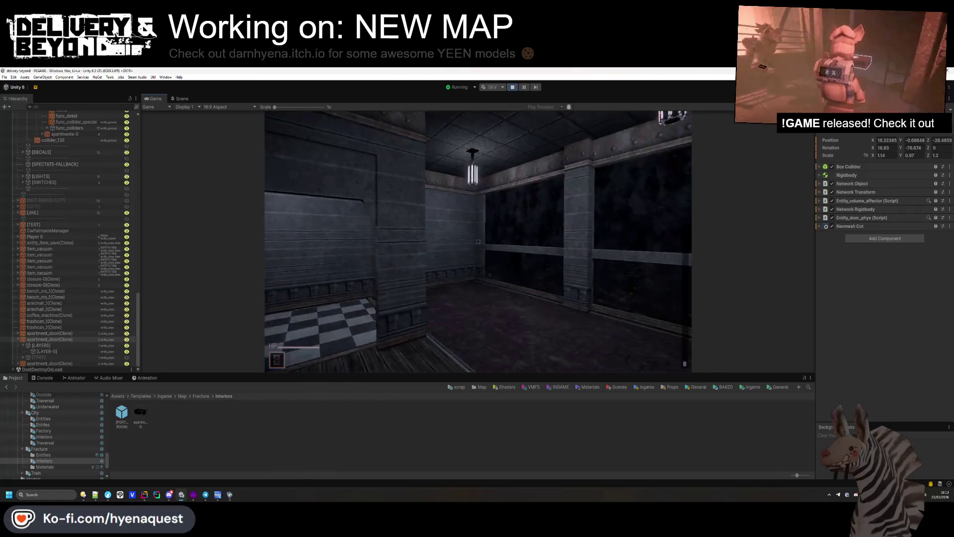
key(w)
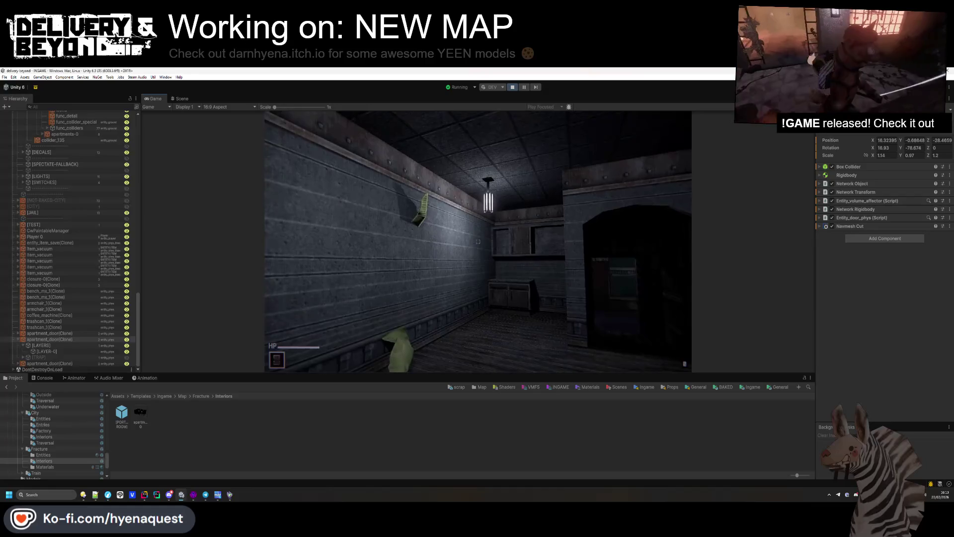
key(w)
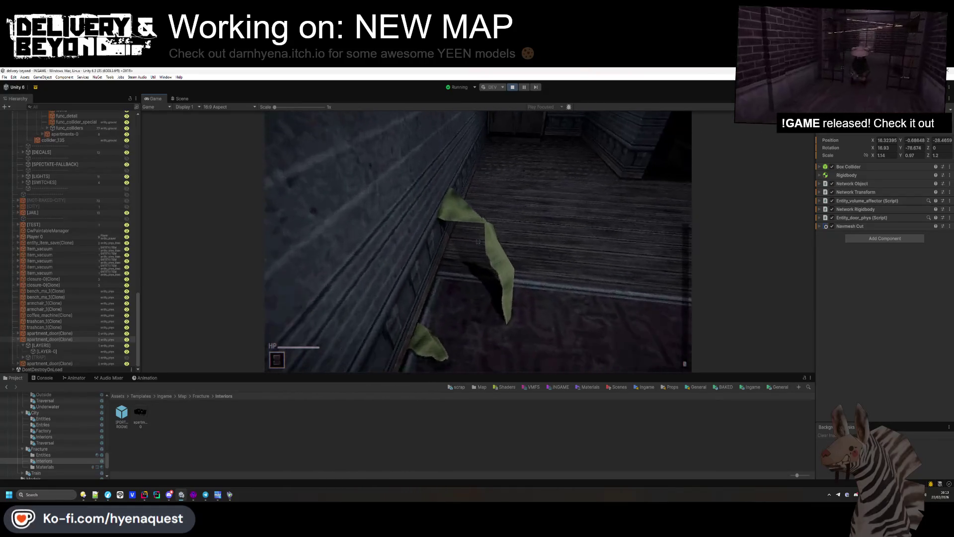
key(w)
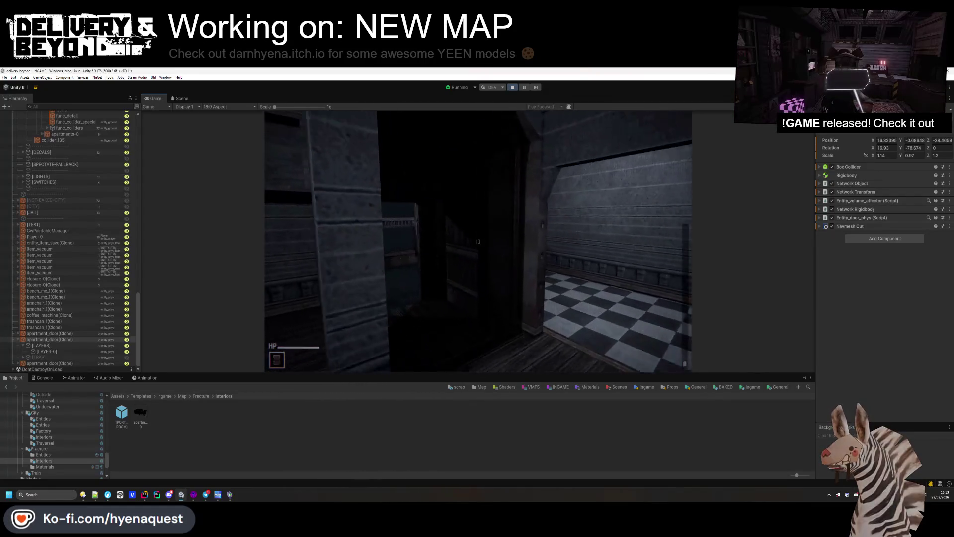
key(w)
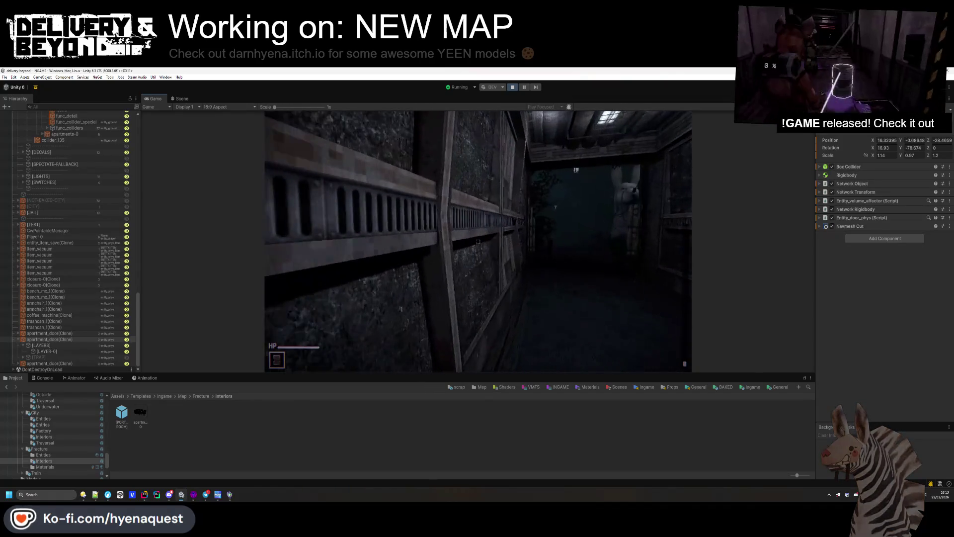
key(w)
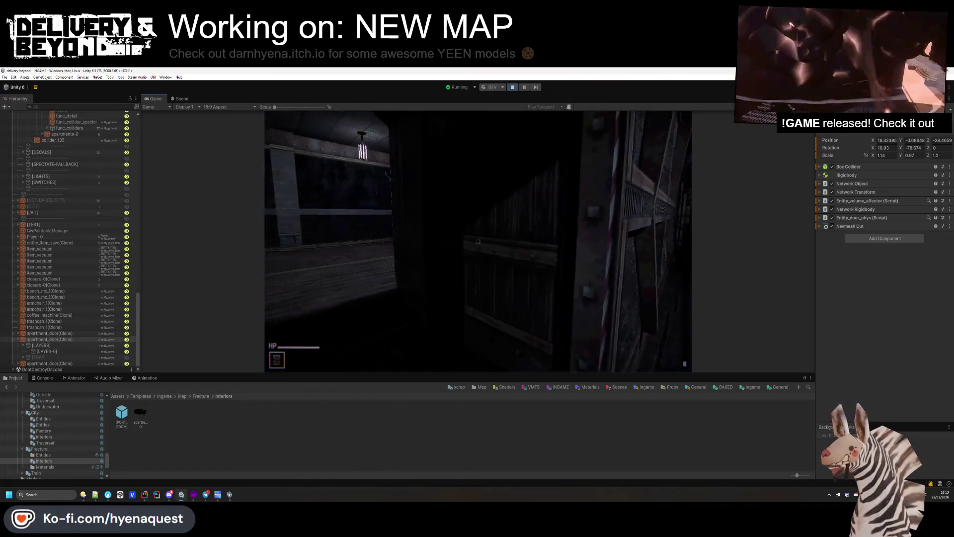
key(w)
key(w)
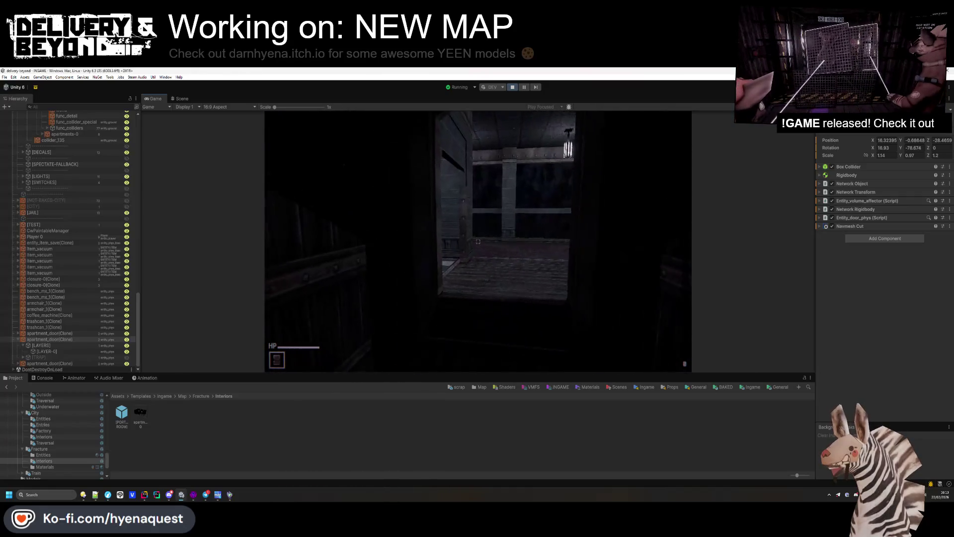
key(w)
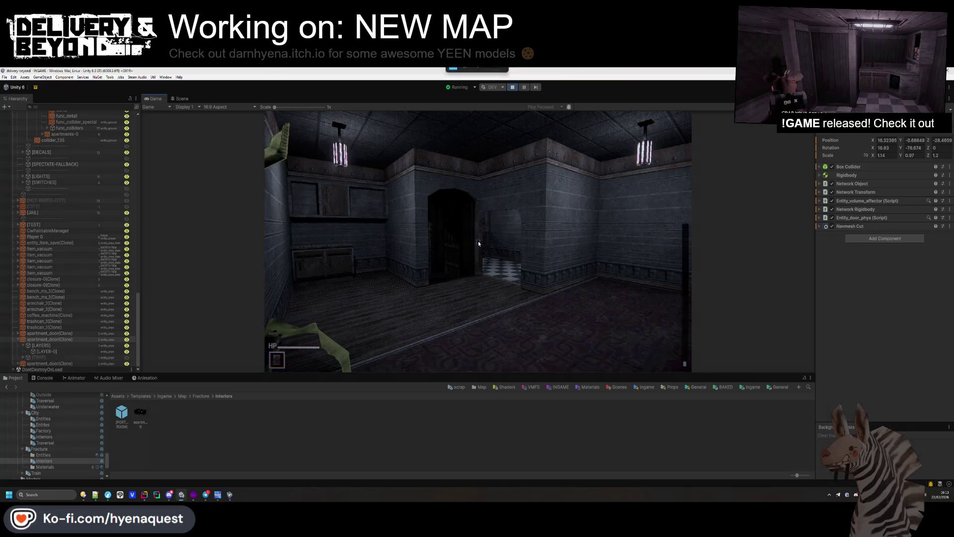
Step: Capture Snipping Tool screenshots of the Game view at the doorway and the lit hallway
key(super+shift+s)
drag(231, 104, 694, 373)
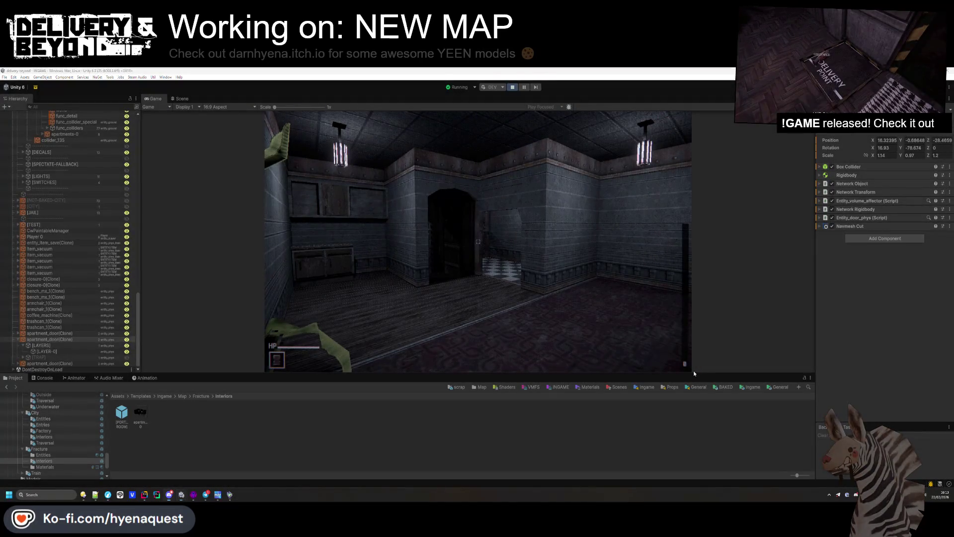
click(389, 321)
key(w)
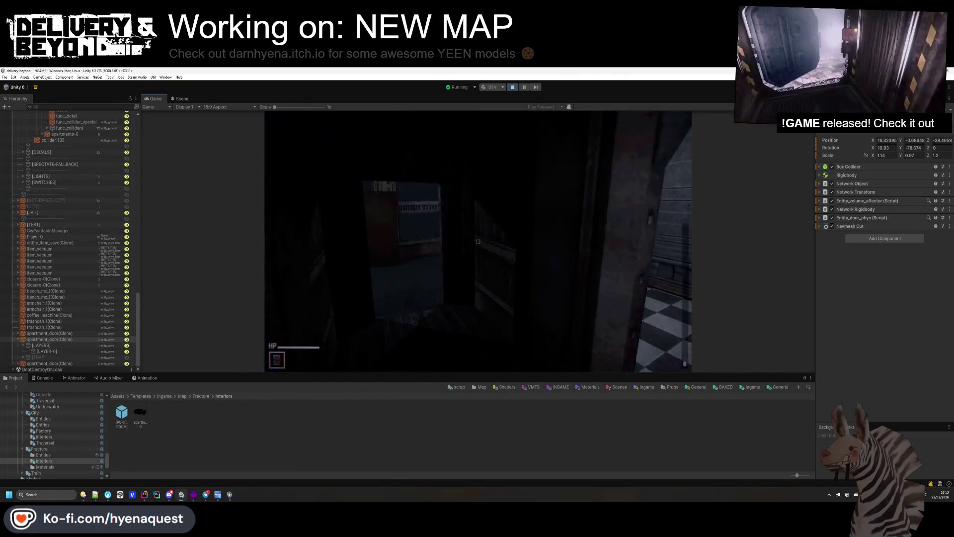
key(w)
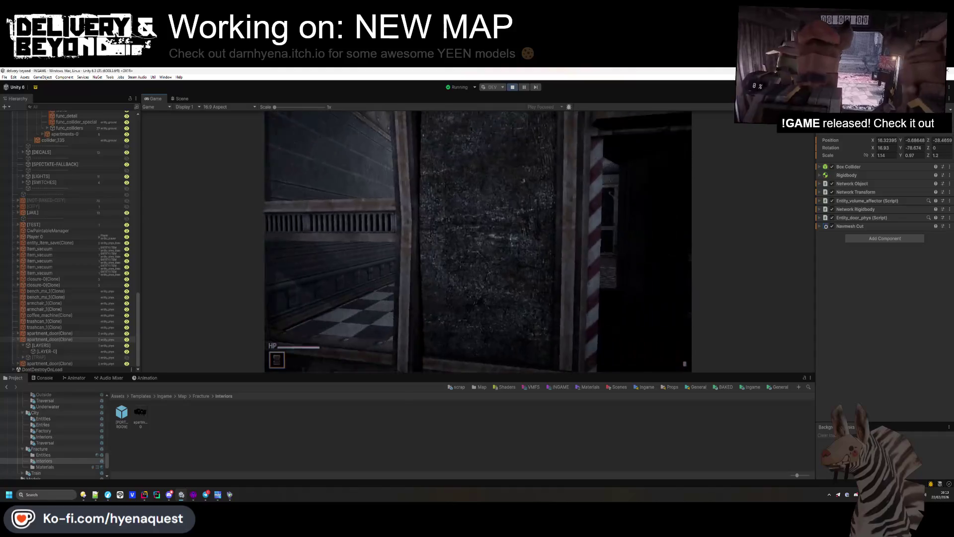
key(super+shift+s)
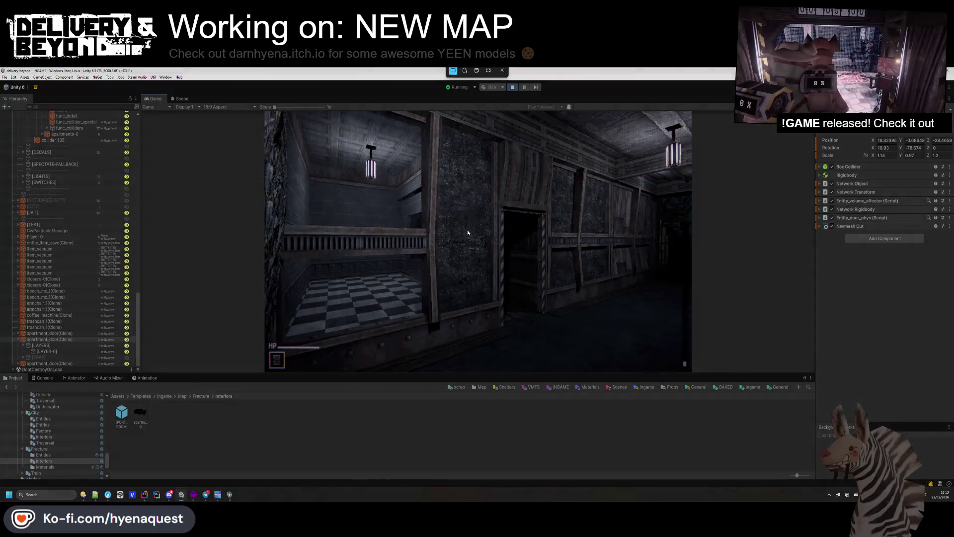
drag(266, 111, 682, 367)
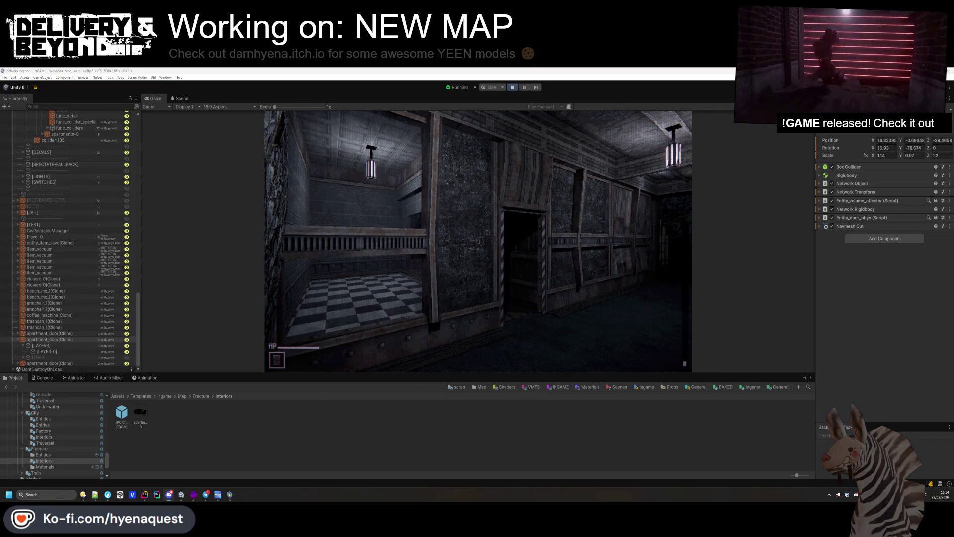
click(477, 239)
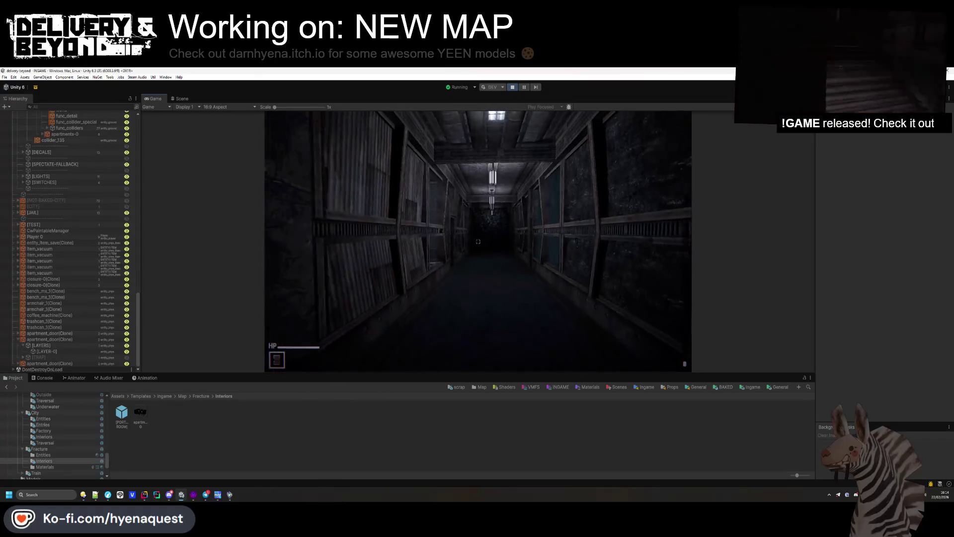
Step: Walk the long corridor past the HOTEL sign into the side room, then stop Play mode
key(w)
key(w)
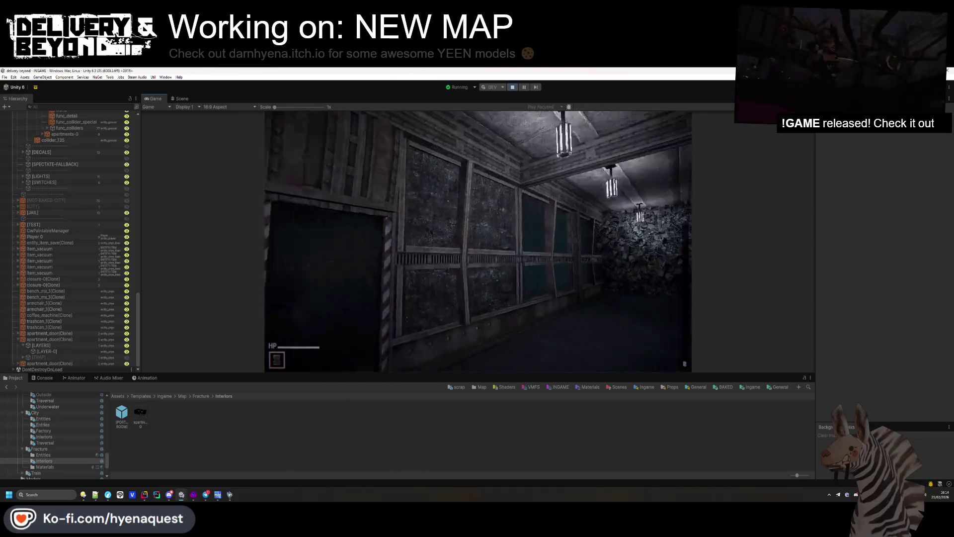
key(w)
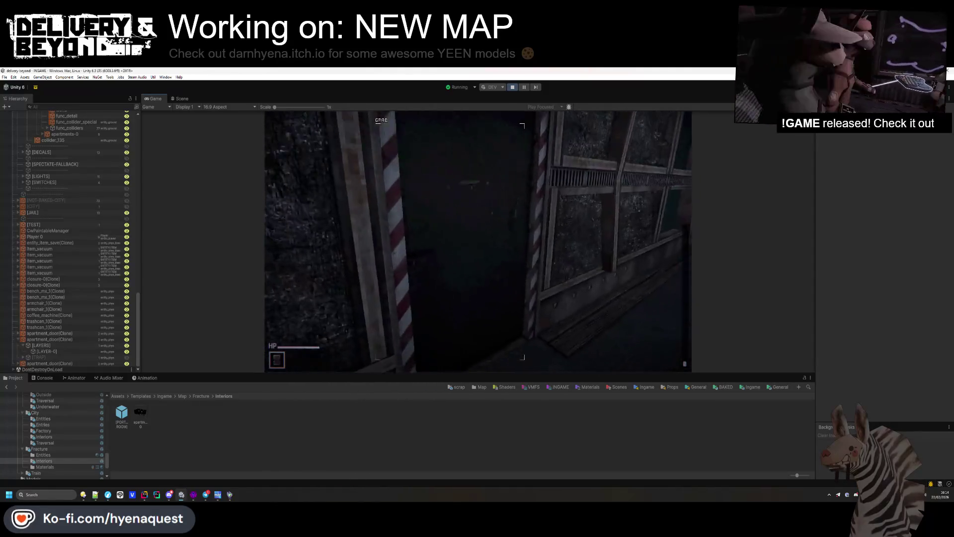
key(w)
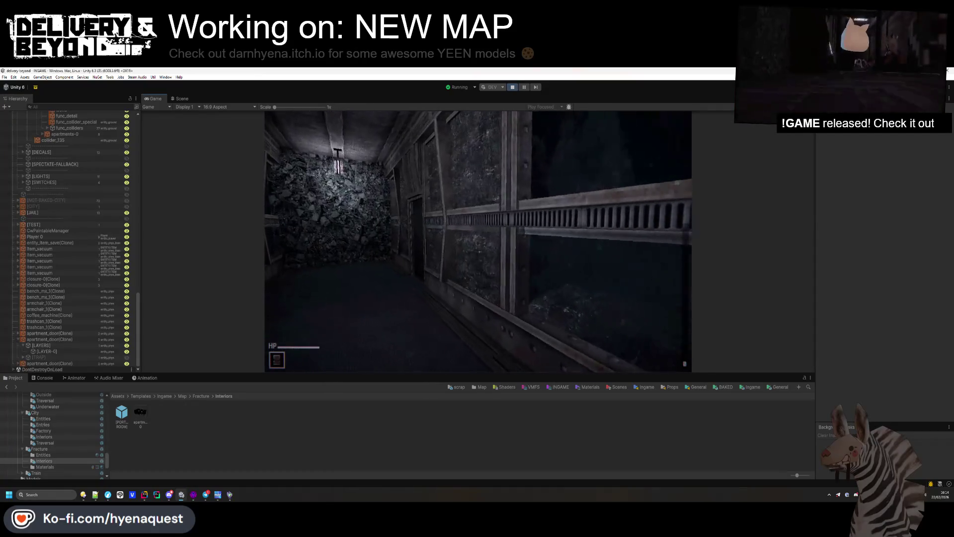
key(w)
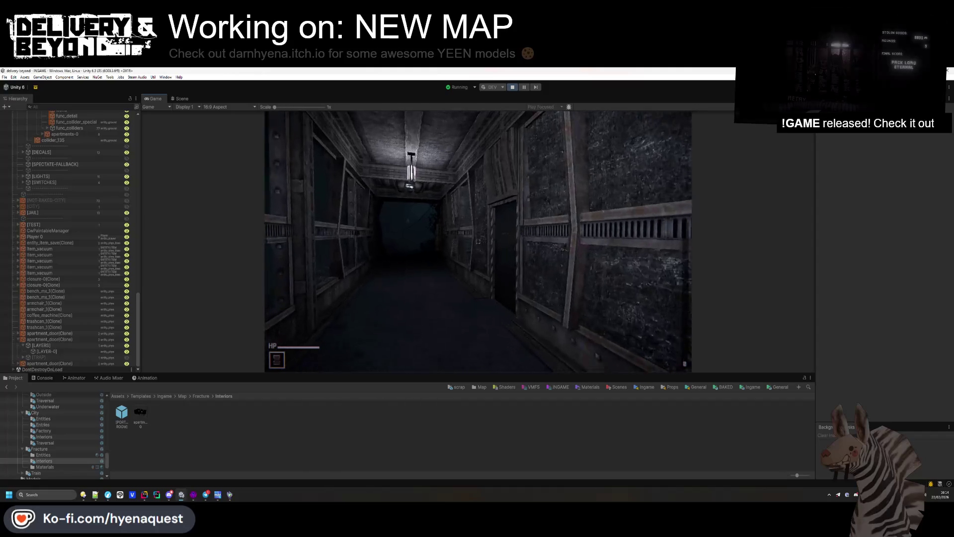
key(w)
key(w)
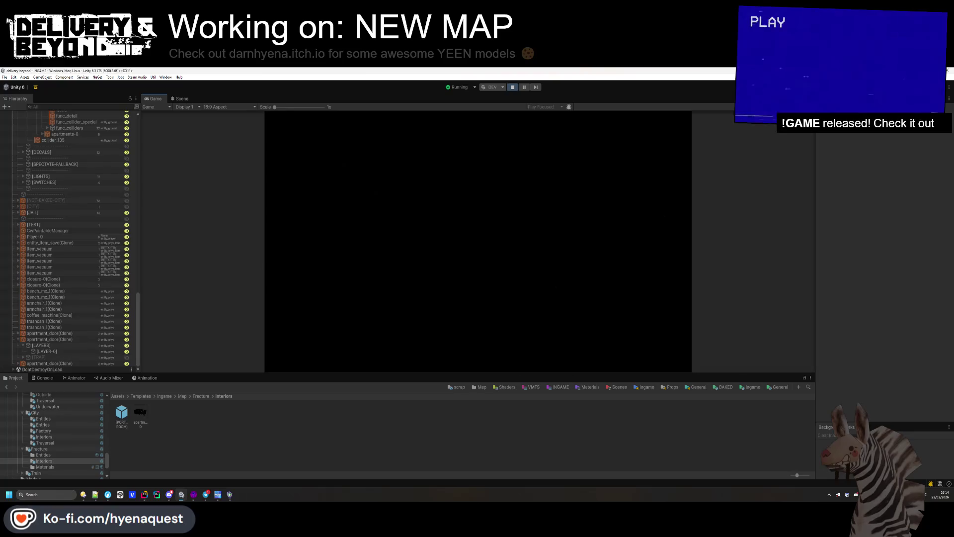
key(s)
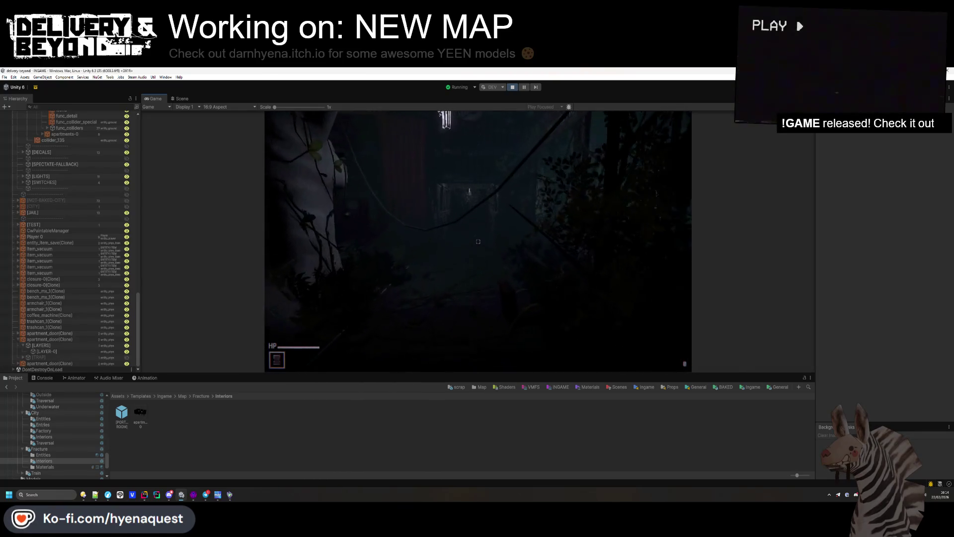
key(w)
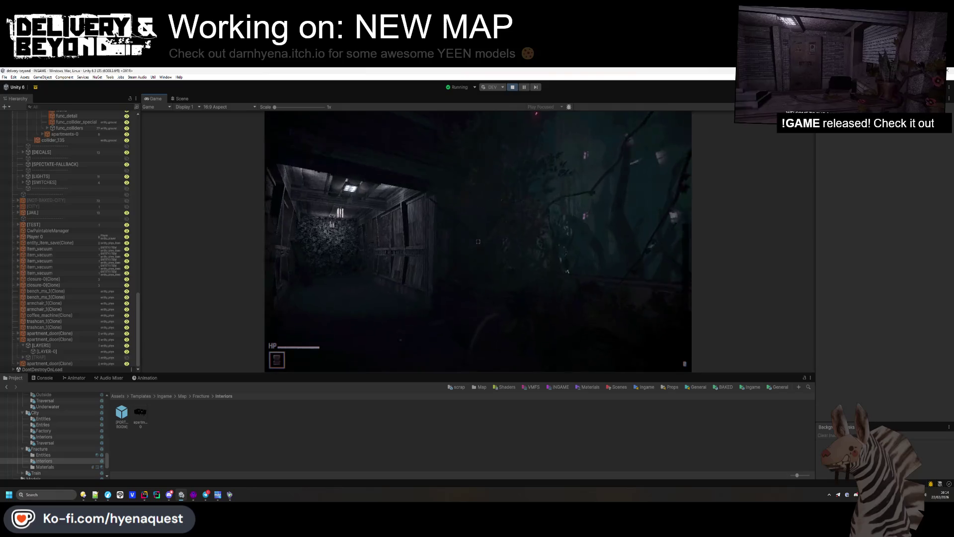
key(w)
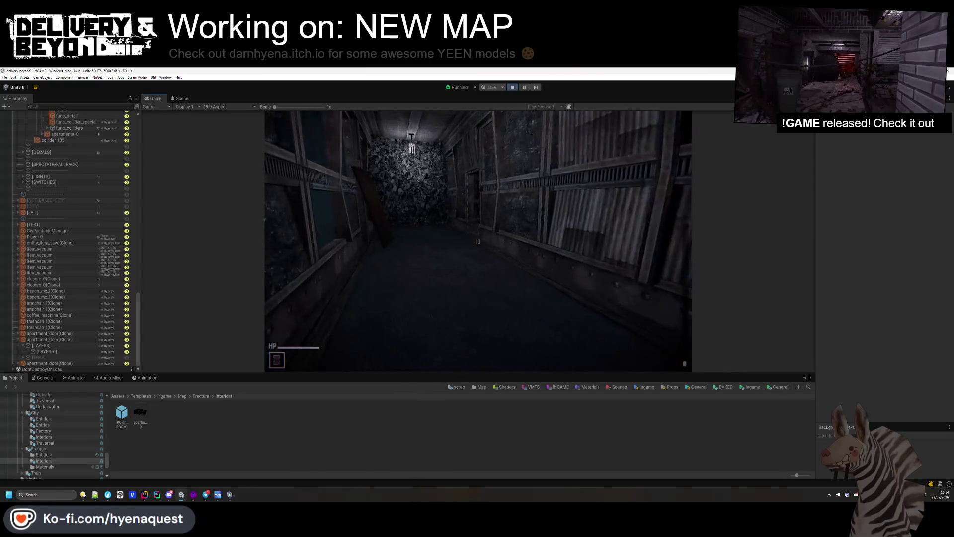
key(w)
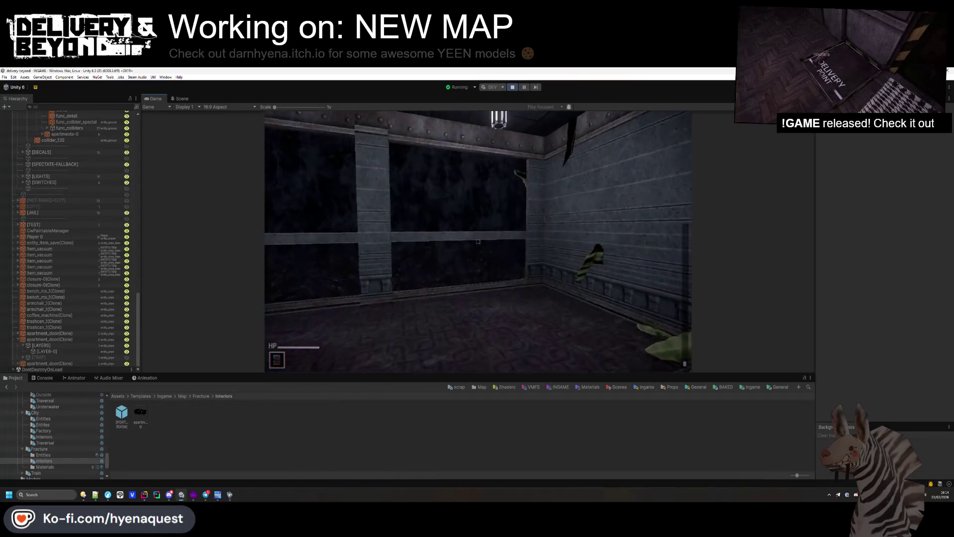
key(Escape)
click(512, 87)
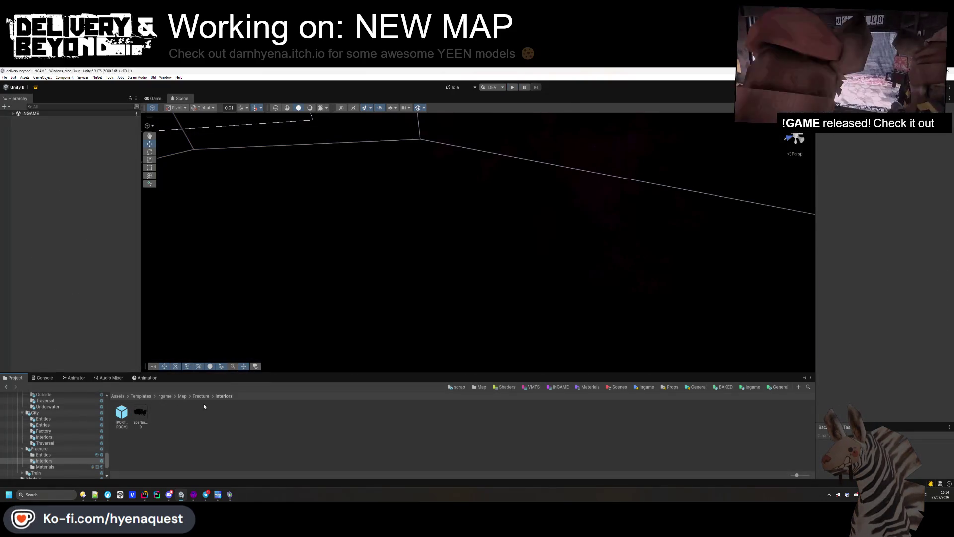
Step: Open the apartment_door prefab from the Fracture folder, adjust it and save with Ctrl+S
click(201, 396)
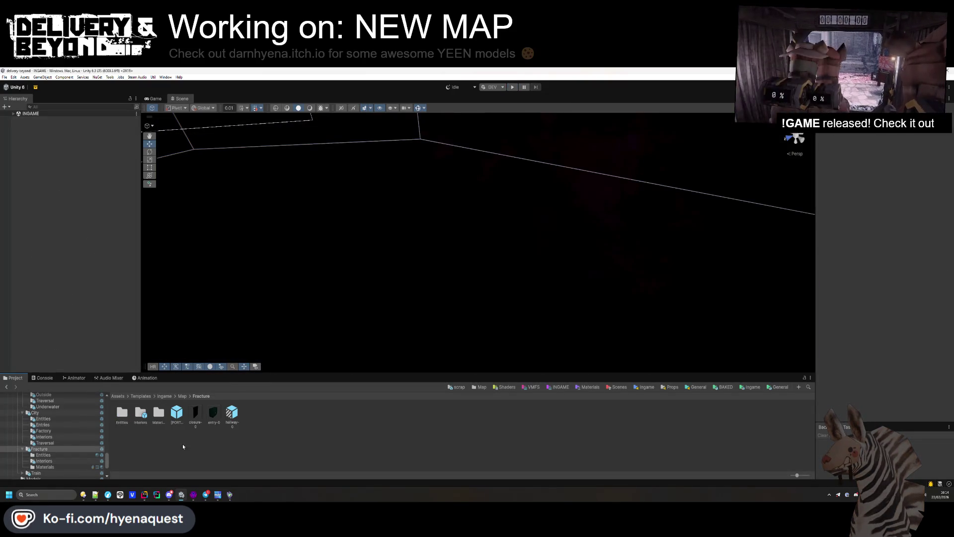
click(126, 417)
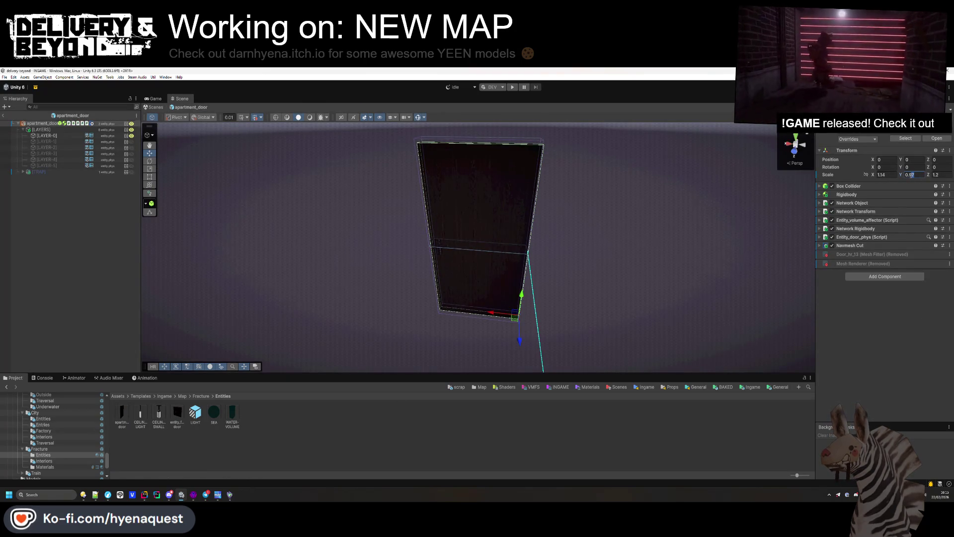
click(383, 246)
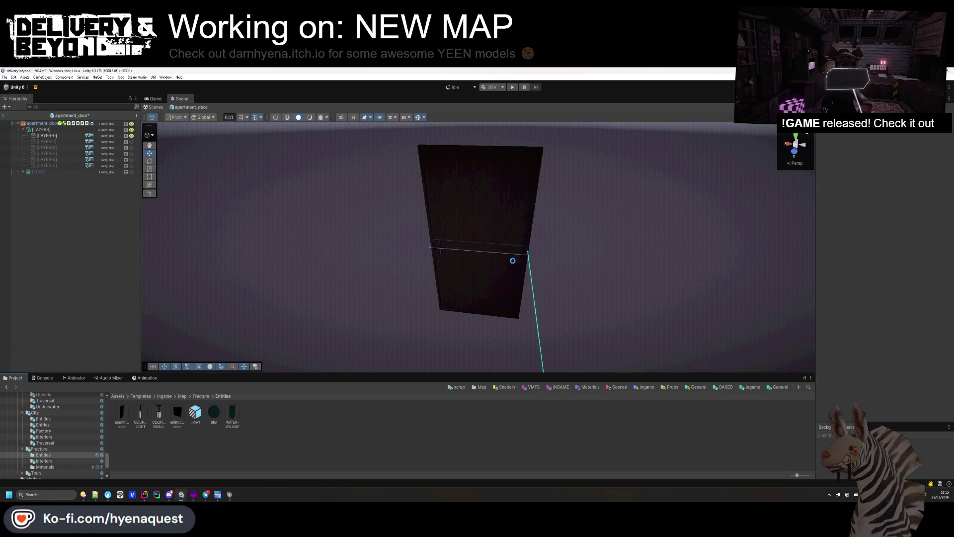
key(ctrl+s)
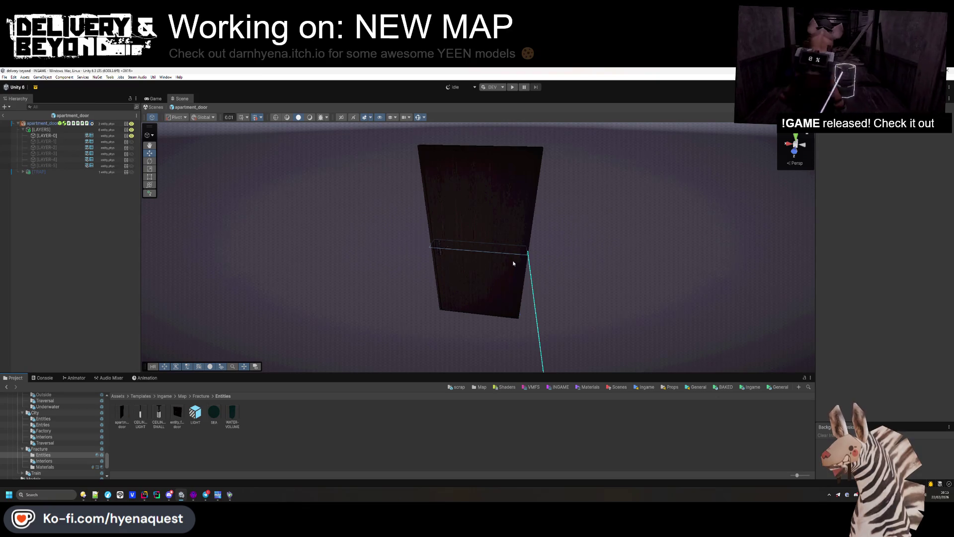
key(BackSpace)
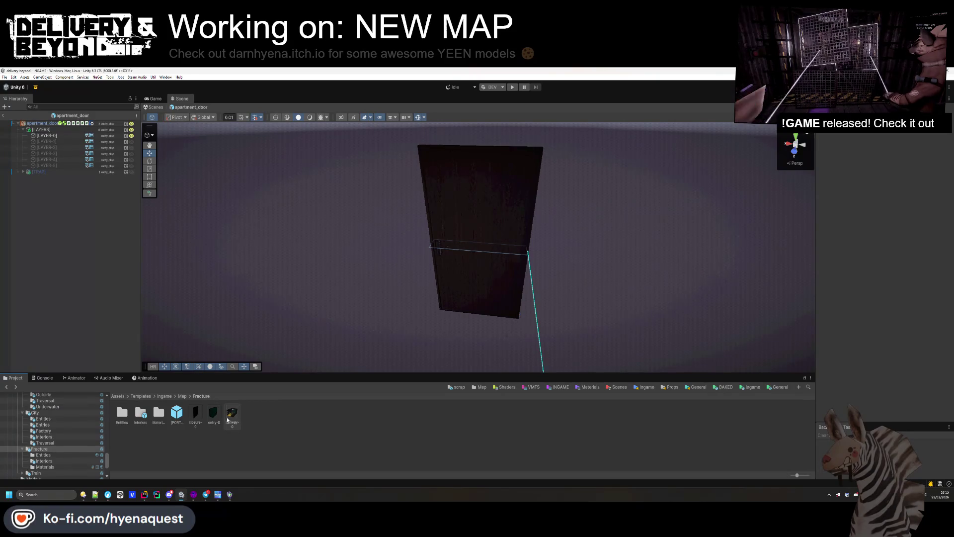
Step: Open the hallway-0 prefab and collapse its [LIGHTS], [EFFECTS] and door groups
double_click(227, 418)
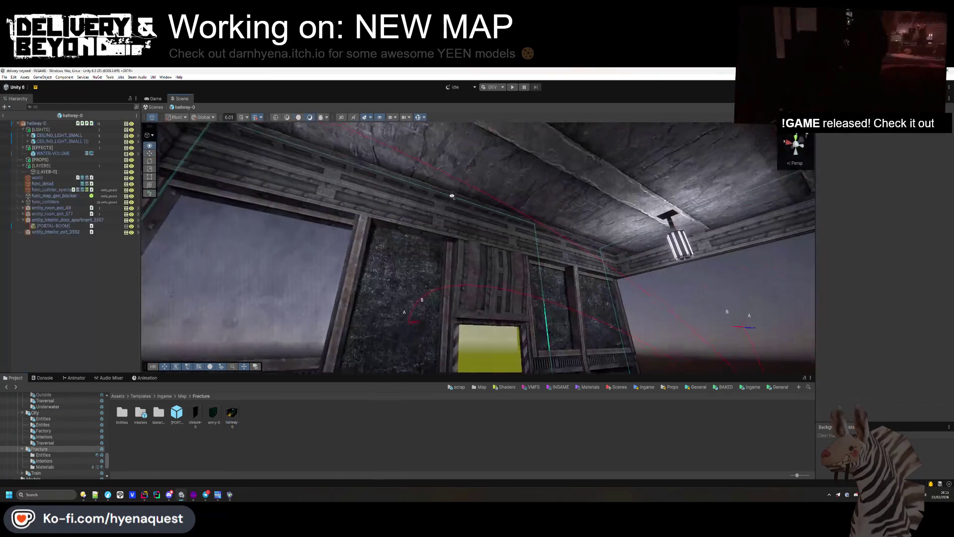
drag(452, 196, 406, 139)
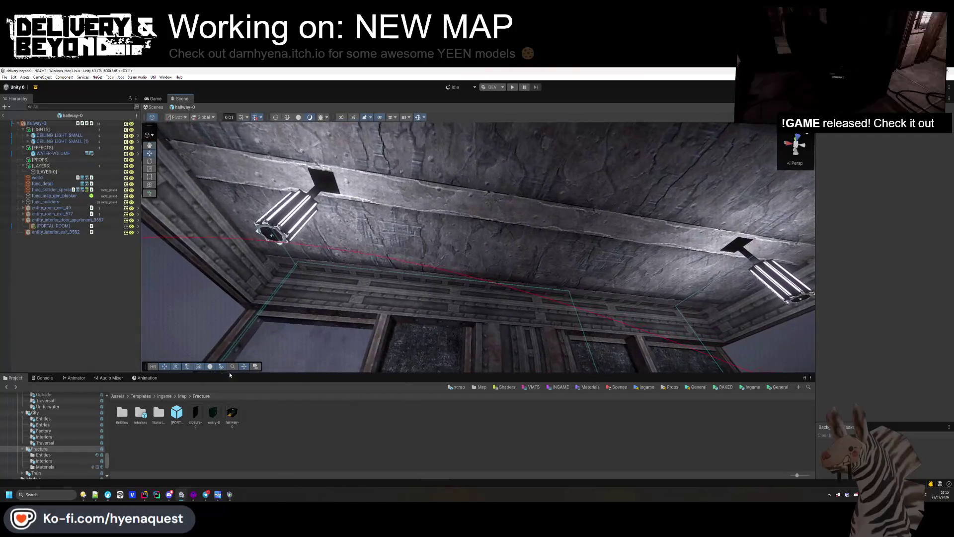
mouse_move(332, 249)
mouse_down()
mouse_move(332, 209)
mouse_move(326, 283)
mouse_up()
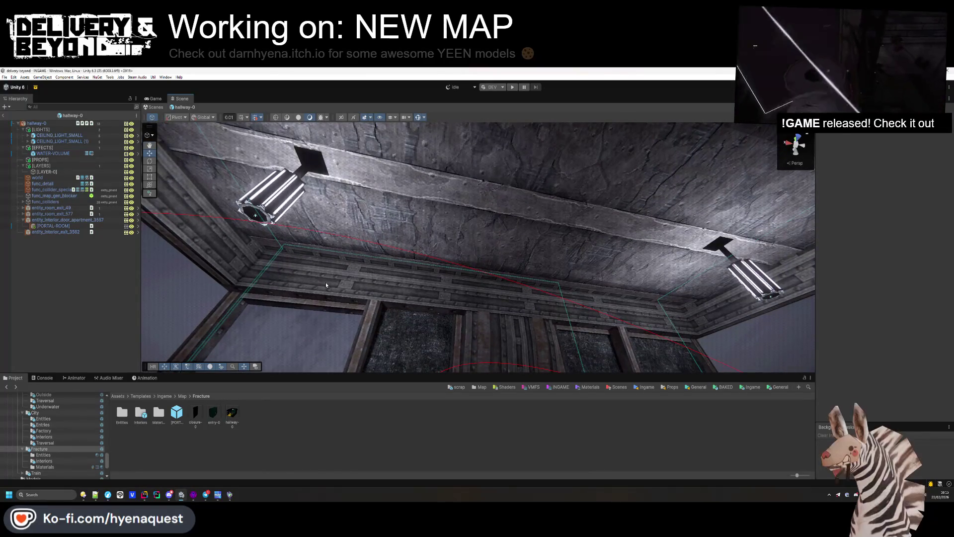
click(182, 396)
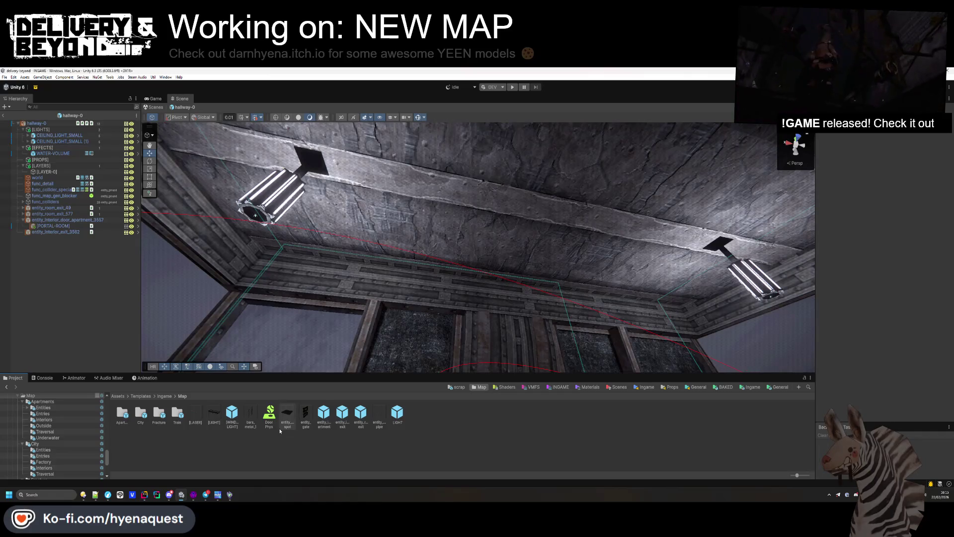
double_click(159, 413)
scroll(64, 430, up, 15)
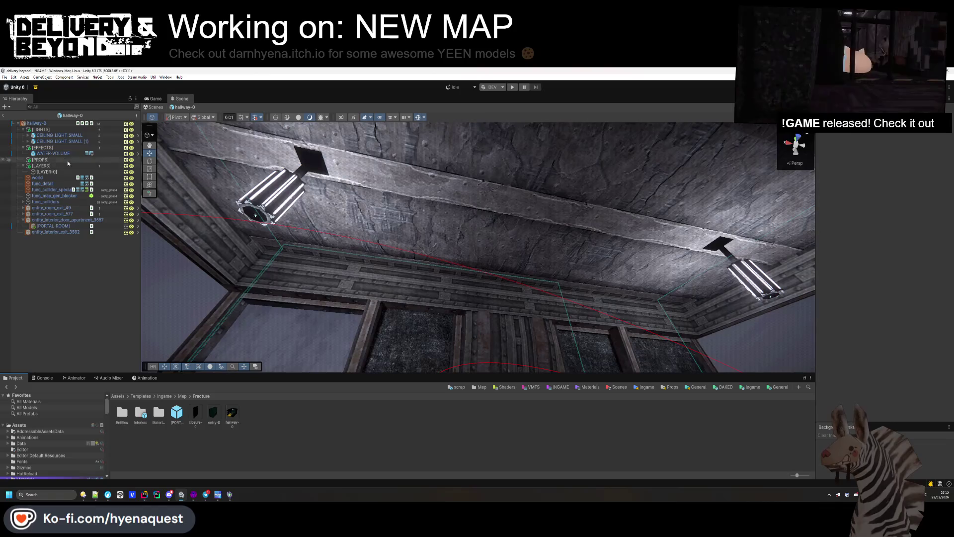
click(23, 130)
click(23, 135)
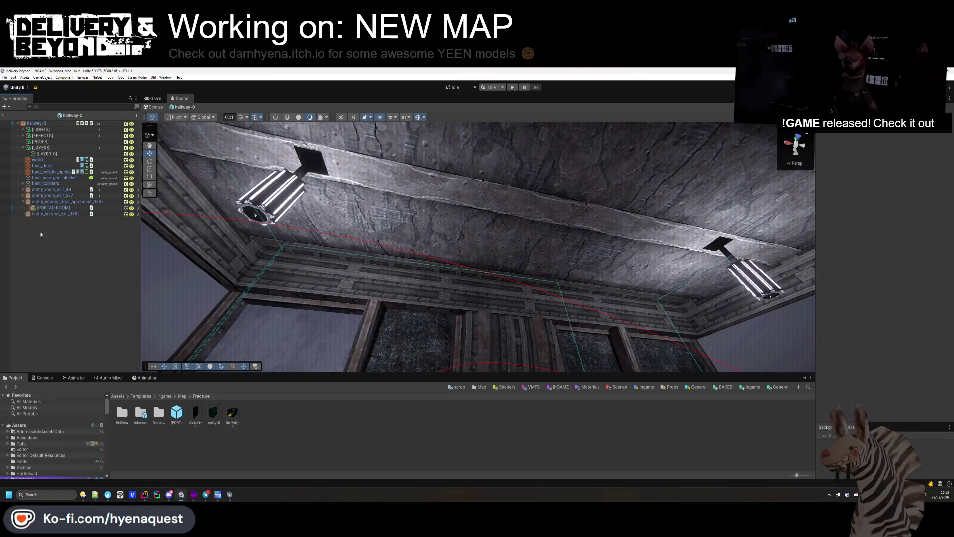
click(23, 195)
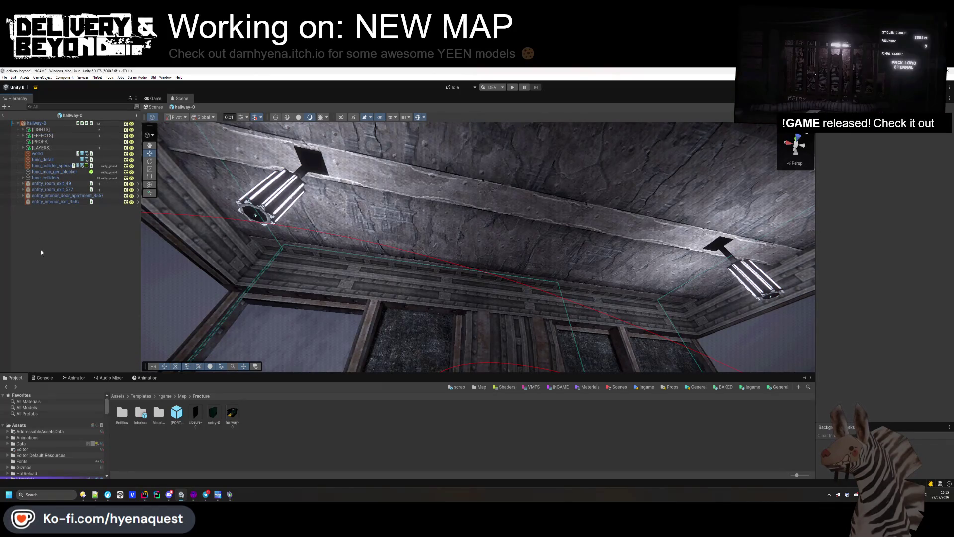
Step: Create a new empty object in hallway-0 named [PROPS]
right_click(41, 249)
click(79, 349)
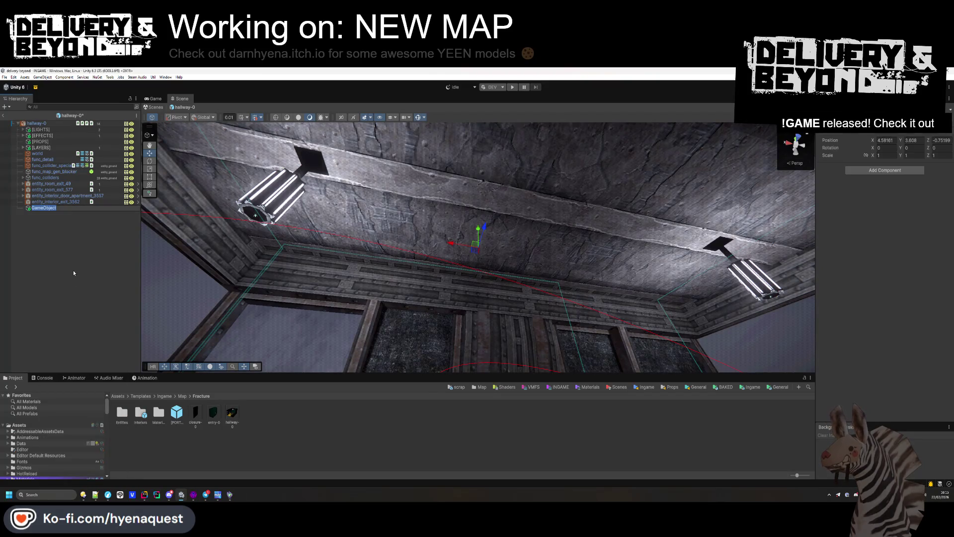
text([O)
key(BackSpace)
text(PROPS\)
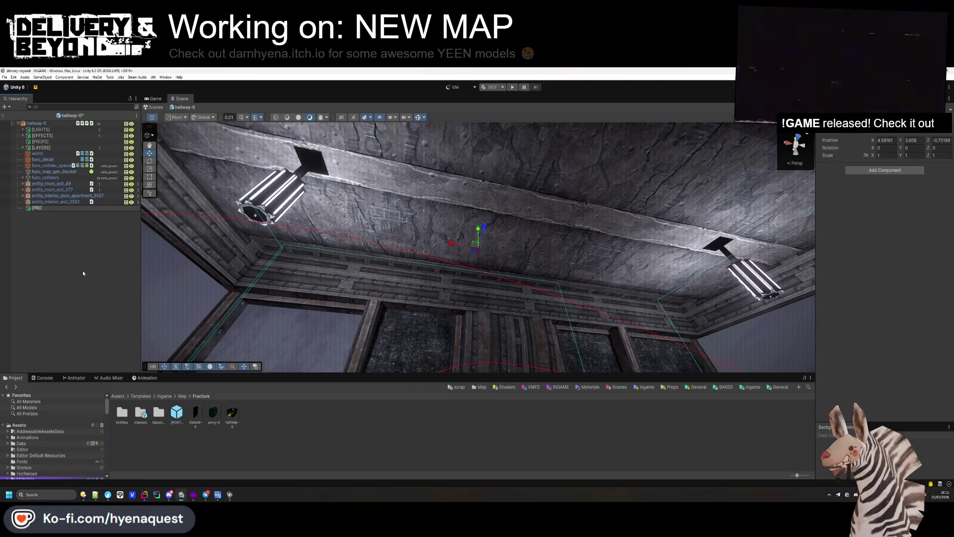
key(Return)
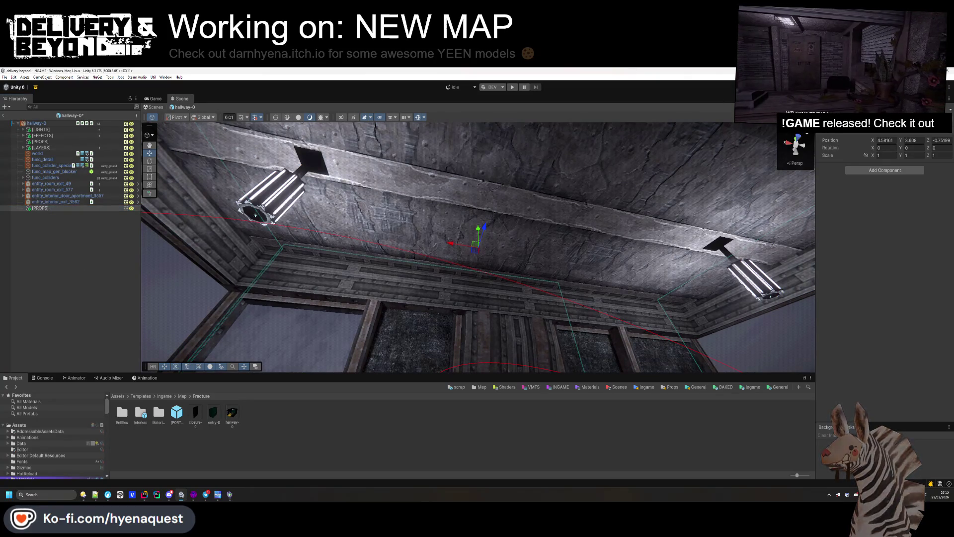
Step: Set [PROPS] position to 0, 0, 0 and make it hallway-0's first child
click(941, 140)
text(0)
key(shift+Tab)
text(0)
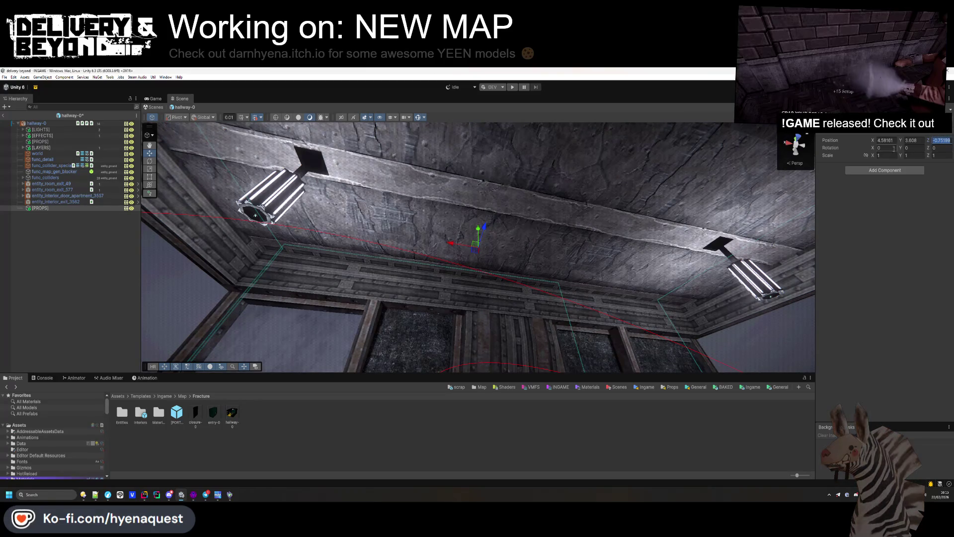
key(shift+Tab)
text(0)
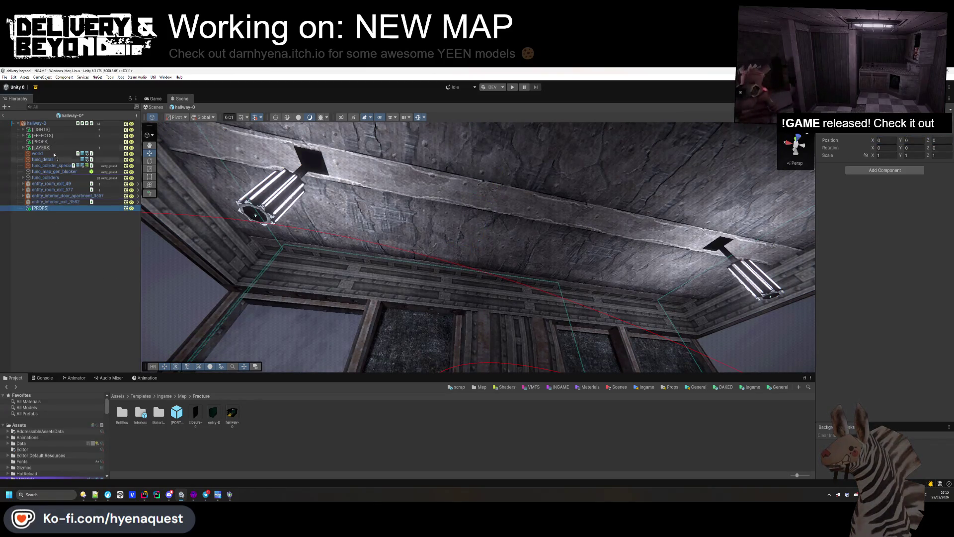
drag(53, 154, 50, 128)
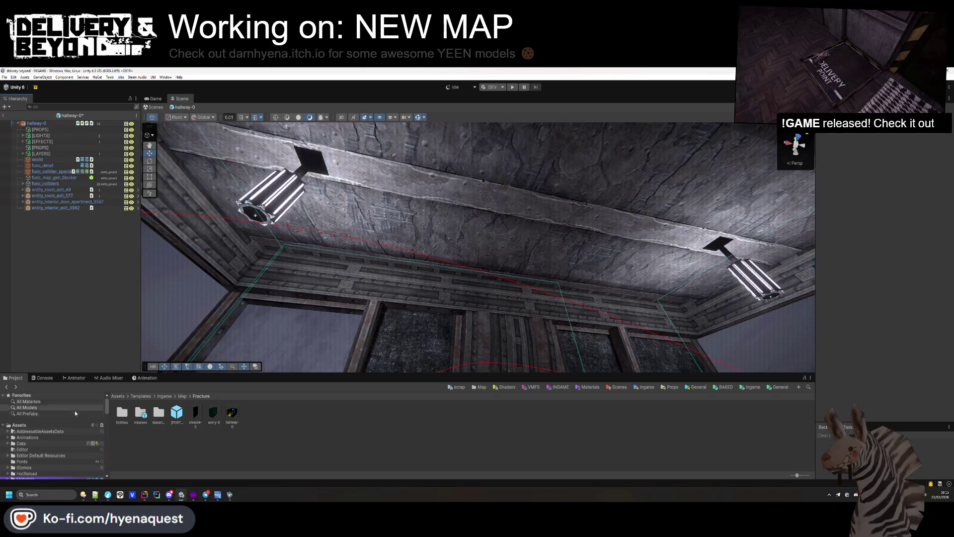
Step: Collapse the Templates asset folder and show the Map Fracture assets
scroll(74, 415, down, 10)
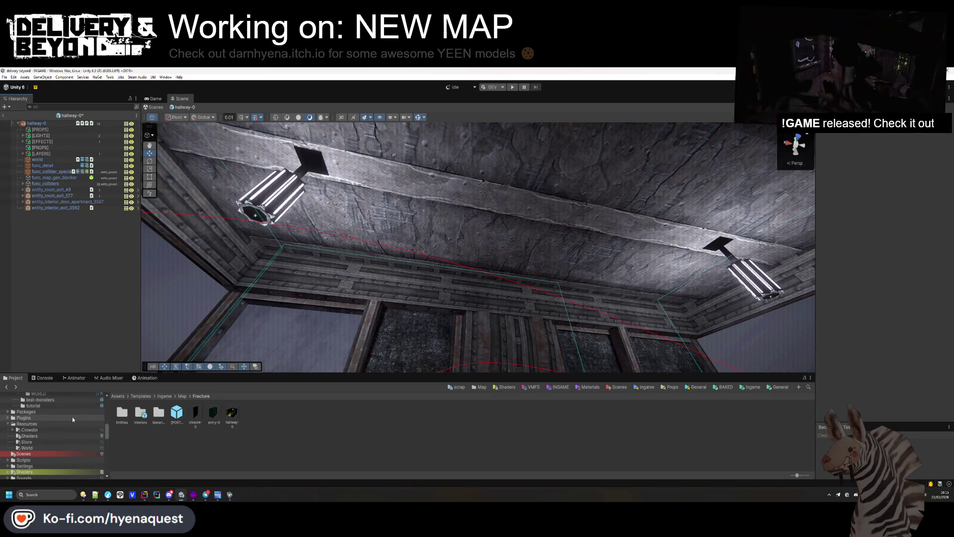
scroll(73, 416, down, 5)
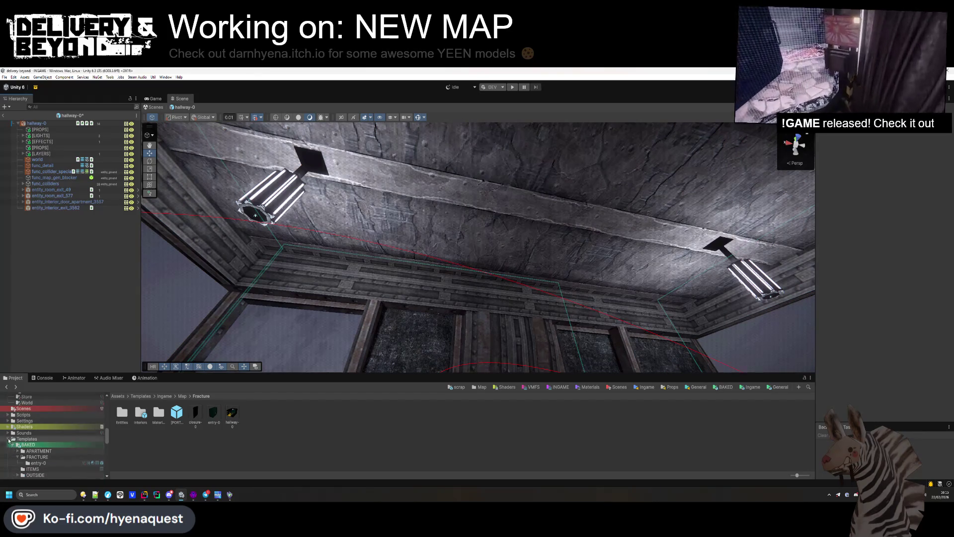
click(9, 439)
mouse_move(352, 280)
mouse_down()
mouse_move(331, 341)
mouse_move(347, 384)
mouse_move(353, 342)
mouse_move(311, 281)
mouse_move(505, 249)
mouse_move(437, 264)
mouse_move(335, 320)
mouse_up()
click(230, 453)
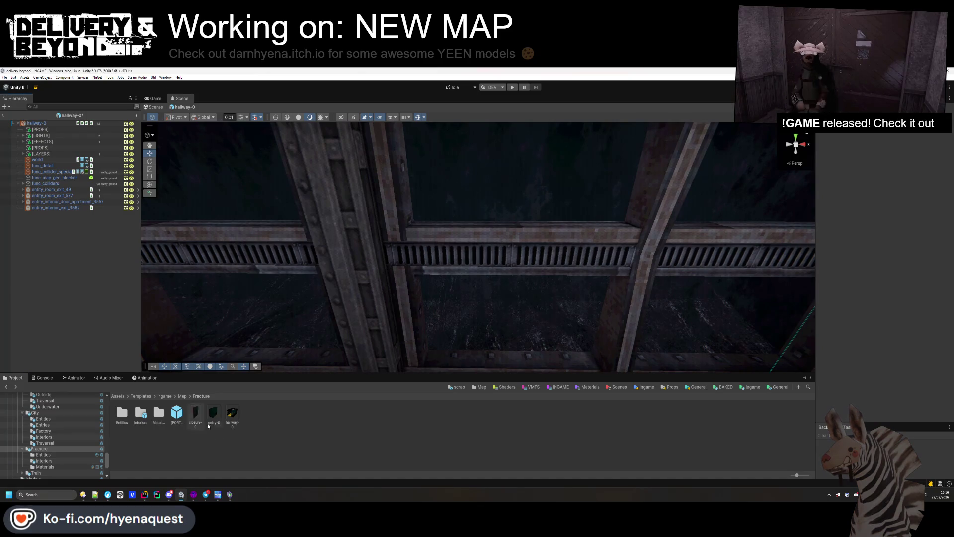
Step: Copy entry-0's DISTORTION effect and paste it into hallway-0's [EFFECTS] group
double_click(213, 414)
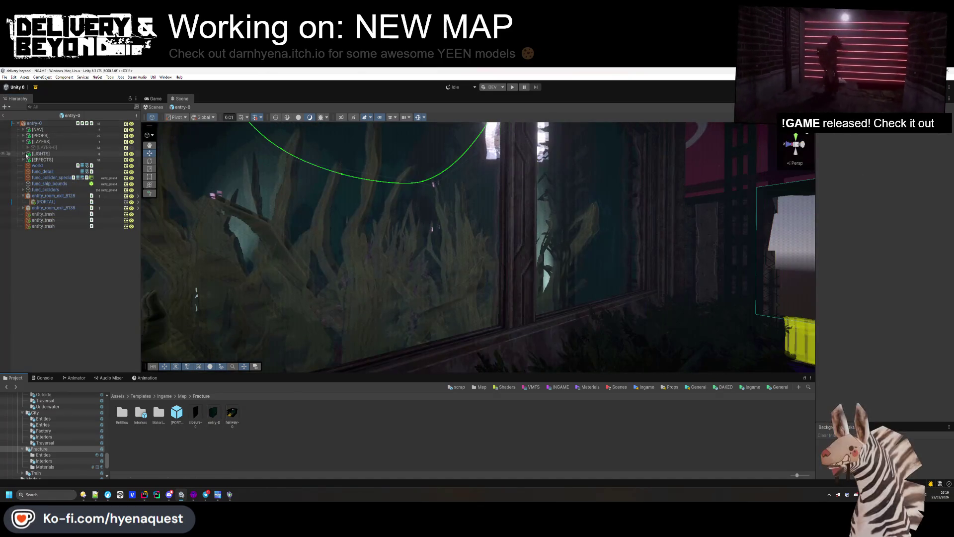
click(23, 160)
click(49, 202)
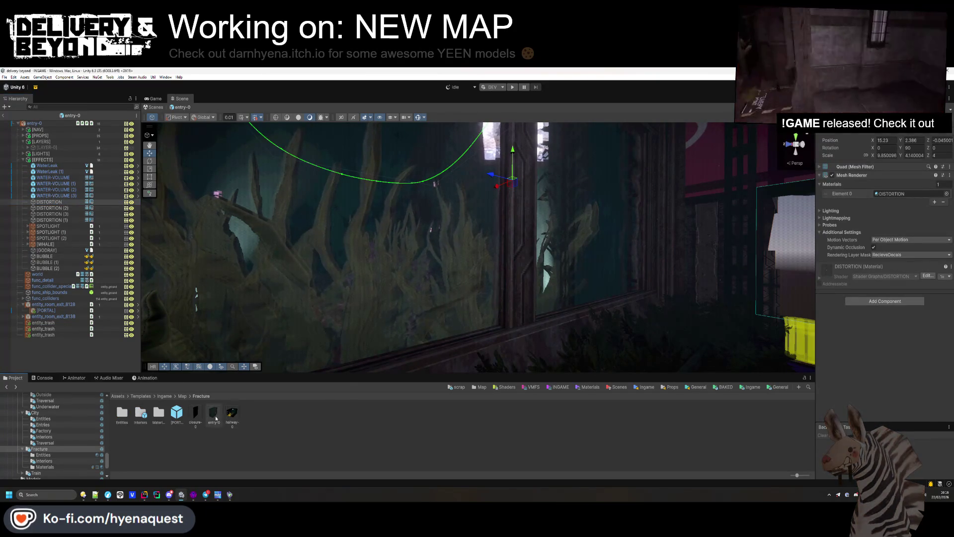
double_click(232, 414)
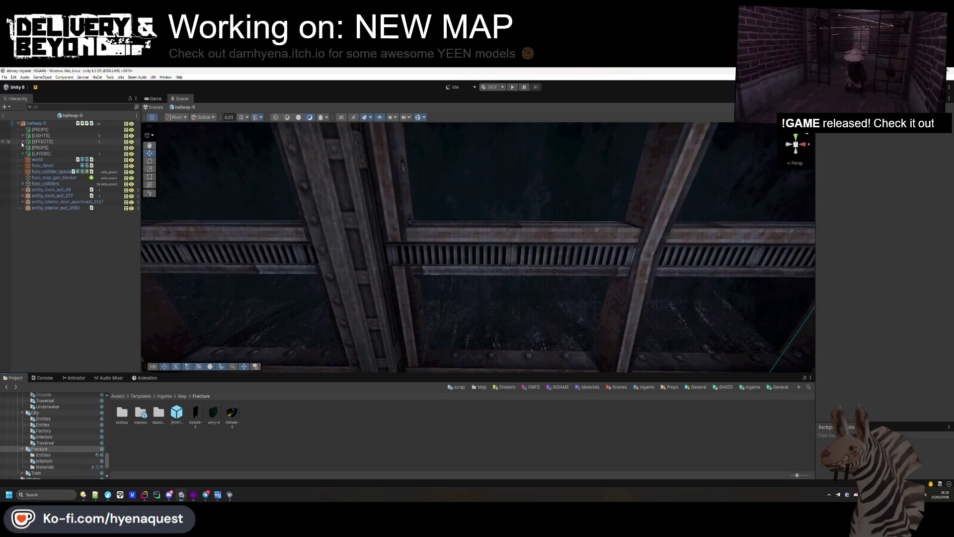
key(ctrl+v)
drag(52, 155, 42, 141)
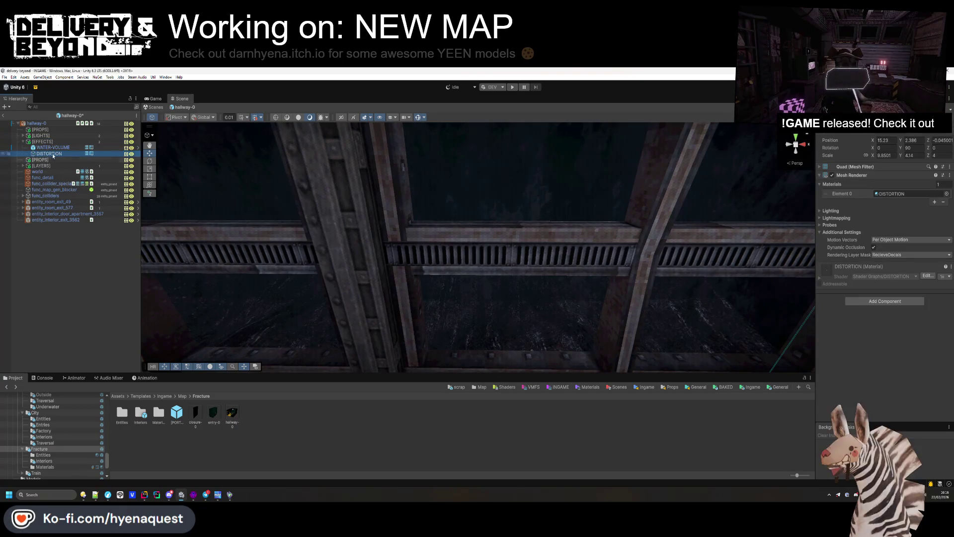
Step: Set DISTORTION's Rotation Y to 0 and move it into the hallway
key(f)
drag(441, 281, 477, 269)
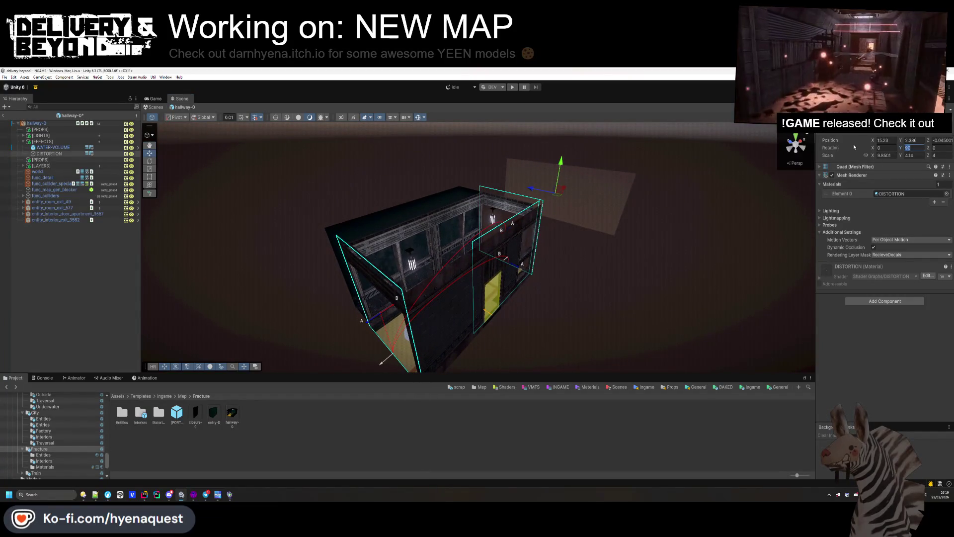
text(0)
mouse_move(562, 197)
mouse_down()
mouse_move(460, 218)
mouse_move(437, 251)
mouse_move(467, 241)
mouse_up()
key(f)
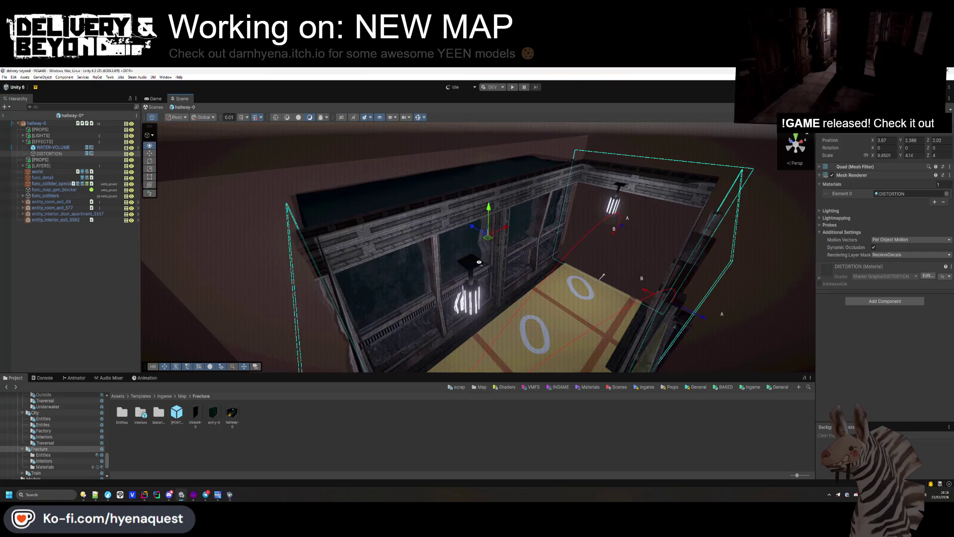
Step: Scale the DISTORTION quad to span the corridor's large window wall
drag(479, 263, 464, 231)
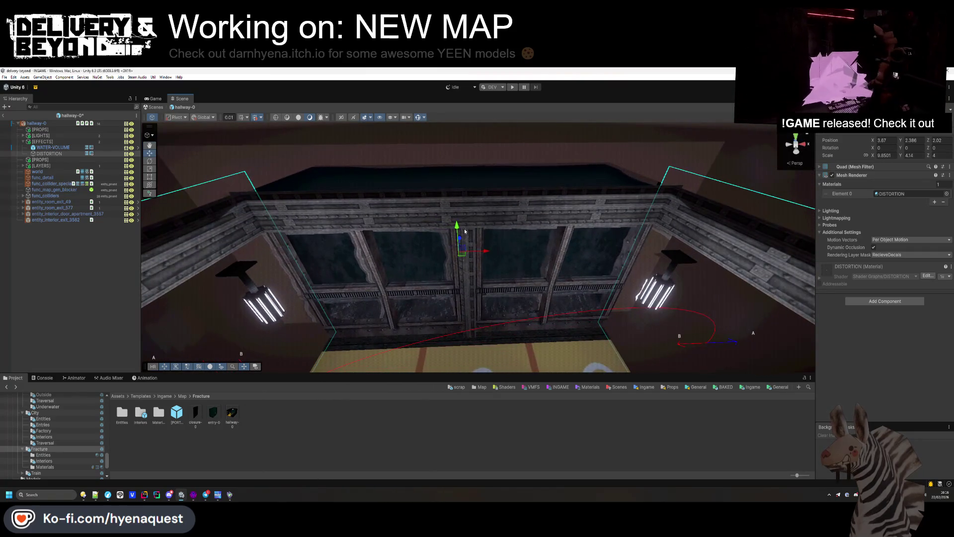
key(ctrl+z)
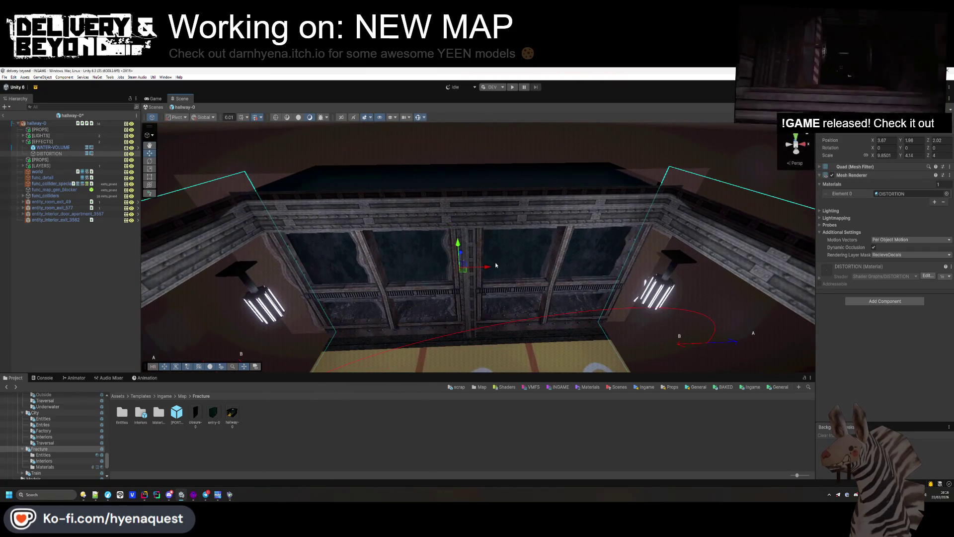
drag(492, 267, 491, 267)
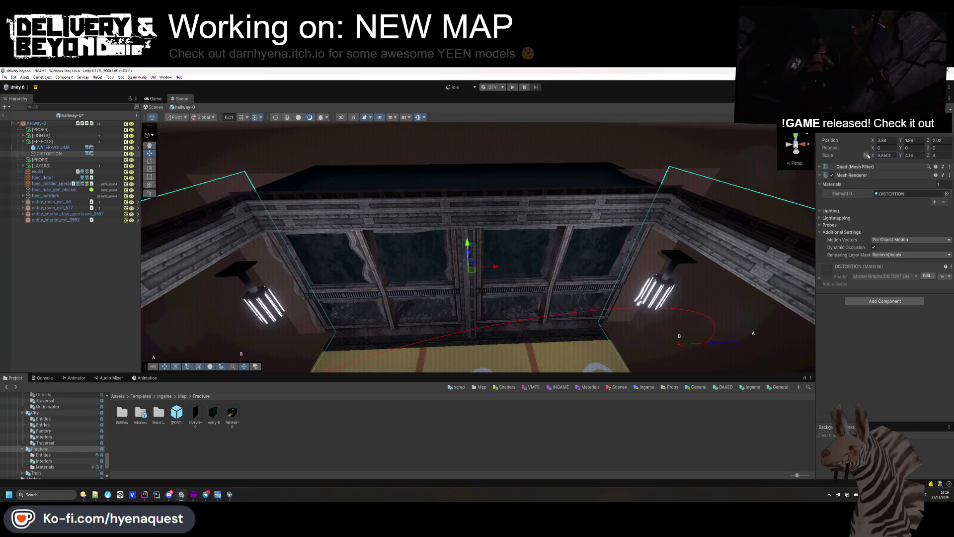
mouse_move(868, 157)
mouse_down()
mouse_move(860, 153)
mouse_move(897, 156)
mouse_up()
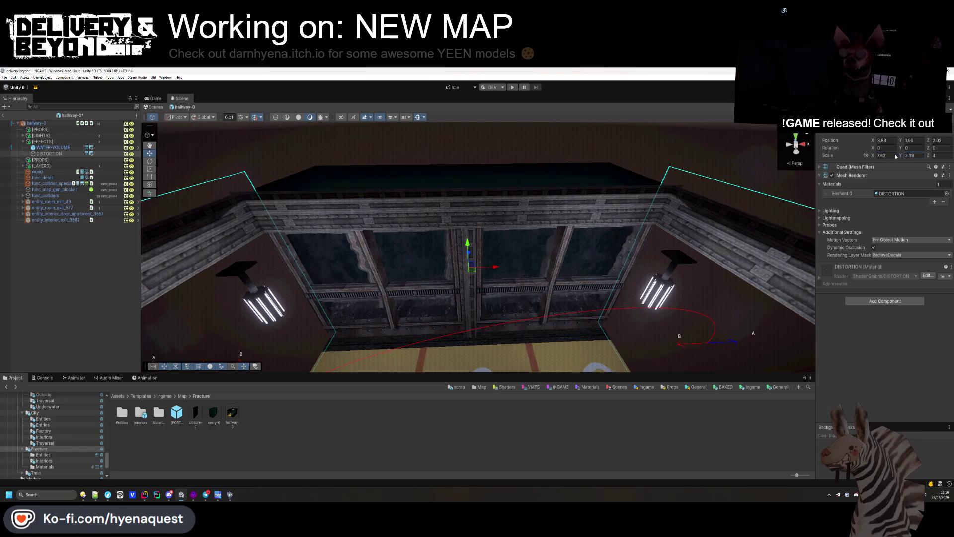
mouse_move(657, 226)
mouse_down()
mouse_move(507, 234)
mouse_move(525, 273)
mouse_move(555, 271)
mouse_move(512, 273)
mouse_move(524, 290)
mouse_move(501, 284)
mouse_up()
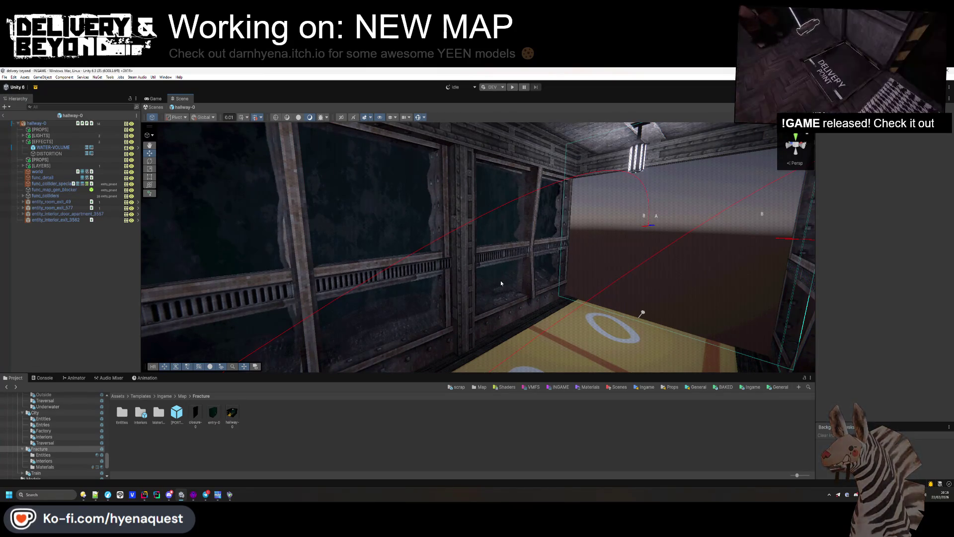
mouse_move(501, 284)
mouse_down()
mouse_move(519, 279)
mouse_move(588, 299)
mouse_up()
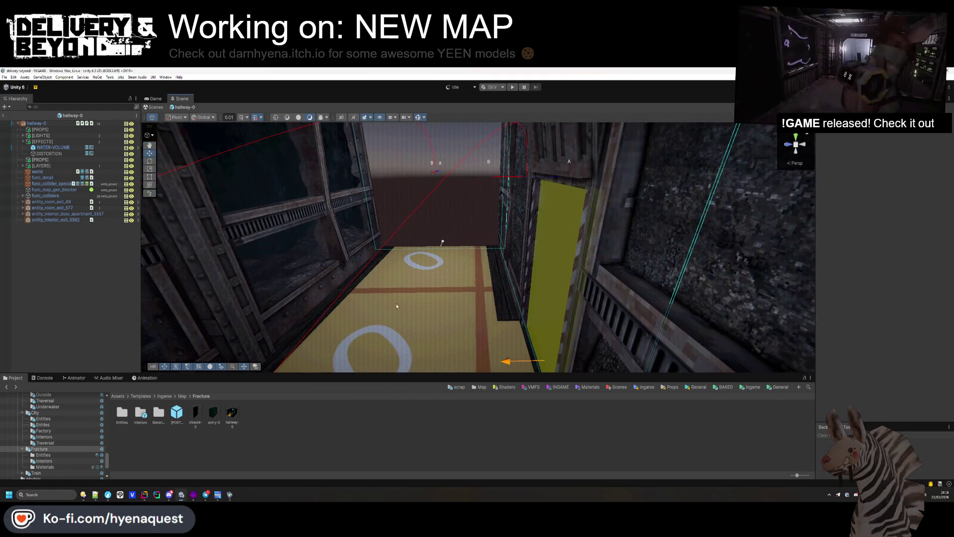
drag(397, 306, 385, 303)
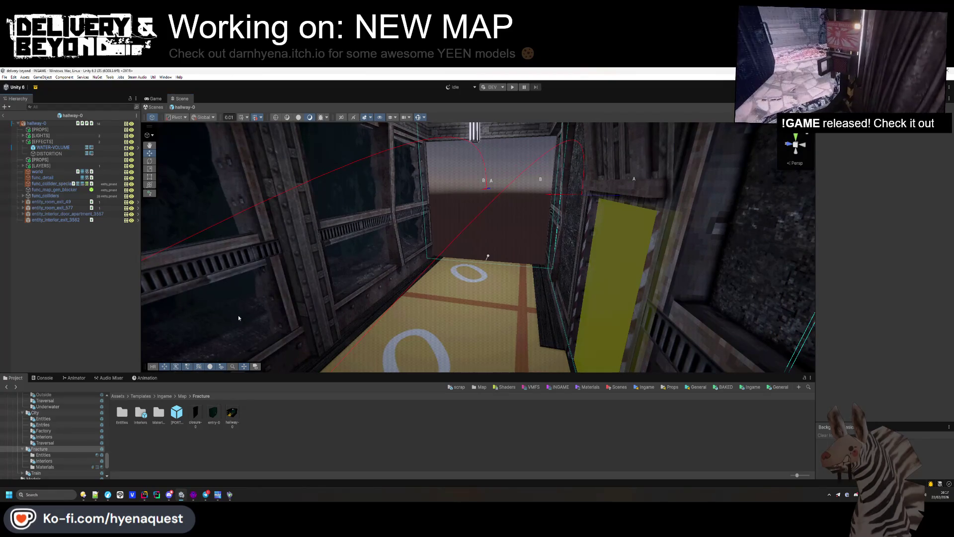
drag(403, 239, 333, 243)
scroll(82, 425, up, 5)
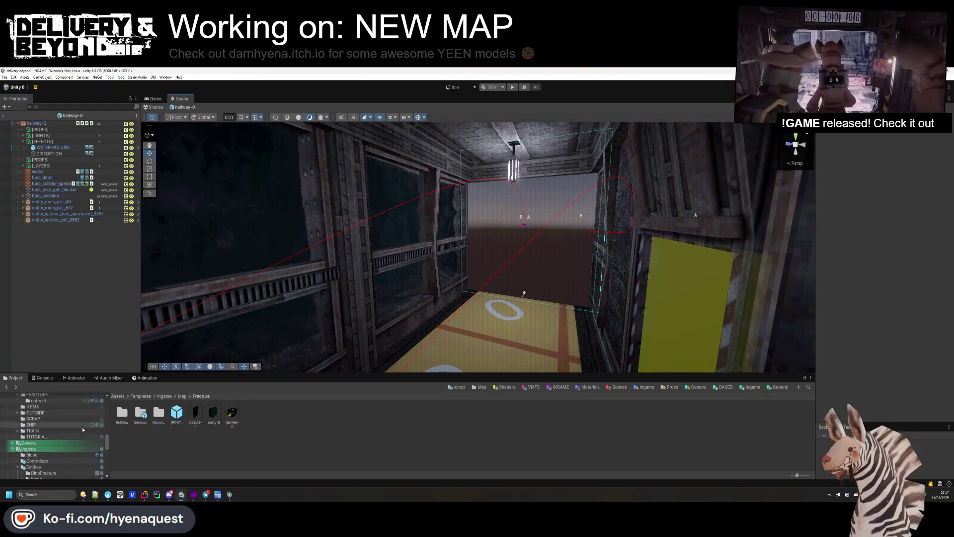